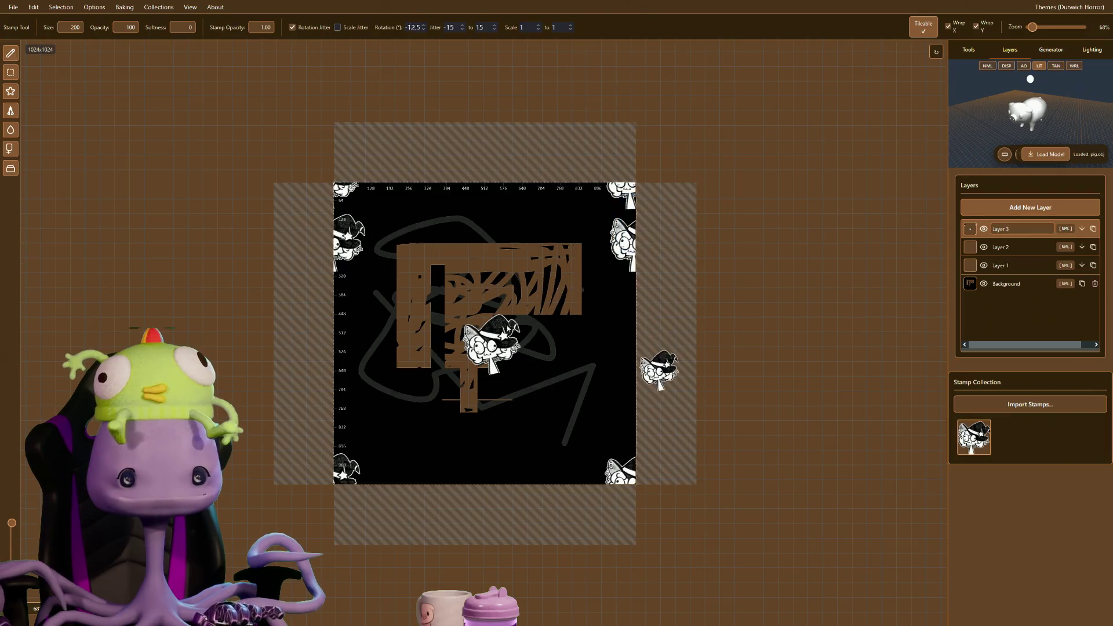
Stamp a second character just below the first near the canvas centre
left_click(624, 386)
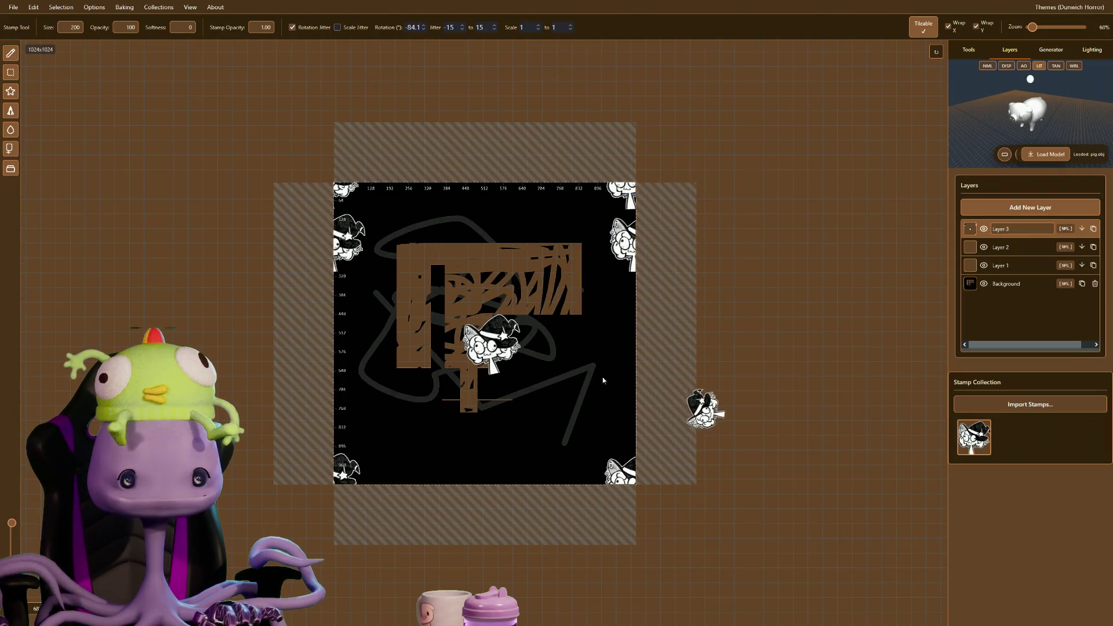
scroll(553, 496, "up", 8)
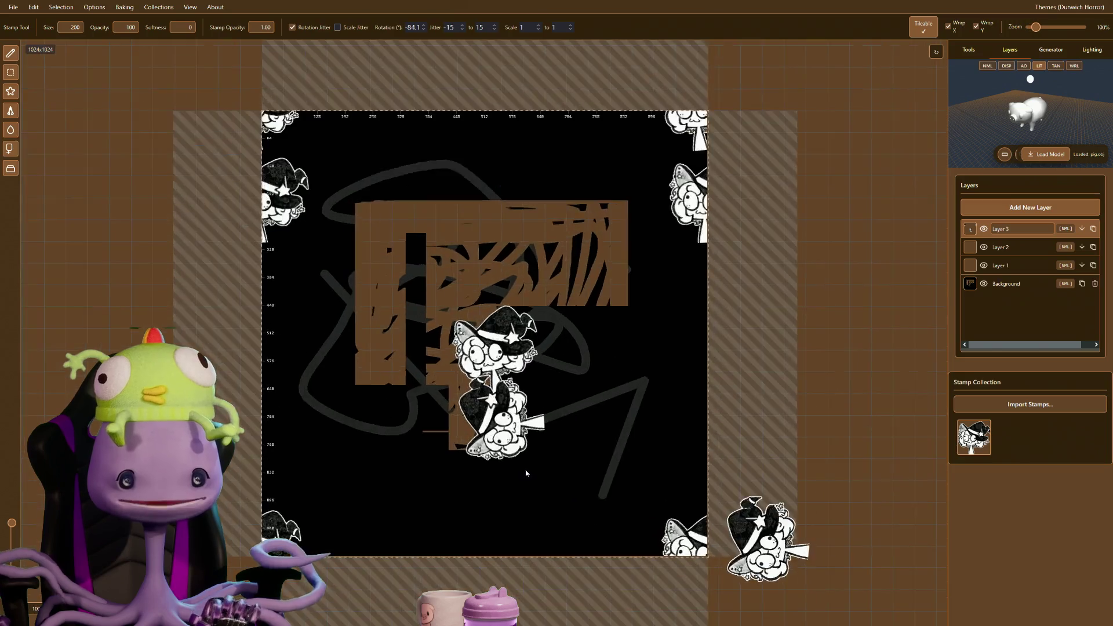
scroll(556, 500, "down", 3)
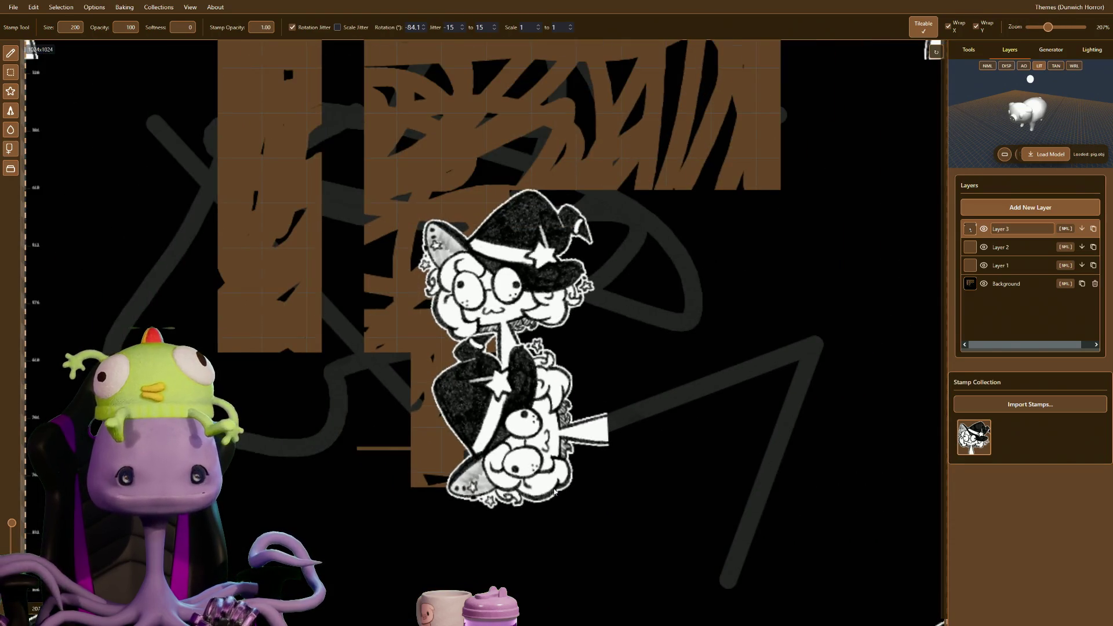
scroll(545, 484, "down", 6)
scroll(540, 476, "up", 3)
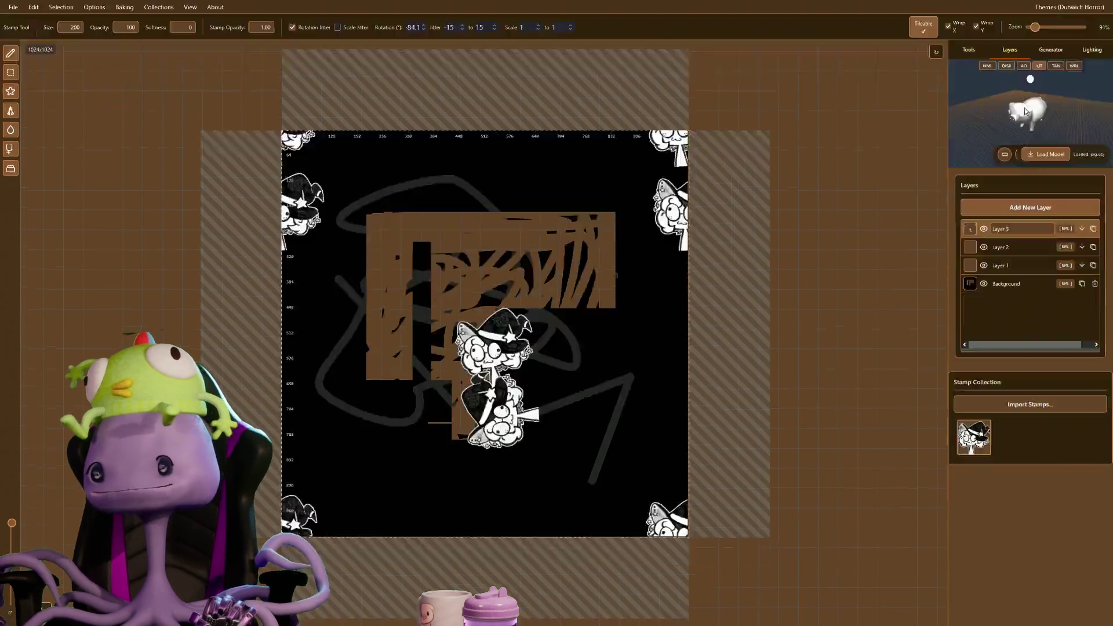
Orbit the pig preview, then view the Lighting and Tools settings in the right panel
left_click_drag(1035, 127, 1070, 69)
left_click(1055, 51)
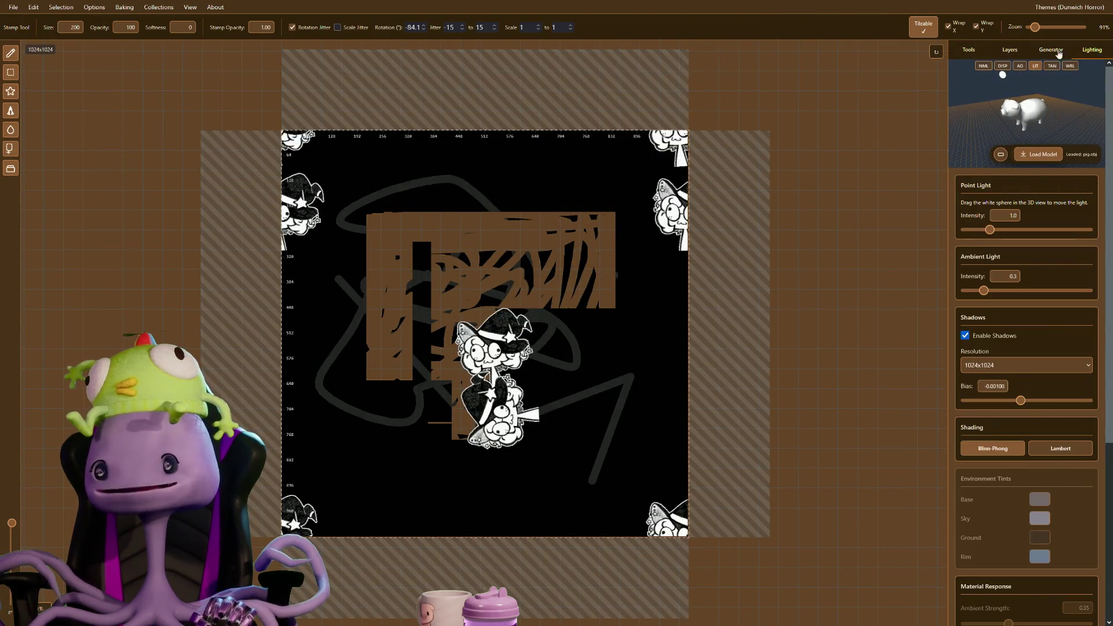
left_click(969, 51)
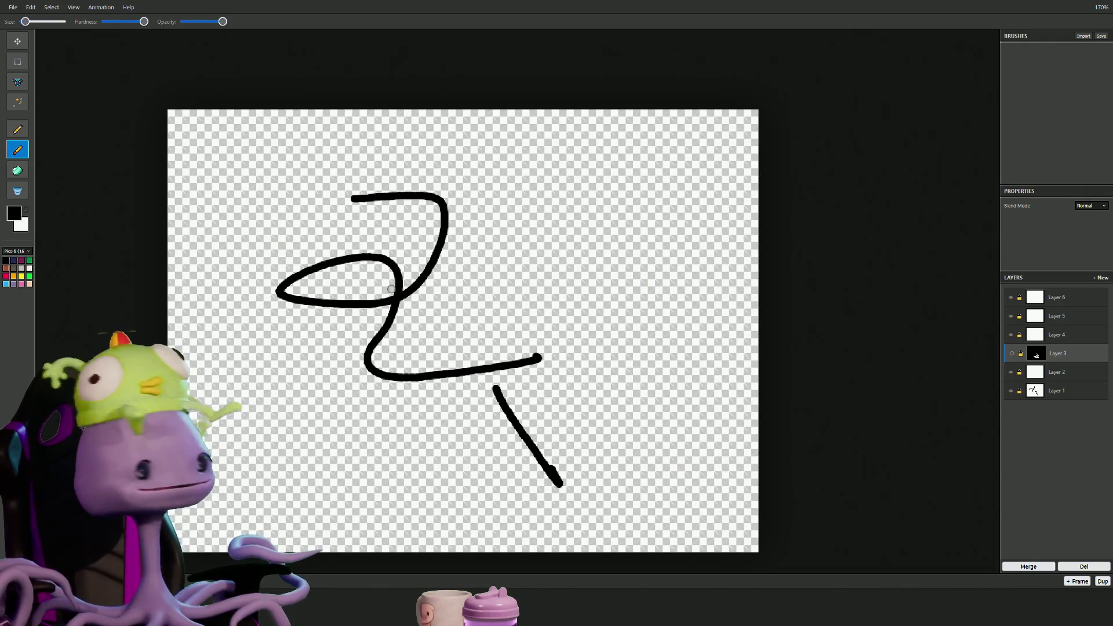
Zoom in on the black squiggle drawing on the transparent canvas
scroll(392, 289, "up", 5)
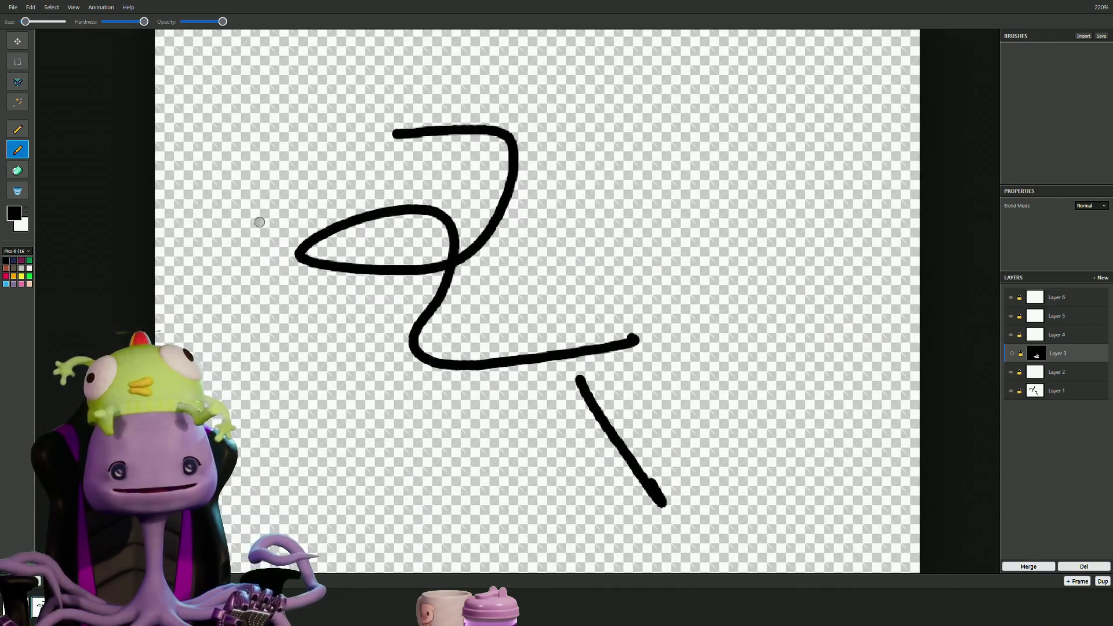
Pick a new toolbar tool and draw large looping black strokes on Layer 6 over the squiggle
scroll(668, 309, "down", 1)
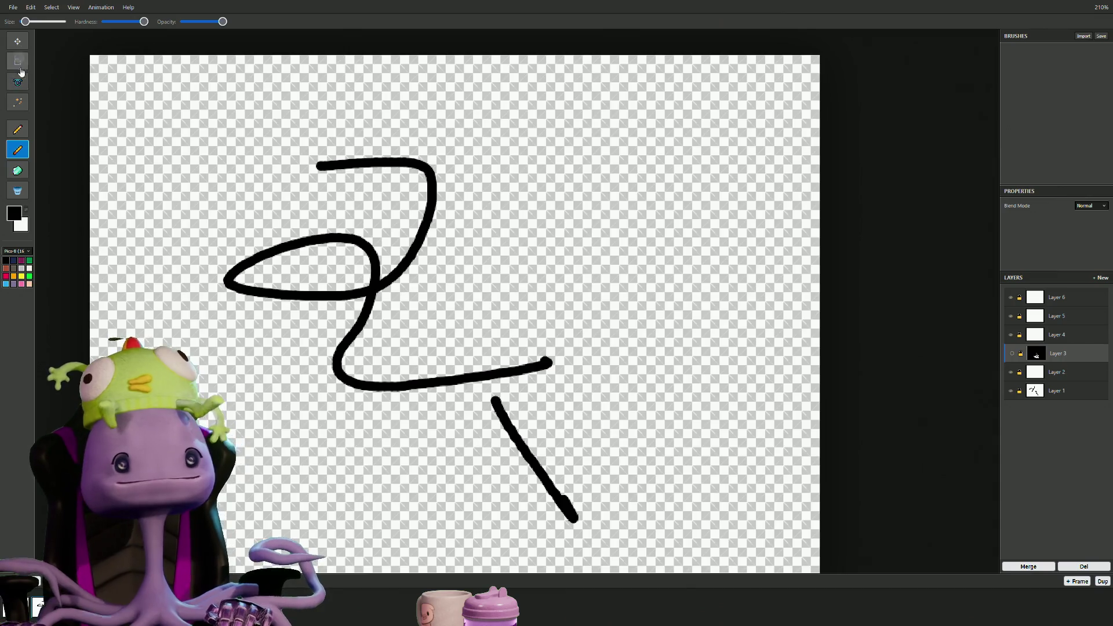
left_click(19, 129)
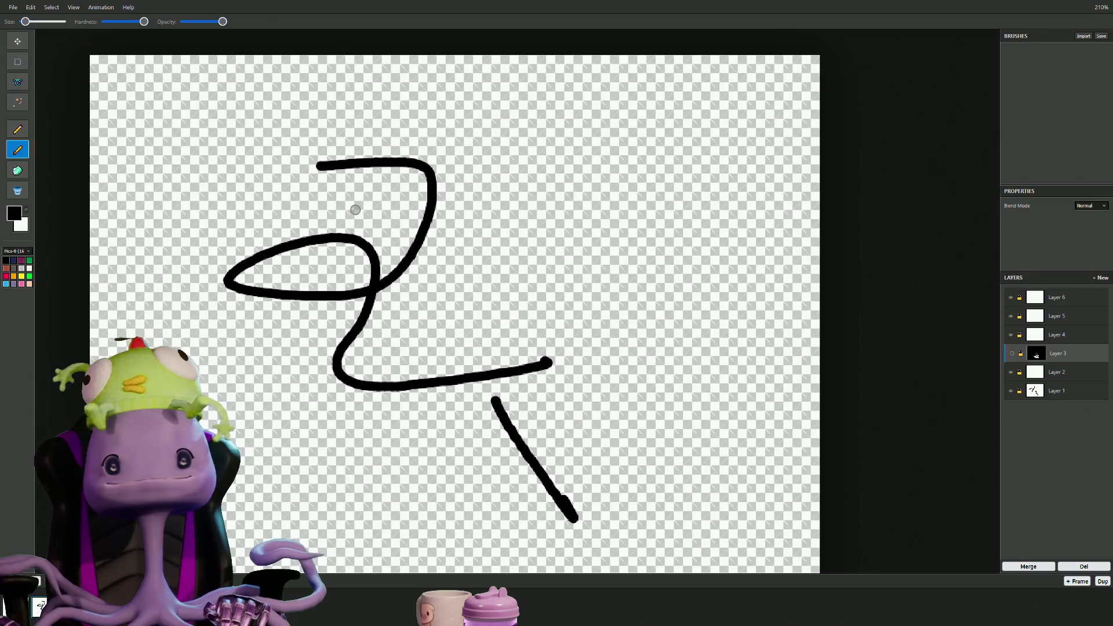
scroll(678, 227, "down", 2)
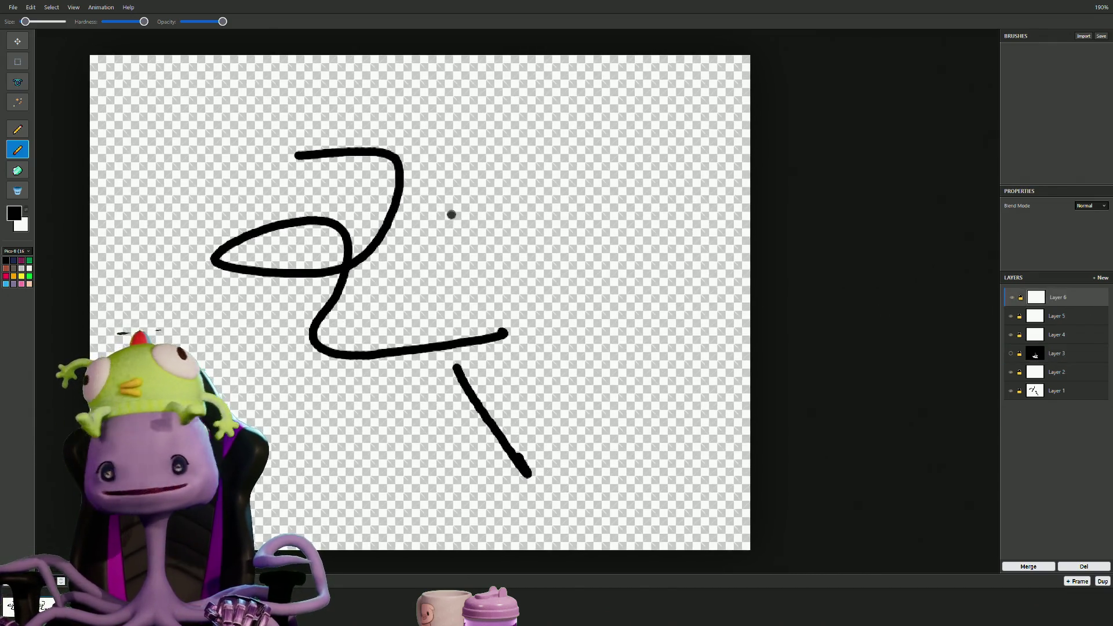
left_click_drag(348, 293, 311, 376)
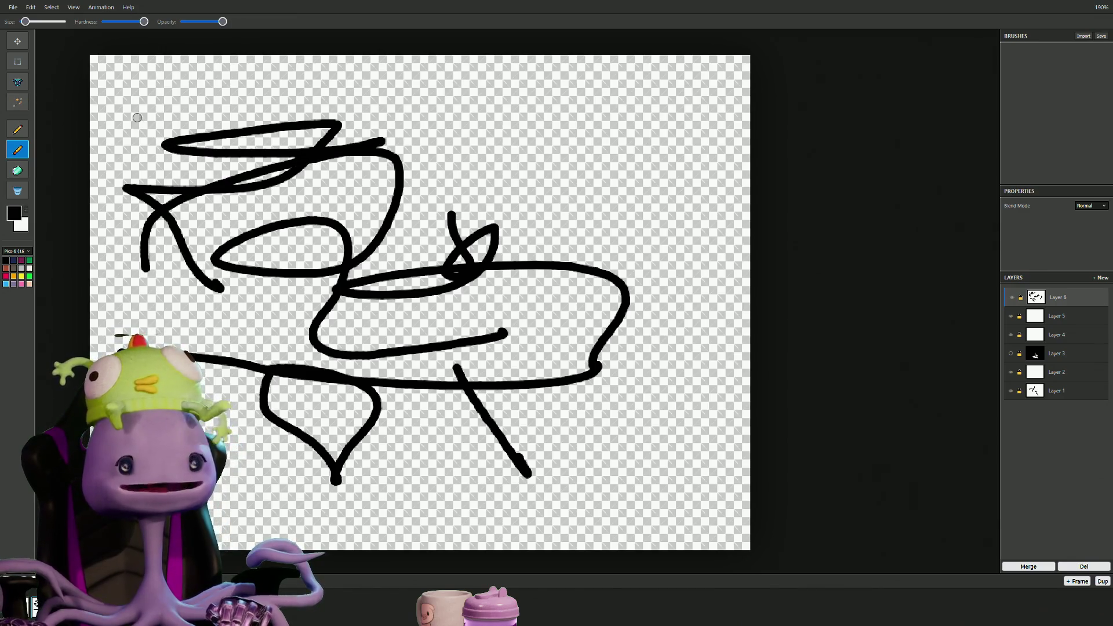
mouse_move(58, 11)
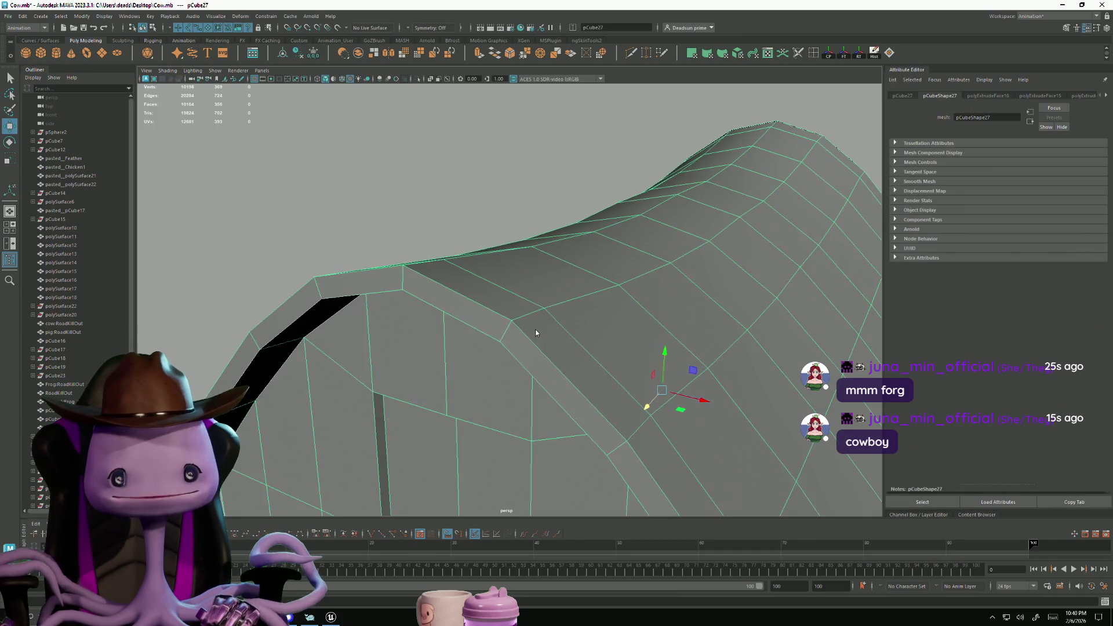
mouse_move(531, 328)
right_mouse_down()
mouse_move(522, 323)
mouse_move(542, 343)
right_mouse_up()
Switch the barn to face mode and try picking roof-edge faces and face loops
left_click(541, 342)
left_click_drag(646, 455, 497, 298, "alt")
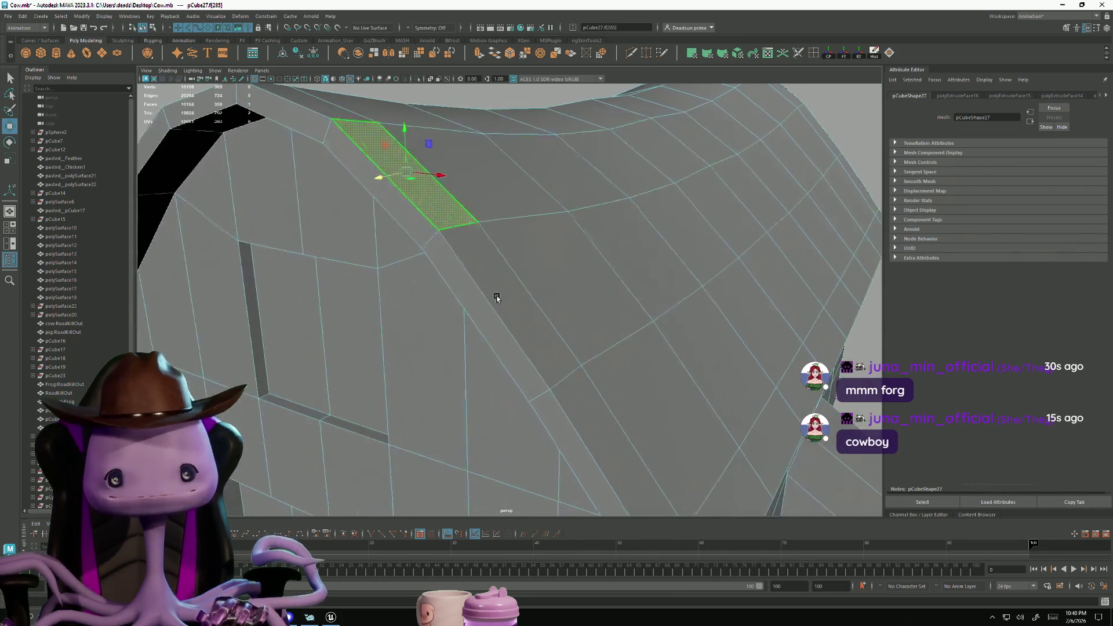
mouse_move(546, 360)
left_mouse_down("alt")
mouse_move(472, 311)
mouse_move(447, 359)
left_mouse_up("alt")
left_click(417, 304, "shift")
left_click(447, 325)
left_click(404, 290, "shift")
left_click_drag(405, 290, 347, 360, "alt")
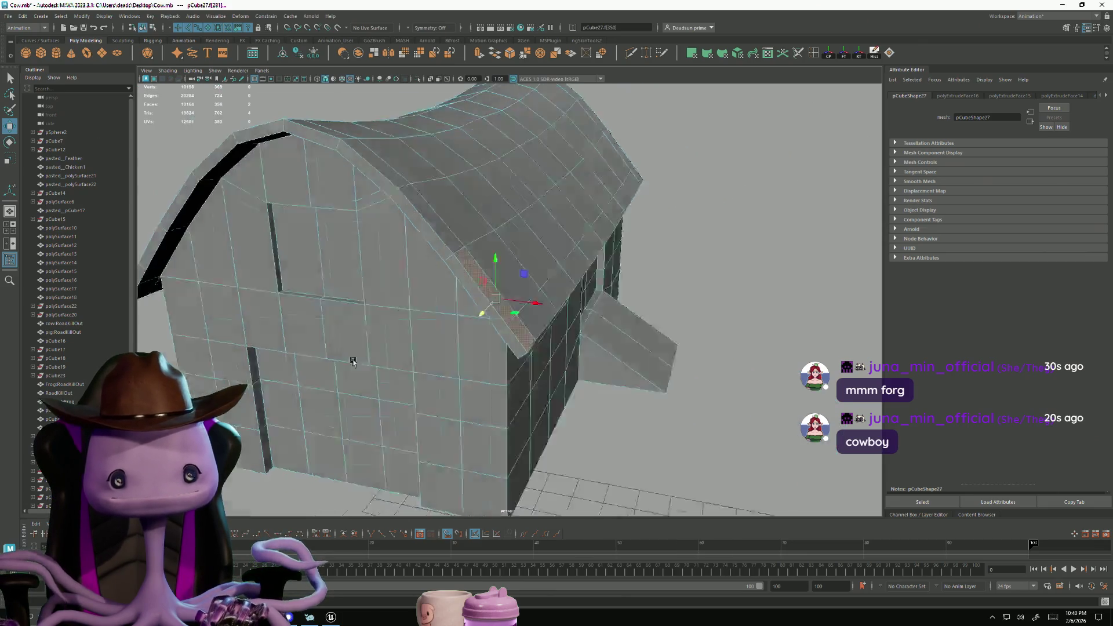
right_click_drag(348, 360, 418, 361, "alt")
double_click(327, 419, "shift")
mouse_move(273, 397)
left_mouse_down("alt")
mouse_move(385, 440)
mouse_move(393, 416)
left_mouse_up("alt")
left_click(362, 435, "shift")
left_click(409, 322, "shift")
mouse_move(408, 322)
left_mouse_down("alt")
mouse_move(368, 403)
mouse_move(380, 377)
left_mouse_up("alt")
Select all barn faces, then deselect the face loops along the roof's curved edges
key("ctrl+shift+a")
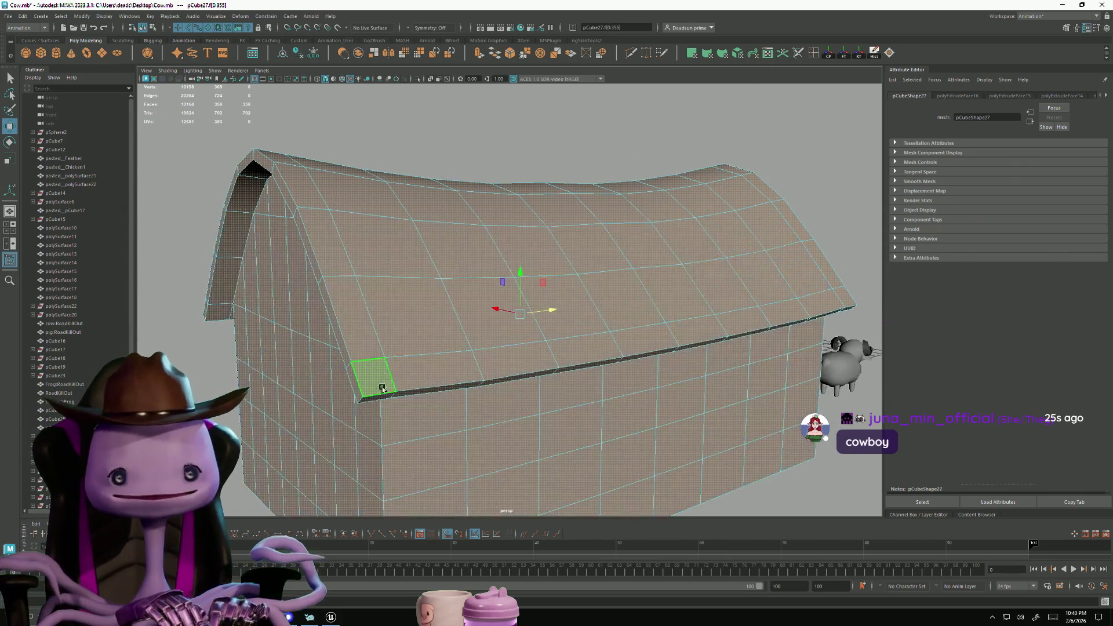
left_click_drag(377, 415, 398, 413, "alt")
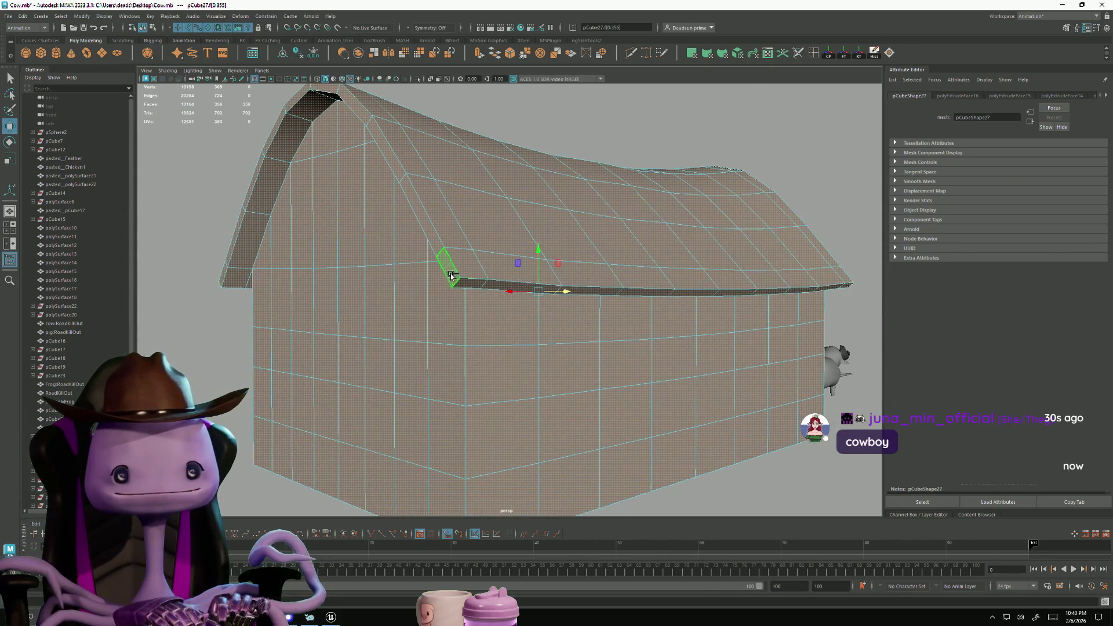
double_click(438, 245, "shift")
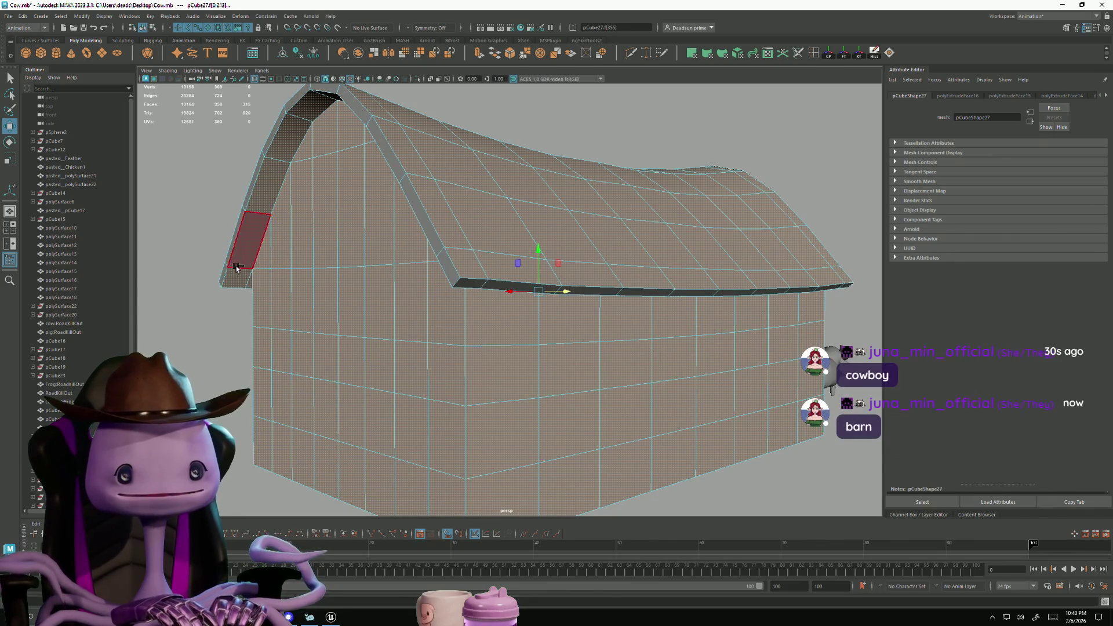
left_click_drag(281, 283, 561, 284, "alt")
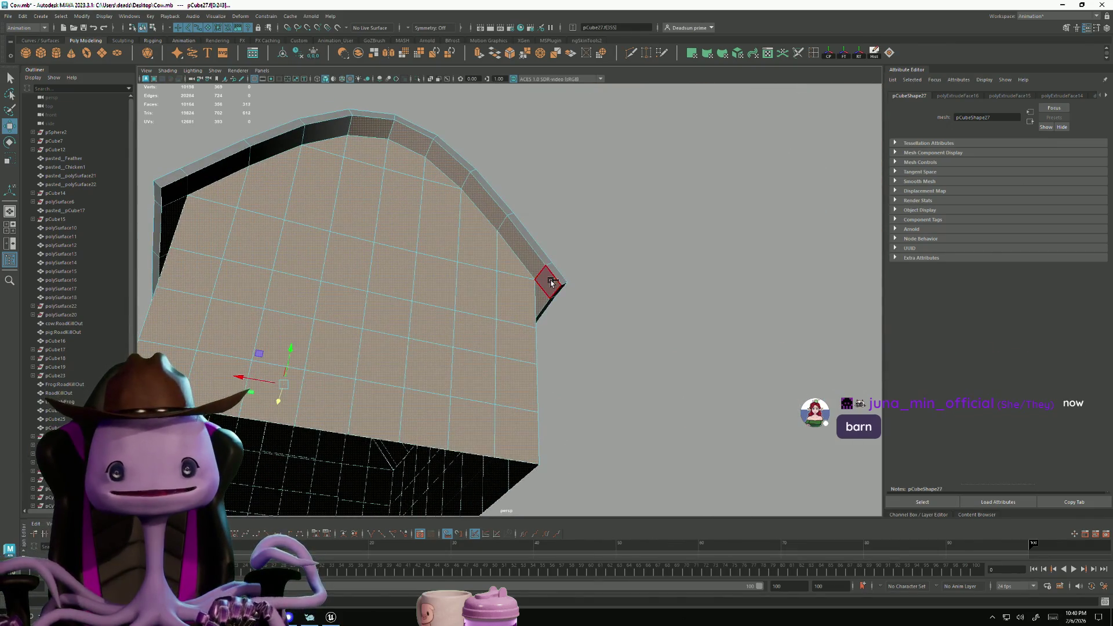
double_click(551, 282, "shift")
mouse_move(571, 330)
left_mouse_down("alt")
mouse_move(638, 325)
mouse_move(510, 318)
mouse_move(348, 268)
mouse_move(394, 234)
mouse_move(372, 228)
mouse_move(371, 330)
left_mouse_up("alt")
left_click(410, 262, "shift")
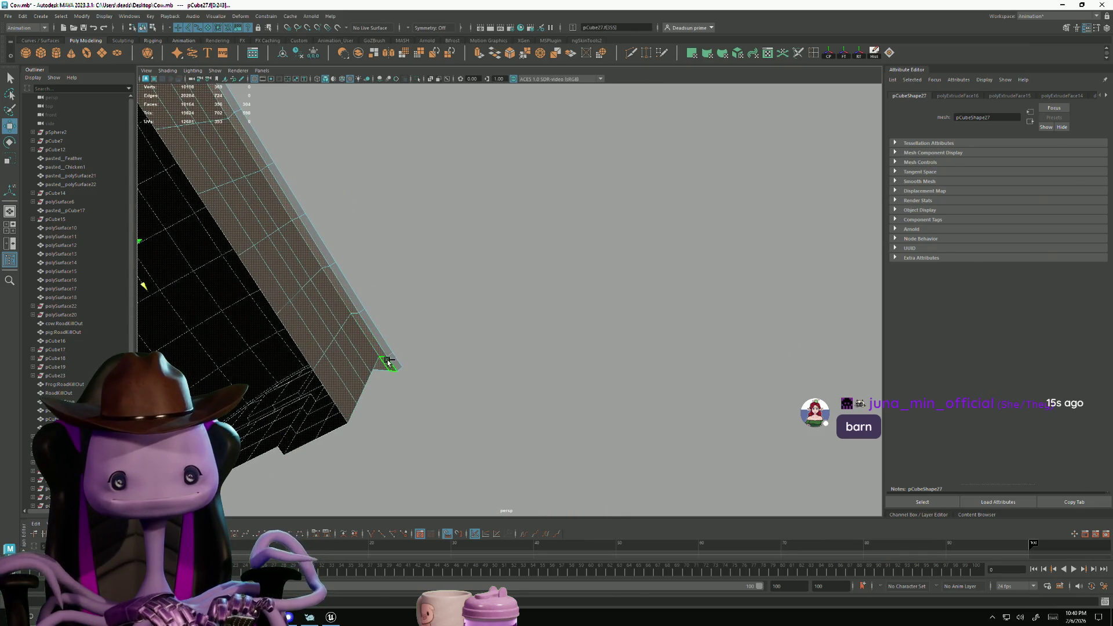
mouse_move(401, 397)
left_mouse_down("alt")
mouse_move(371, 325)
mouse_move(405, 359)
mouse_move(433, 422)
mouse_move(497, 369)
mouse_move(424, 213)
left_mouse_up("alt")
mouse_move(410, 154)
left_mouse_down("alt")
mouse_move(381, 246)
mouse_move(427, 241)
mouse_move(511, 144)
left_mouse_up("alt")
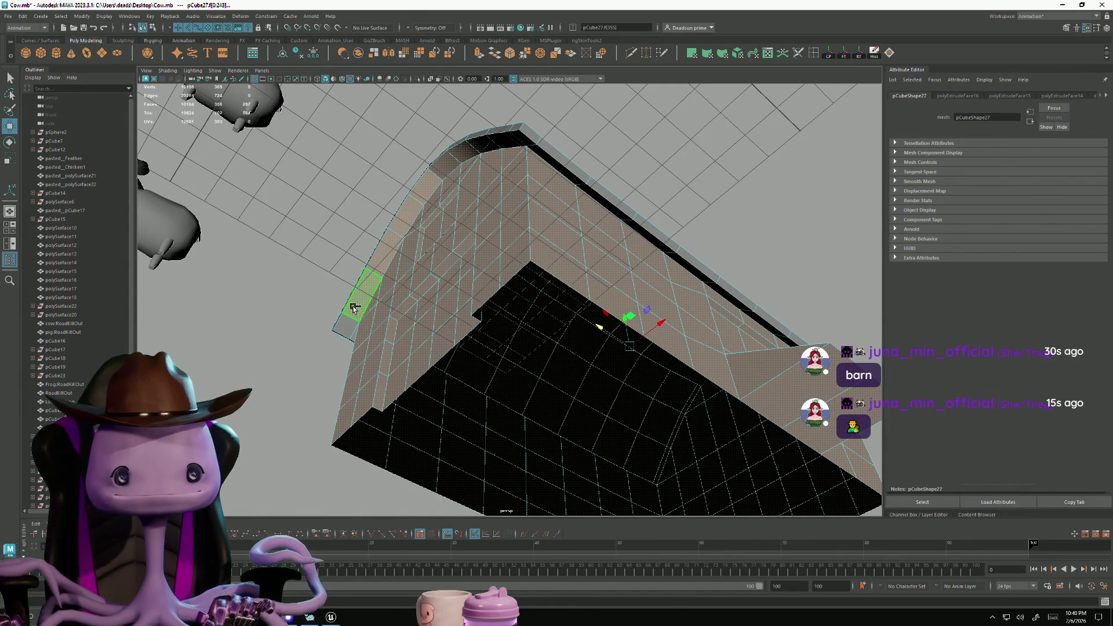
mouse_move(487, 149)
left_mouse_down("alt")
mouse_move(464, 191)
mouse_move(487, 228)
mouse_move(417, 315)
mouse_move(425, 296)
left_mouse_up("alt")
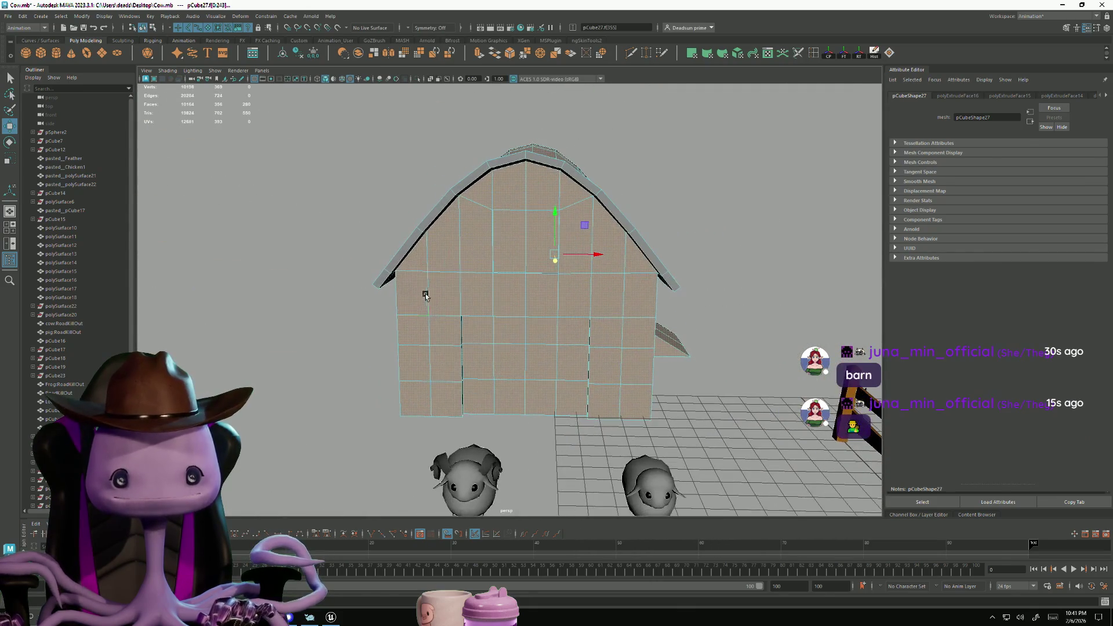
Shrink the selection and deselect wall, gable and ridge faces from it
key("ctrl+z")
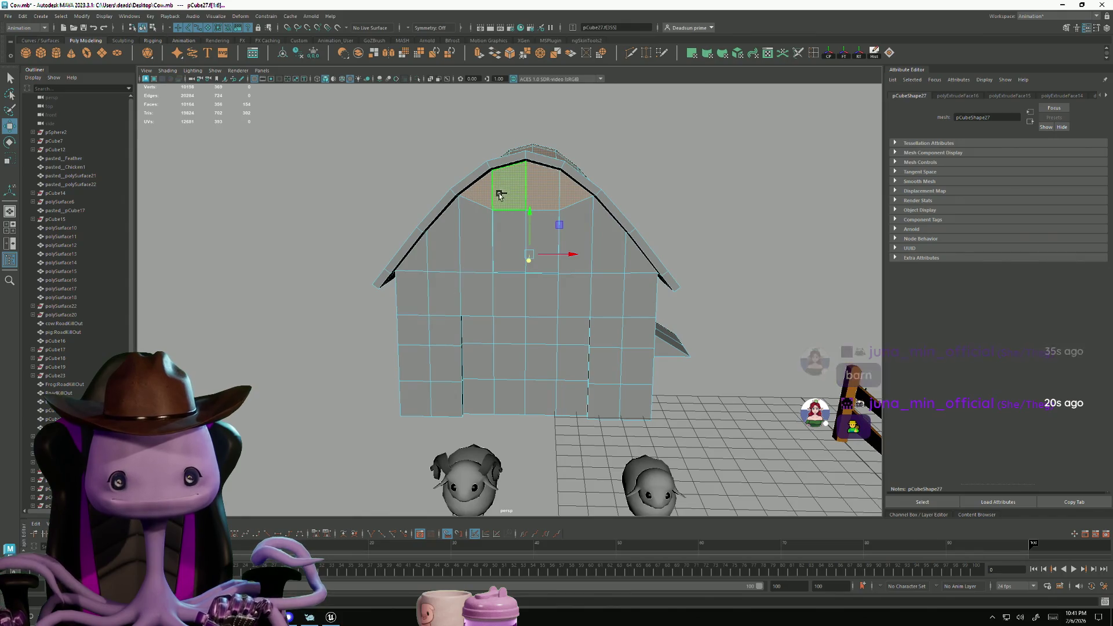
mouse_move(502, 236)
left_mouse_down("alt")
mouse_move(481, 238)
mouse_move(551, 311)
left_mouse_up("alt")
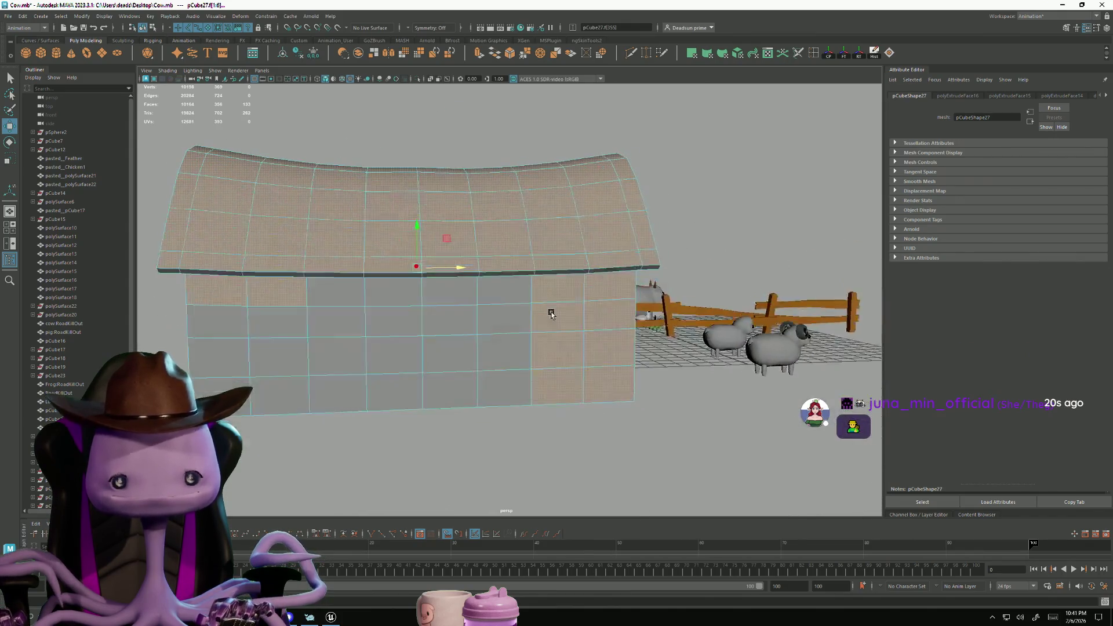
key("ctrl+z")
mouse_move(278, 367)
left_mouse_down("alt")
mouse_move(298, 390)
mouse_move(327, 337)
left_mouse_up("alt")
left_click_drag(394, 354, 396, 354, "ctrl")
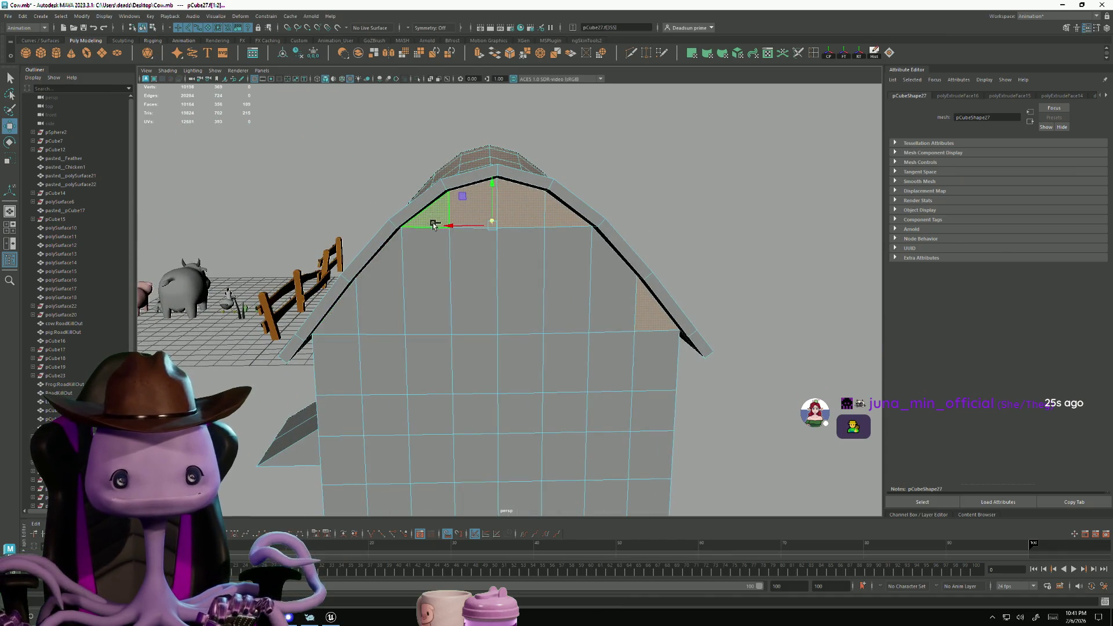
left_click(641, 324, "ctrl")
mouse_move(642, 324)
left_mouse_down("alt")
mouse_move(584, 373)
mouse_move(611, 326)
mouse_move(581, 316)
left_mouse_up("alt")
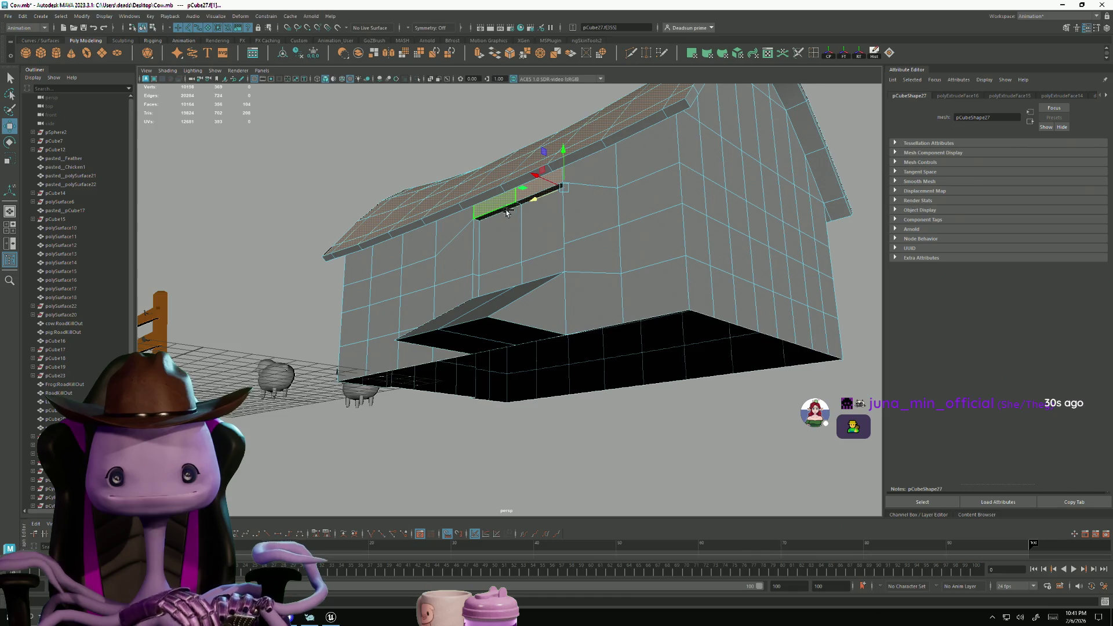
Add a face on the barn's underside to the trimmed roof and wall selection
left_click_drag(560, 265, 551, 323, "alt")
scroll(611, 348, "up", 5)
left_click_drag(611, 347, 597, 341, "alt")
scroll(608, 341, "up", 2)
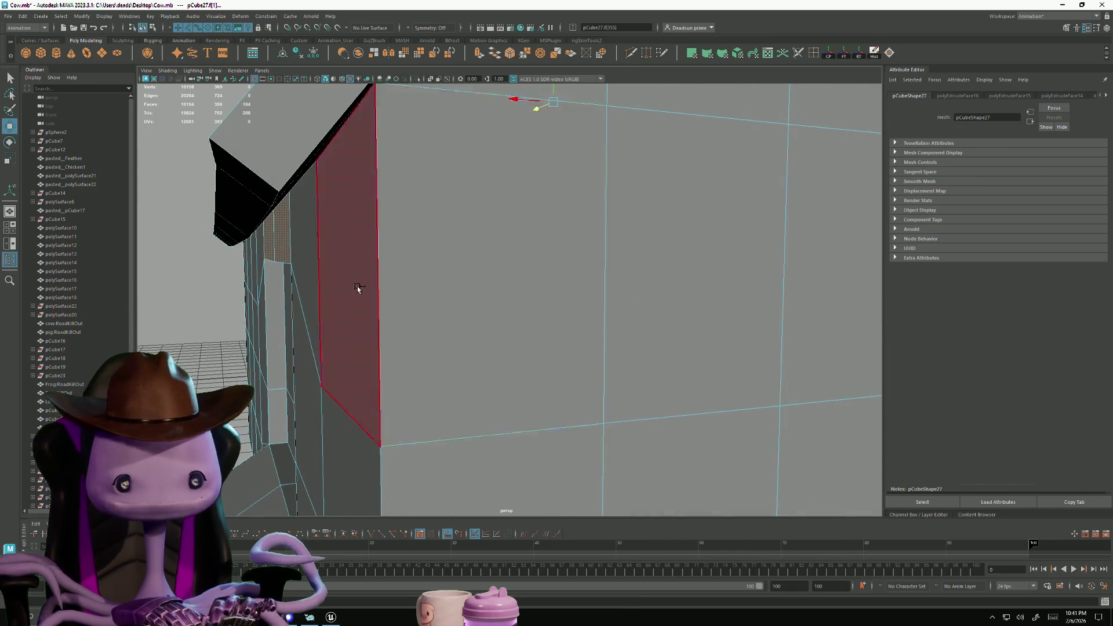
scroll(339, 313, "down", 8)
mouse_move(340, 313)
left_mouse_down("alt")
mouse_move(461, 276)
mouse_move(580, 342)
left_mouse_up("alt")
scroll(657, 370, "up", 5)
scroll(603, 411, "down", 6)
mouse_move(412, 383)
left_mouse_down("alt")
mouse_move(430, 382)
mouse_move(518, 240)
left_mouse_up("alt")
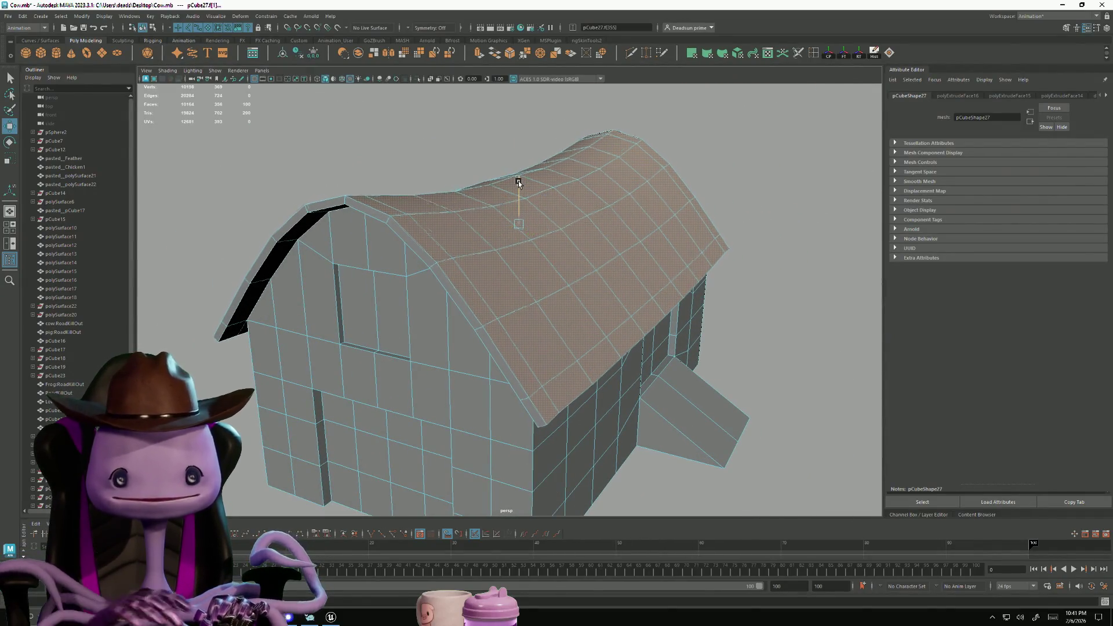
mouse_move(516, 183)
left_mouse_down("alt")
mouse_move(661, 295)
mouse_move(530, 367)
mouse_move(800, 249)
mouse_move(560, 400)
left_mouse_up("alt")
left_click(613, 438, "shift")
mouse_move(613, 438)
left_mouse_down("alt")
mouse_move(624, 477)
mouse_move(610, 490)
left_mouse_up("alt")
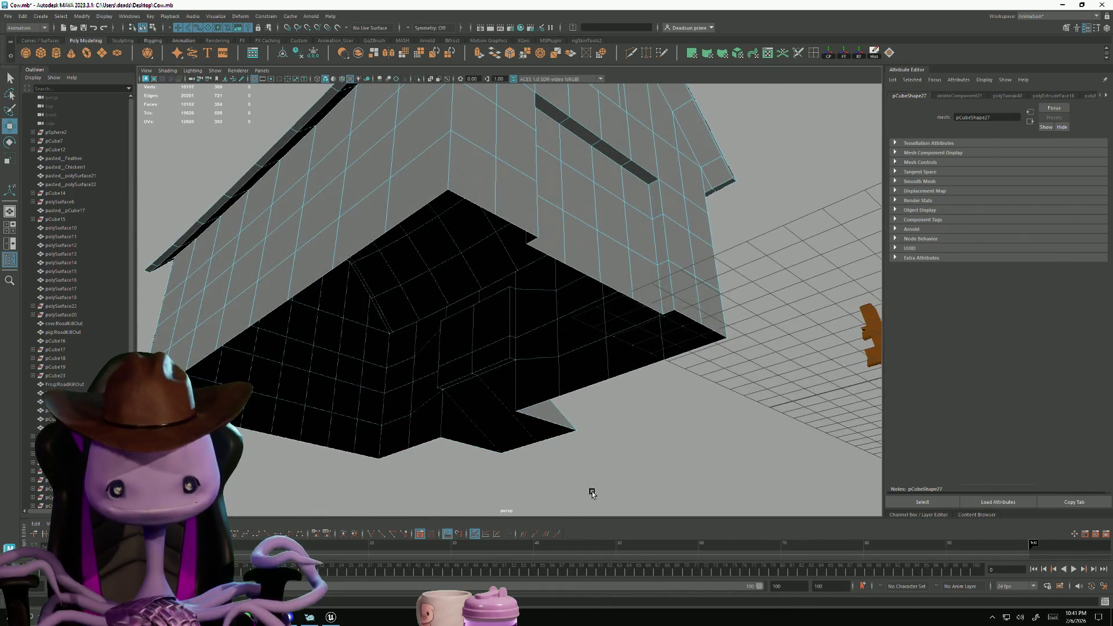
mouse_move(612, 366)
left_mouse_down("alt")
mouse_move(510, 406)
mouse_move(422, 313)
mouse_move(504, 379)
mouse_move(440, 334)
mouse_move(355, 384)
left_mouse_up("alt")
right_click(440, 334)
Select the two front gable faces and extrude them inward with Ctrl+E
left_click(405, 348)
right_click_drag(356, 385, 401, 398, "alt")
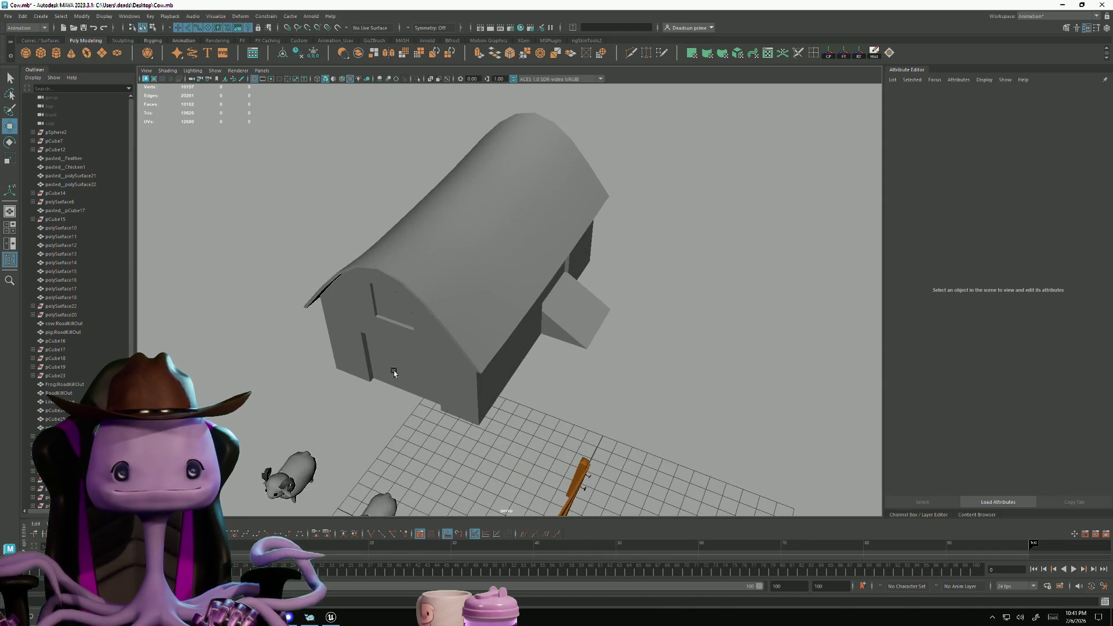
right_click_drag(384, 310, 385, 328)
left_click(385, 312)
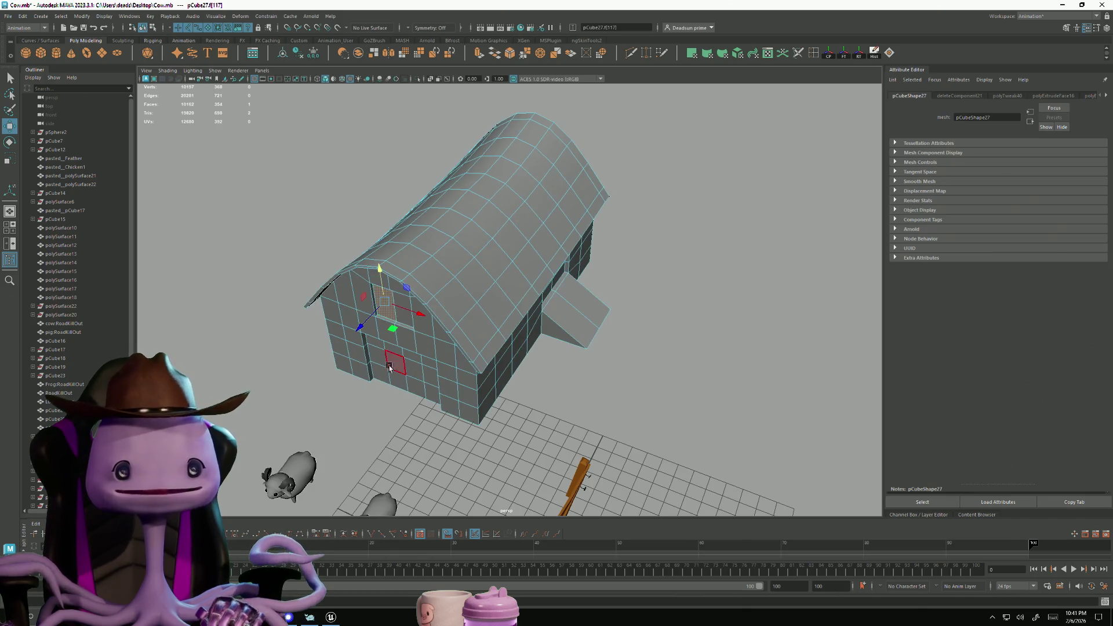
left_click_drag(385, 312, 421, 388, "alt")
mouse_move(422, 388)
right_mouse_down("alt")
mouse_move(333, 368)
mouse_move(318, 397)
mouse_move(334, 417)
right_mouse_up("alt")
left_click(347, 377, "shift")
left_click_drag(334, 418, 328, 409, "alt")
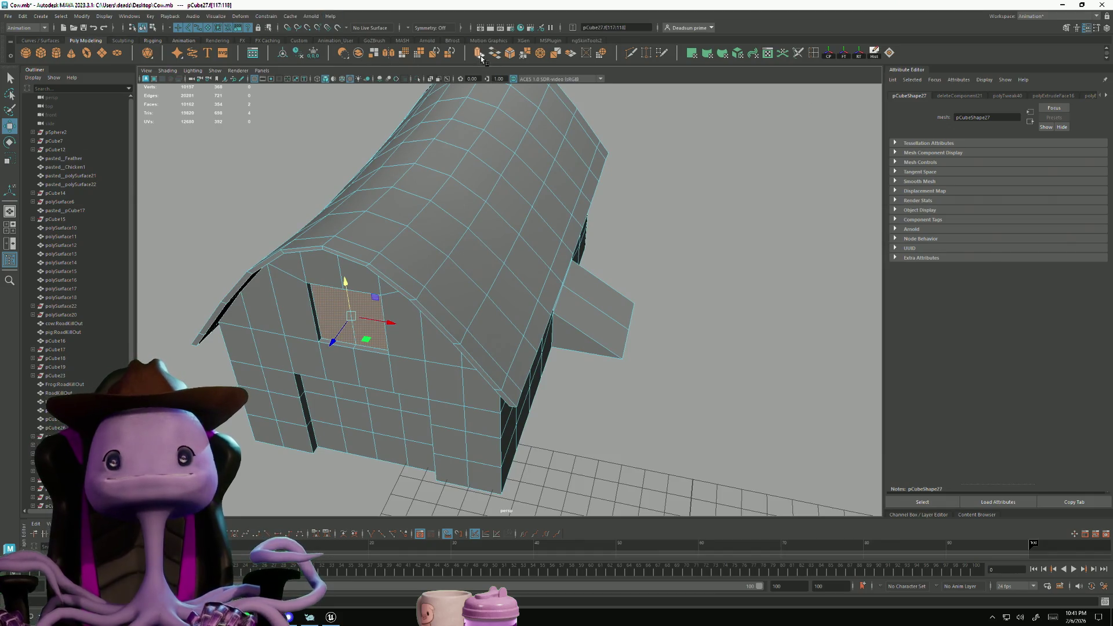
key("ctrl+e")
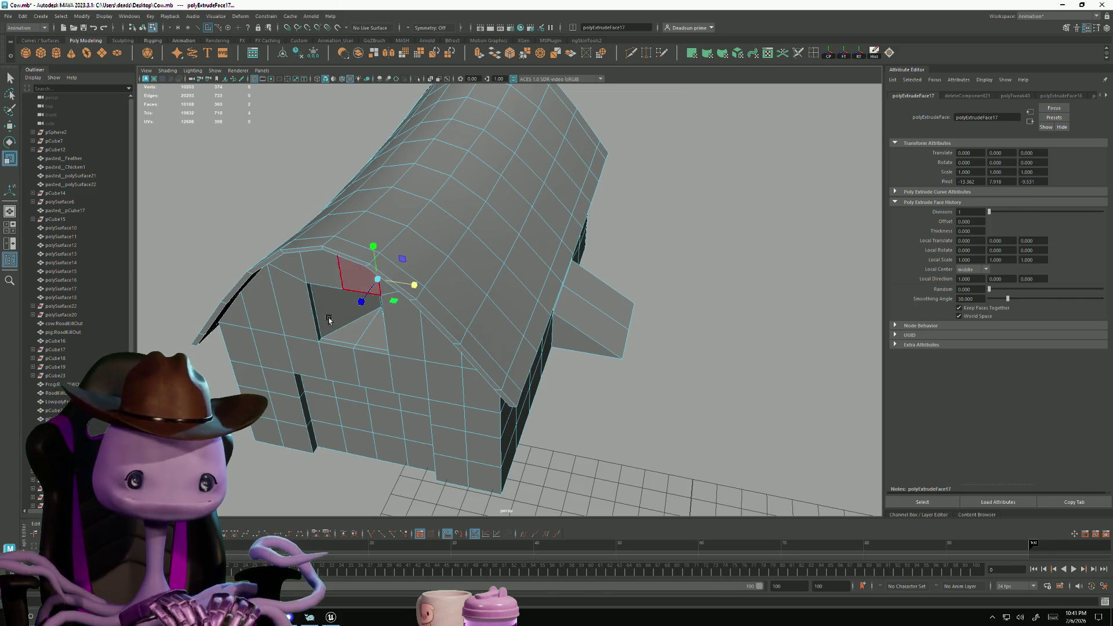
Merge the overlapping vertices at the window corners
left_click_drag(329, 320, 351, 303, "alt")
mouse_move(350, 304)
right_mouse_down("alt")
mouse_move(423, 331)
mouse_move(454, 320)
right_mouse_up("alt")
mouse_move(454, 321)
left_mouse_down("alt")
mouse_move(445, 306)
mouse_move(349, 311)
mouse_move(395, 313)
mouse_move(440, 243)
left_mouse_up("alt")
left_click(378, 305)
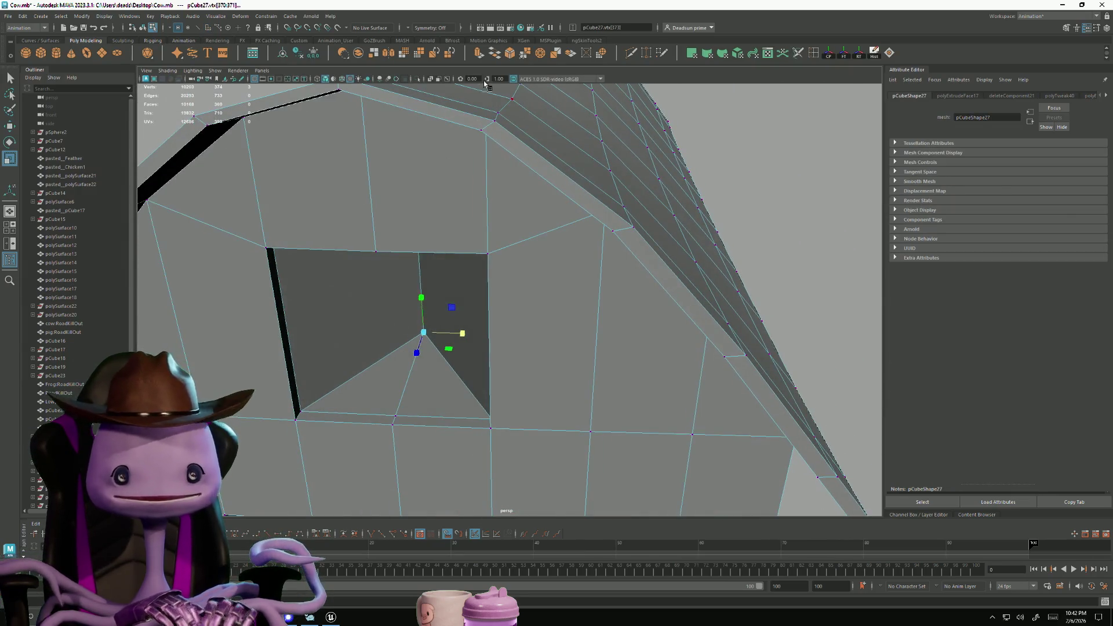
left_click(525, 54)
mouse_move(475, 301)
left_mouse_down("alt")
mouse_move(455, 283)
mouse_move(468, 204)
mouse_move(485, 339)
mouse_move(462, 276)
mouse_move(552, 85)
left_mouse_up("alt")
left_click(455, 262)
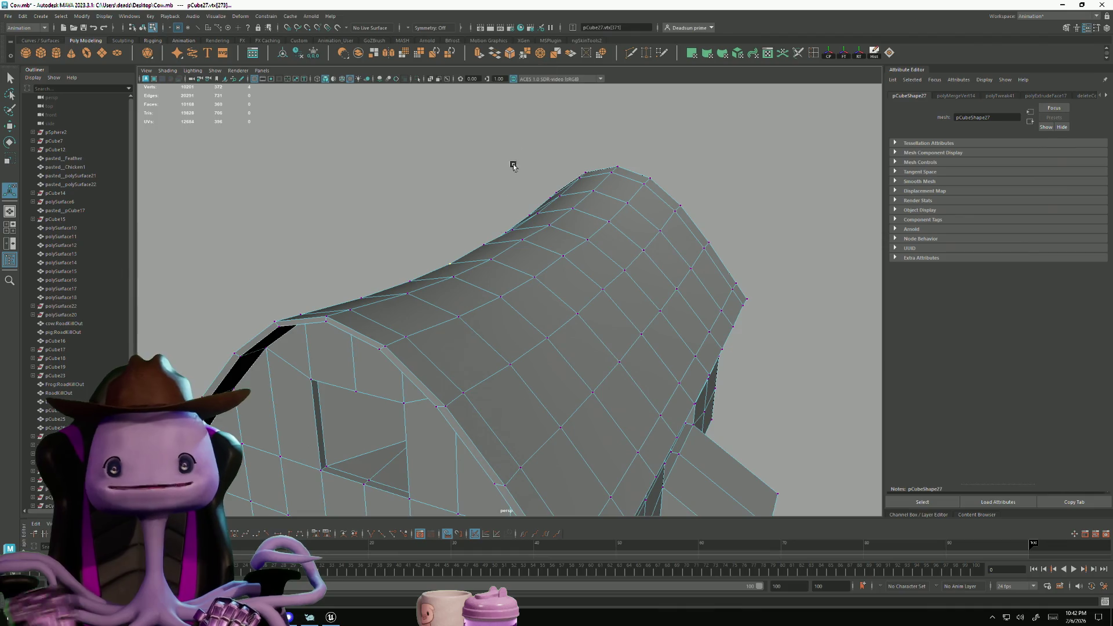
left_click_drag(474, 277, 475, 275)
left_click_drag(475, 276, 550, 64, "alt")
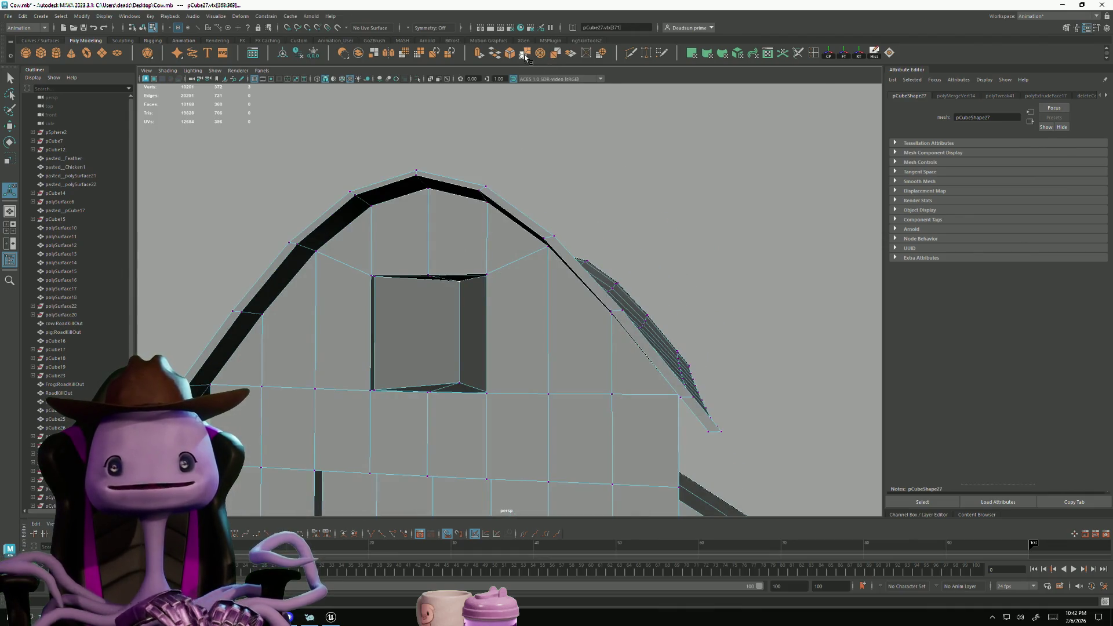
left_click(525, 53)
Select the recessed window face to check the result
right_click_drag(505, 380, 428, 383, "alt")
left_click_drag(427, 383, 429, 362, "alt")
right_click_drag(429, 362, 313, 315, "alt")
left_click_drag(313, 316, 366, 380, "alt")
right_click_drag(365, 380, 644, 450, "alt")
mouse_move(643, 450)
left_mouse_down("alt")
mouse_move(569, 432)
mouse_move(484, 385)
left_mouse_up("alt")
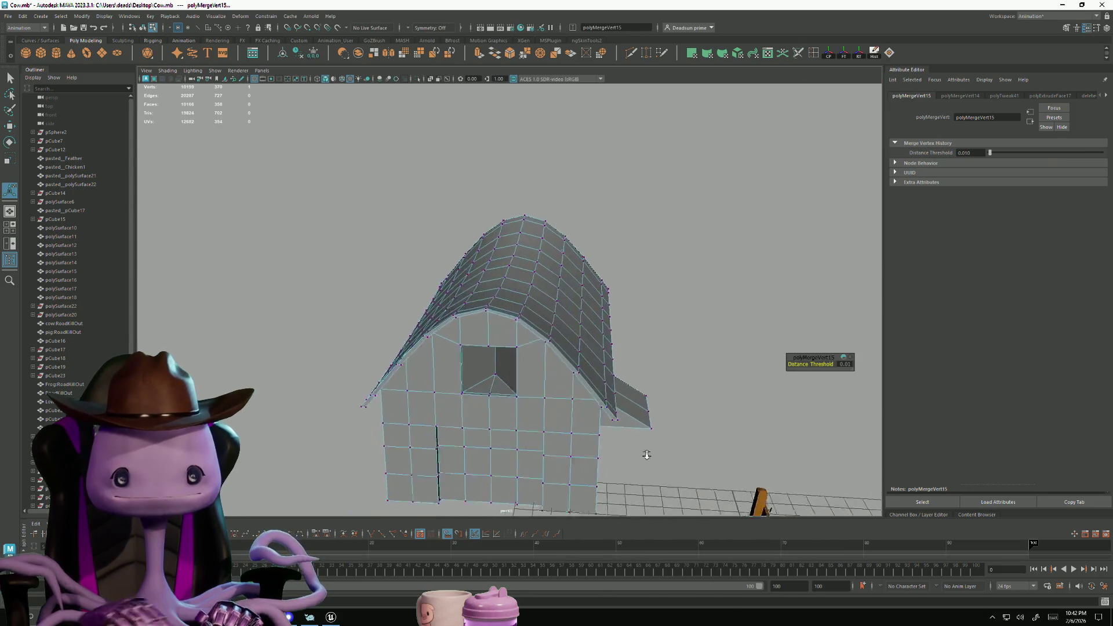
mouse_move(486, 380)
right_mouse_down()
mouse_move(487, 396)
mouse_move(312, 400)
right_mouse_up()
left_click(504, 408)
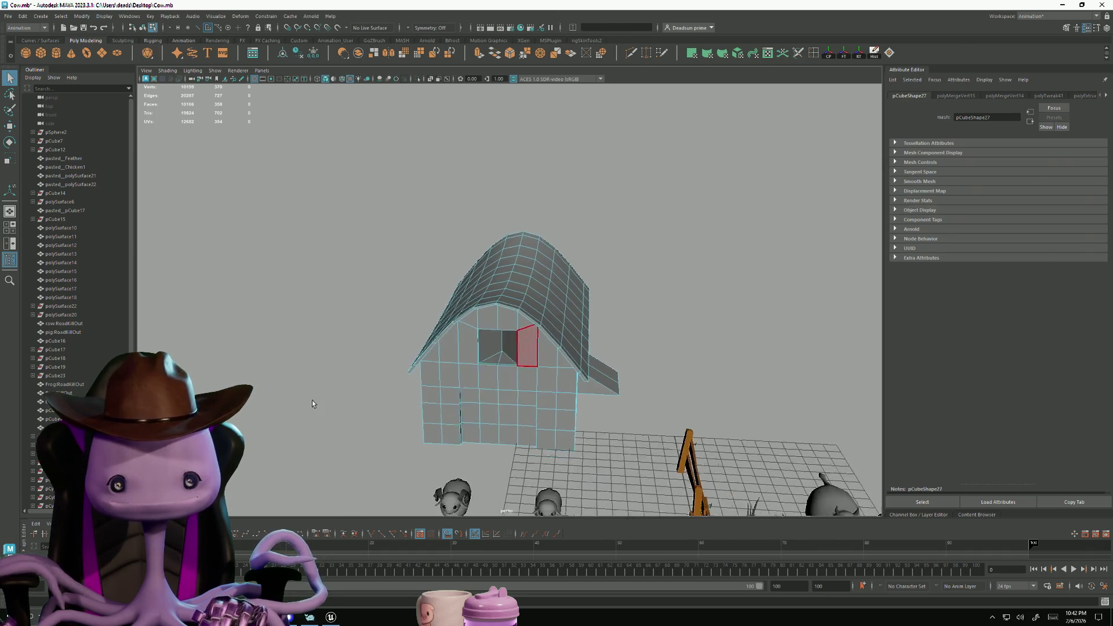
Inspect the barn's recessed gable window from several angles around the farm scene
left_click(403, 429)
left_click_drag(550, 380, 521, 406, "alt")
mouse_move(522, 406)
right_mouse_down("alt")
mouse_move(471, 398)
mouse_move(513, 350)
mouse_move(629, 420)
right_mouse_up("alt")
left_click_drag(628, 419, 529, 410, "alt")
mouse_move(529, 409)
right_mouse_down("alt")
mouse_move(542, 409)
mouse_move(478, 376)
mouse_move(513, 415)
right_mouse_up("alt")
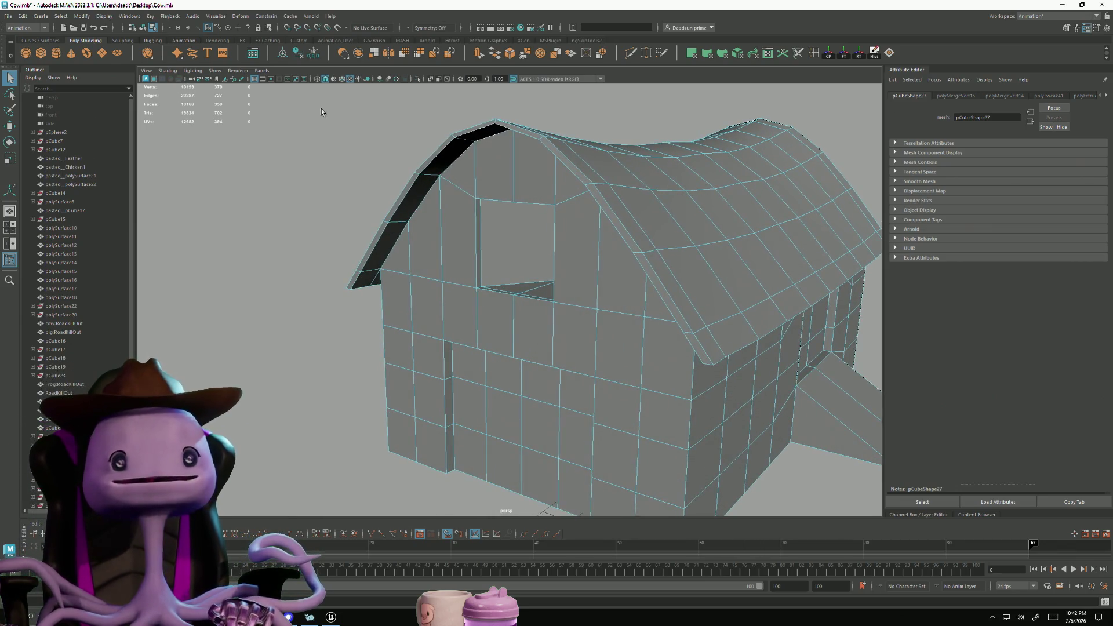
right_click_drag(420, 98, 450, 127, "alt")
mouse_move(450, 127)
left_mouse_down("alt")
mouse_move(365, 169)
mouse_move(376, 171)
left_mouse_up("alt")
mouse_move(375, 171)
right_mouse_down("alt")
mouse_move(501, 234)
mouse_move(633, 234)
right_mouse_up("alt")
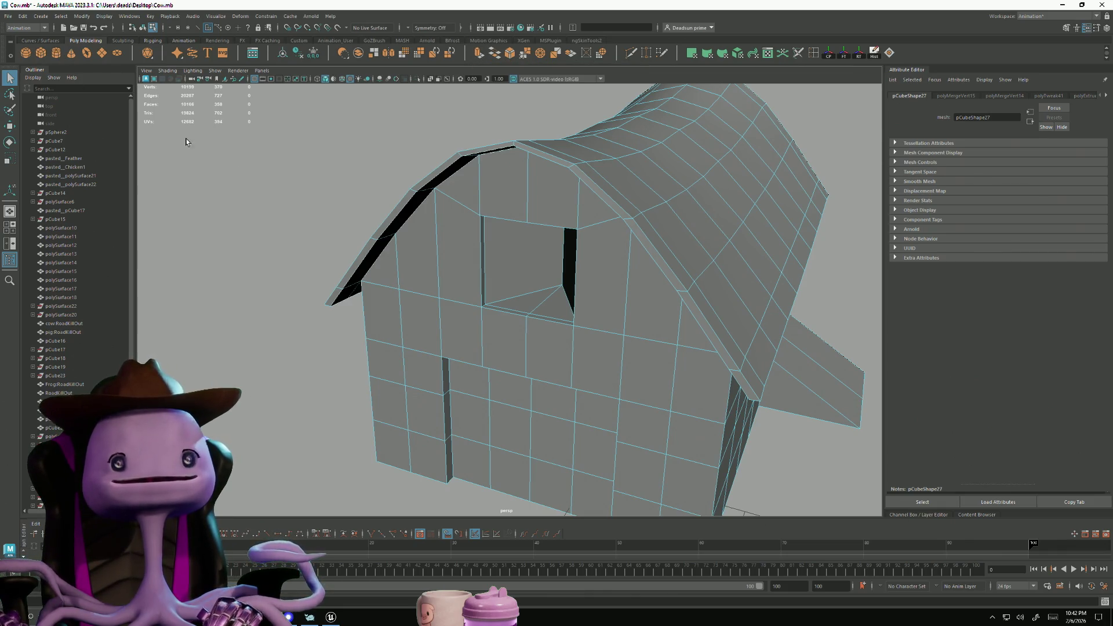
Create a polygon cube and select it beside the fence
left_click(41, 53)
scroll(442, 269, "down", 5)
scroll(728, 415, "up", 6)
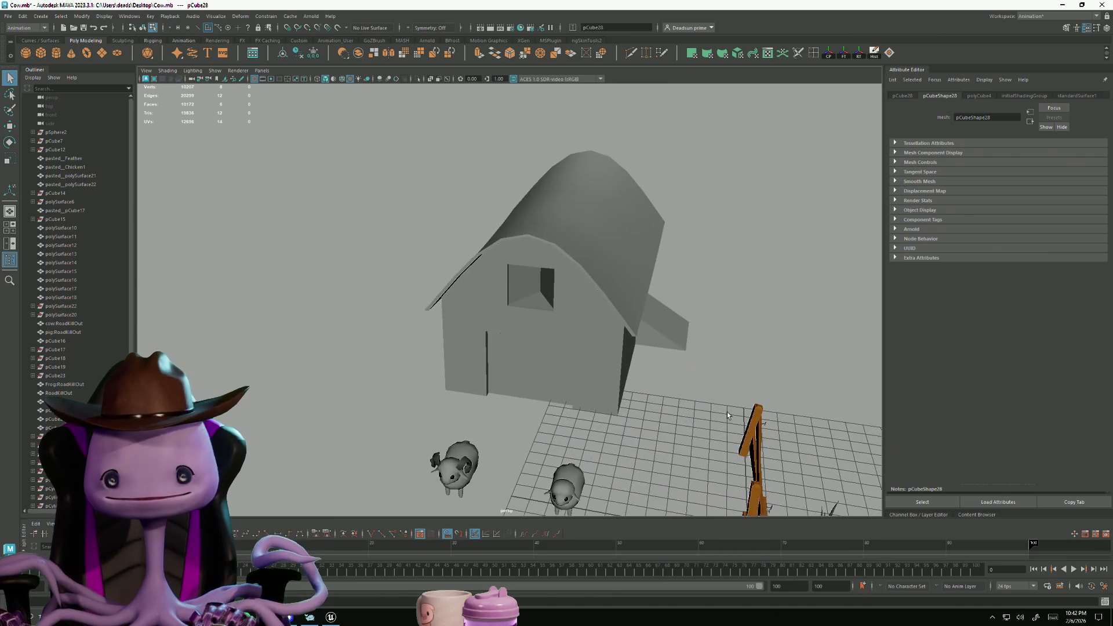
scroll(728, 415, "down", 3)
left_click(544, 283)
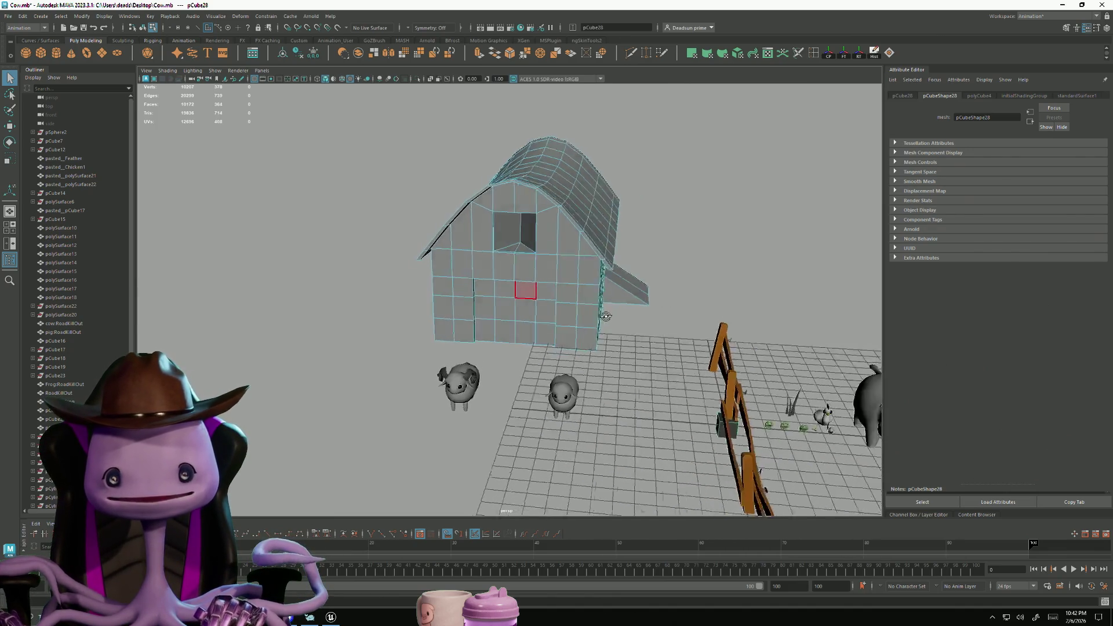
scroll(606, 316, "down", 3)
left_click_drag(606, 317, 630, 334, "alt")
scroll(631, 334, "up", 4)
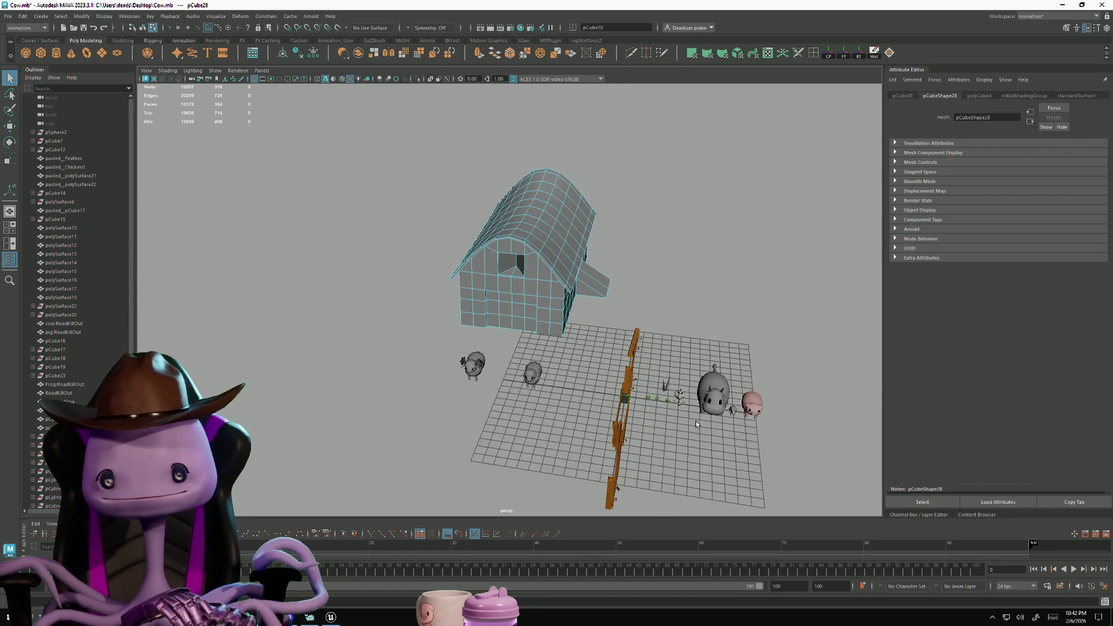
left_click_drag(695, 421, 650, 440, "alt")
scroll(650, 440, "up", 3)
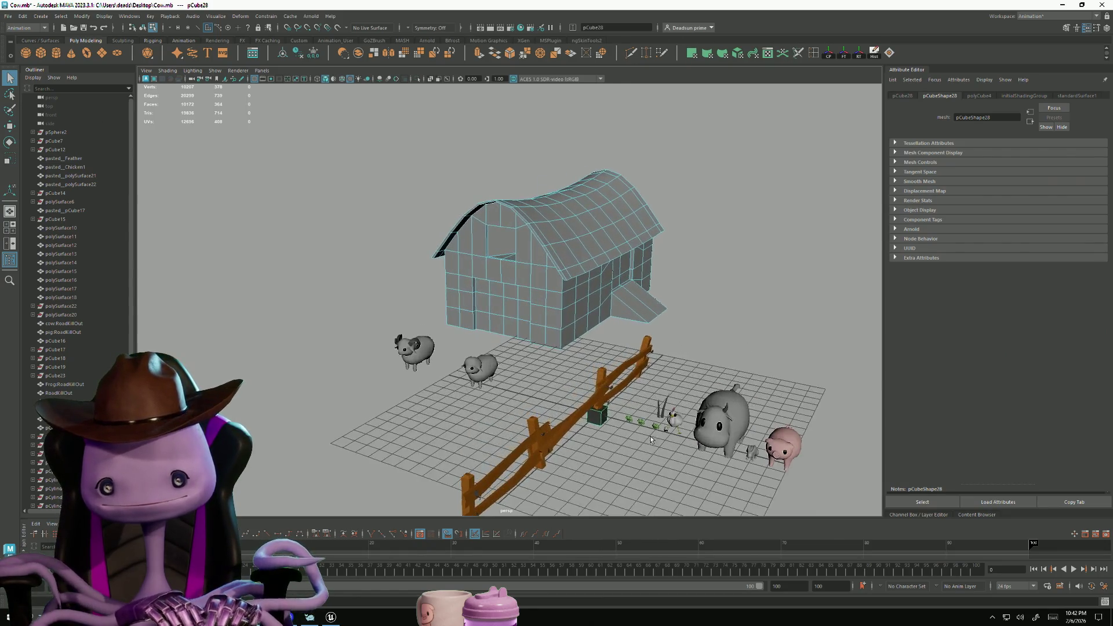
left_click(603, 417)
right_click(604, 420)
left_click(623, 400)
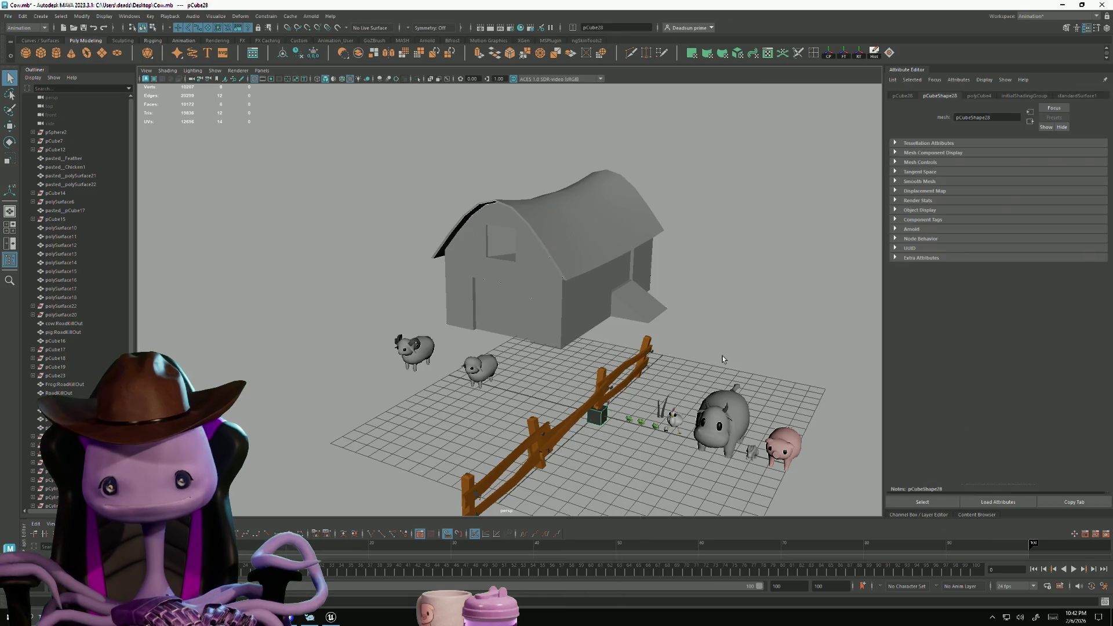
Move the cube onto the barn's front gable, shrink it, and raise it toward the roof
key("w")
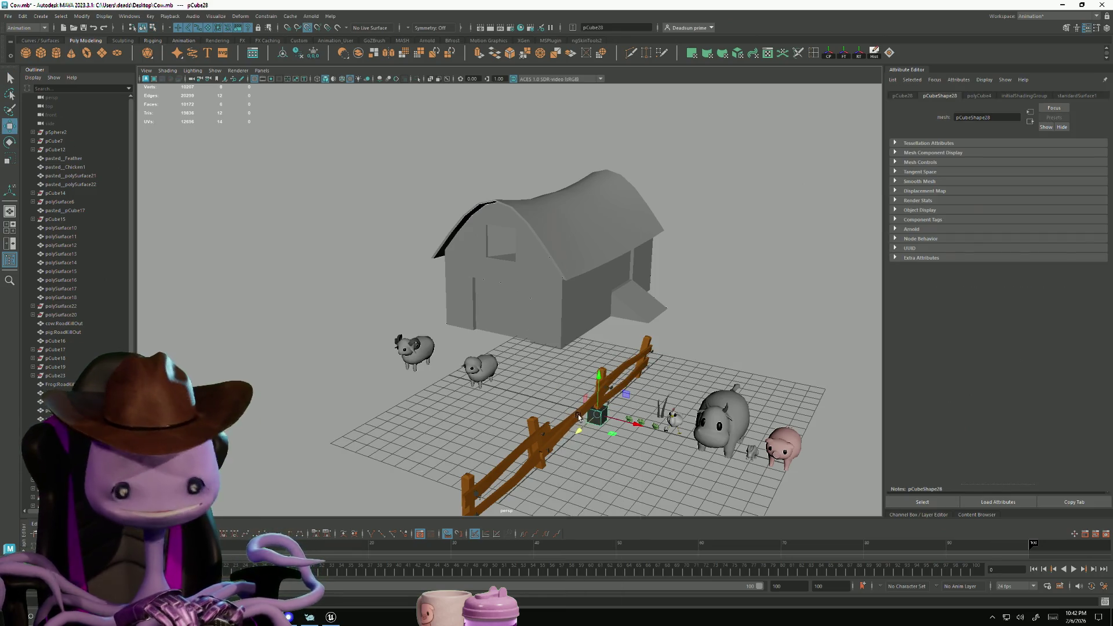
left_click_drag(600, 417, 497, 240)
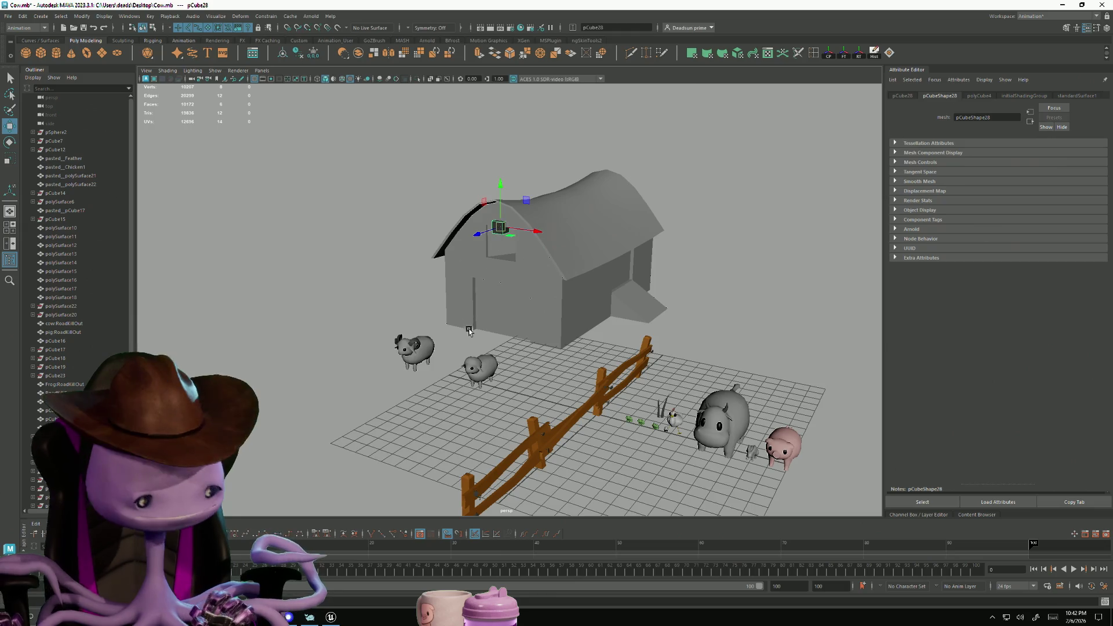
key("f")
scroll(183, 285, "down", 3)
scroll(523, 307, "up", 3)
key("r")
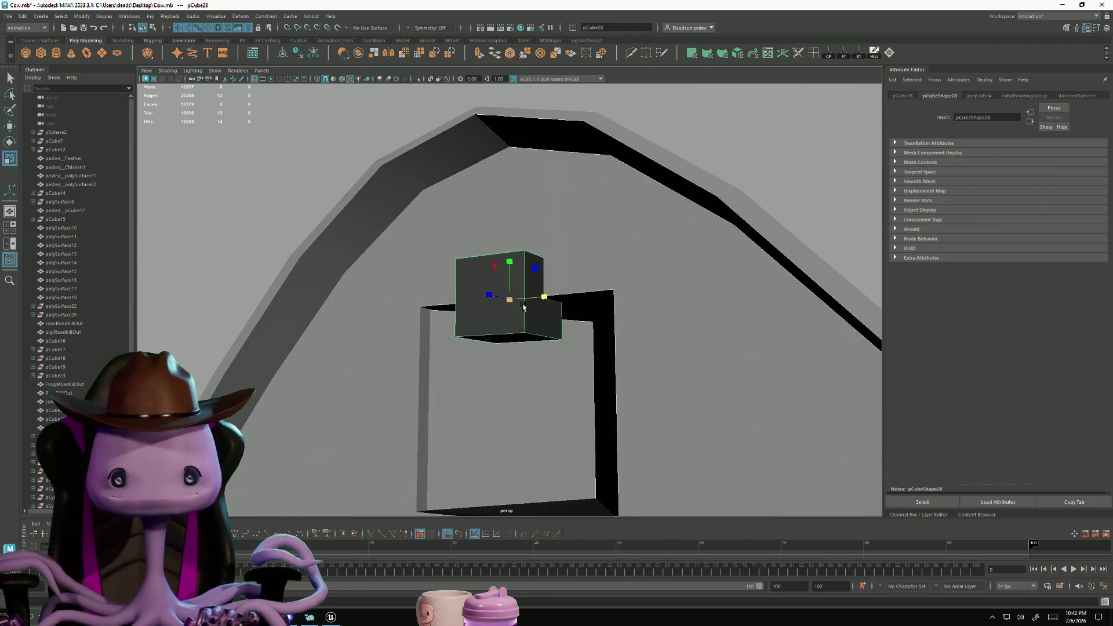
mouse_move(510, 300)
left_mouse_down()
mouse_move(471, 314)
mouse_move(504, 166)
mouse_move(507, 194)
mouse_move(461, 209)
left_mouse_up()
key("w")
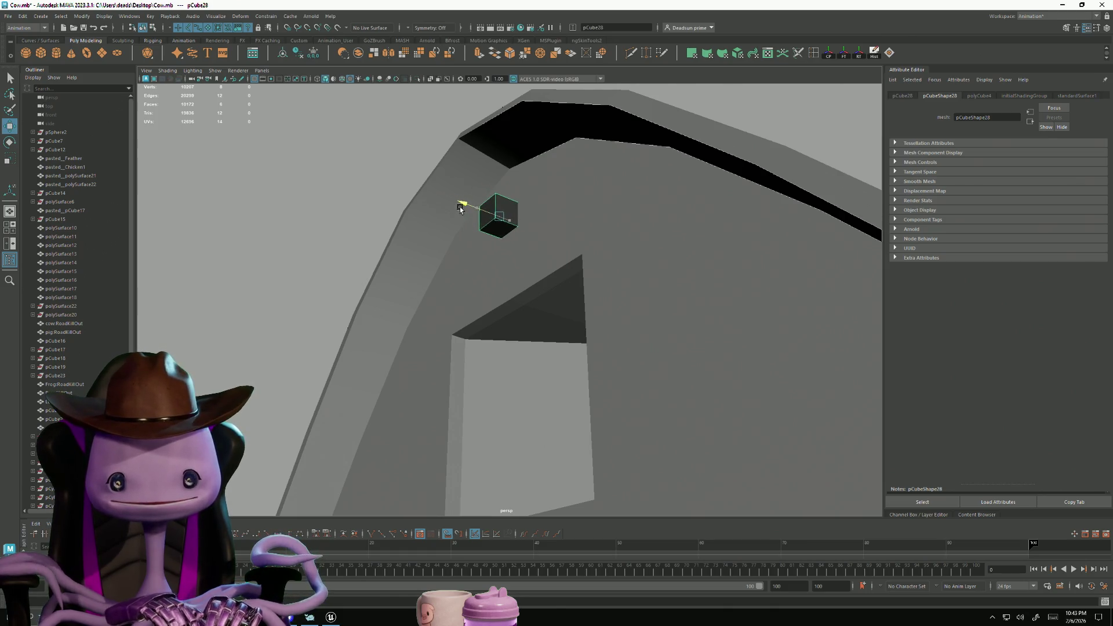
Select one end face of the cube, then return to whole-object selection
right_click_drag(498, 216, 498, 231)
left_click(488, 215)
mouse_move(522, 251)
left_mouse_down("alt")
mouse_move(374, 218)
mouse_move(367, 270)
mouse_move(400, 264)
mouse_move(381, 246)
mouse_move(422, 273)
mouse_move(419, 227)
left_mouse_up("alt")
key("F8")
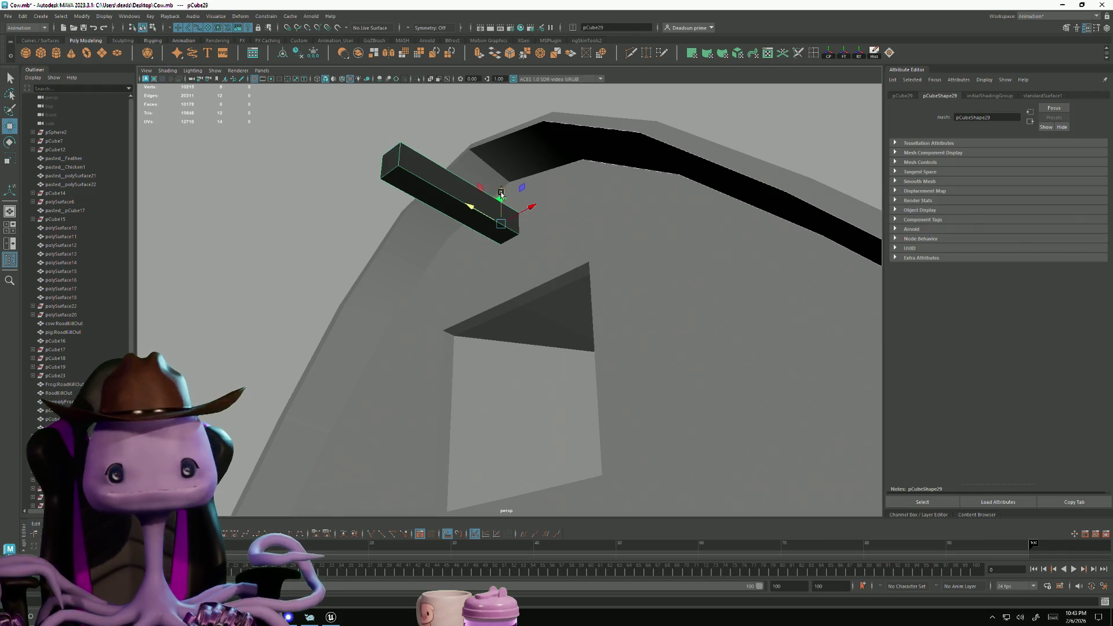
Move the duplicate box below the original beam and shorten it by dragging its end vertices
mouse_move(501, 190)
left_mouse_down()
mouse_move(499, 244)
mouse_move(417, 255)
mouse_move(388, 276)
left_mouse_up()
right_click_drag(387, 277, 387, 307)
left_click_drag(487, 254, 568, 316)
left_click_drag(311, 259, 348, 335)
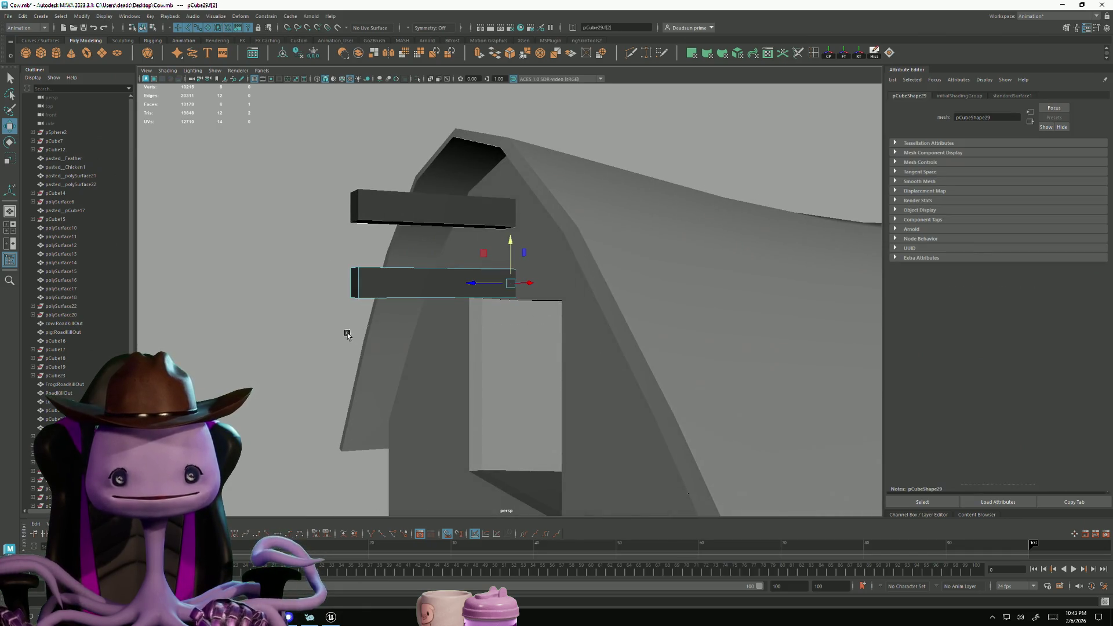
right_click_drag(370, 287, 342, 287)
mouse_move(452, 240)
left_mouse_down()
mouse_move(547, 319)
mouse_move(552, 355)
mouse_move(499, 315)
mouse_move(496, 332)
left_mouse_up()
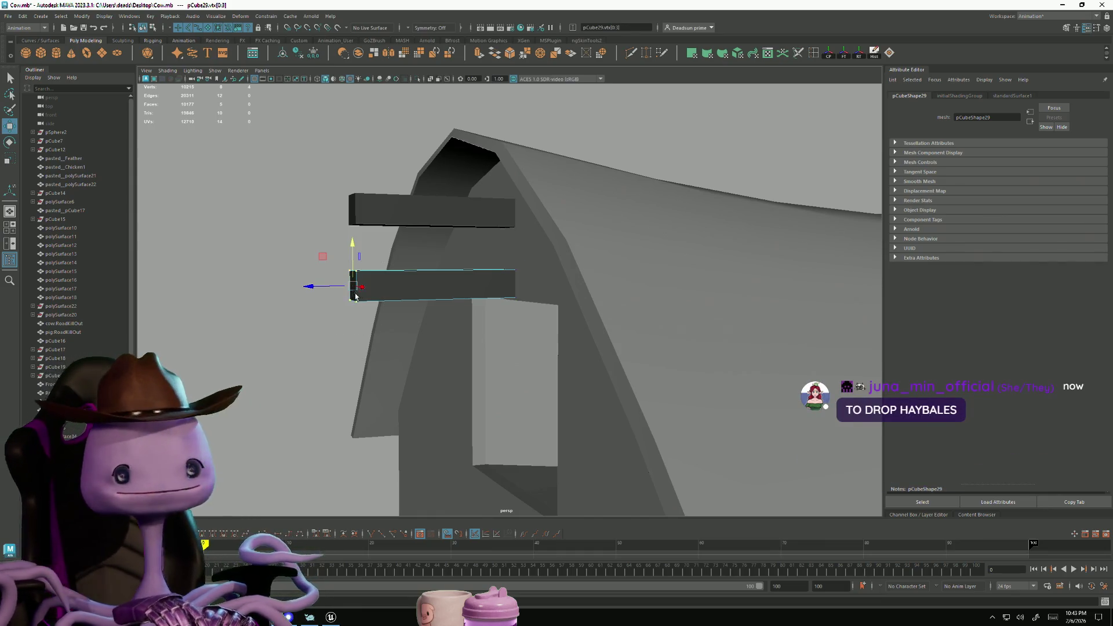
left_click_drag(311, 288, 420, 285)
Delete the lower box's left end face
key("e")
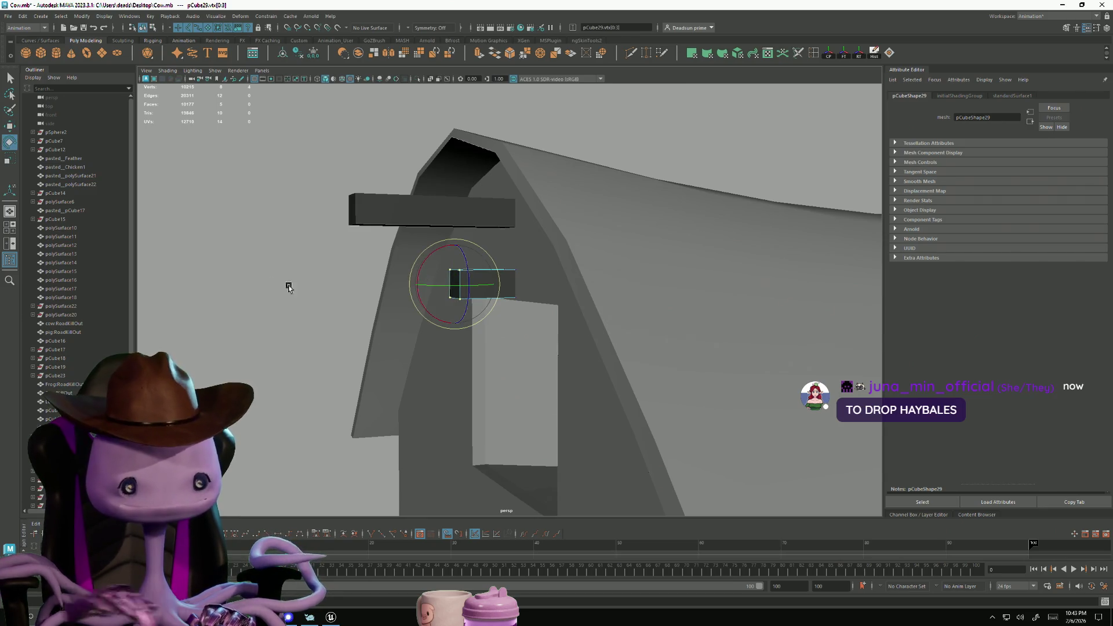
left_click(476, 282)
right_click_drag(484, 280, 481, 325)
left_click(456, 293)
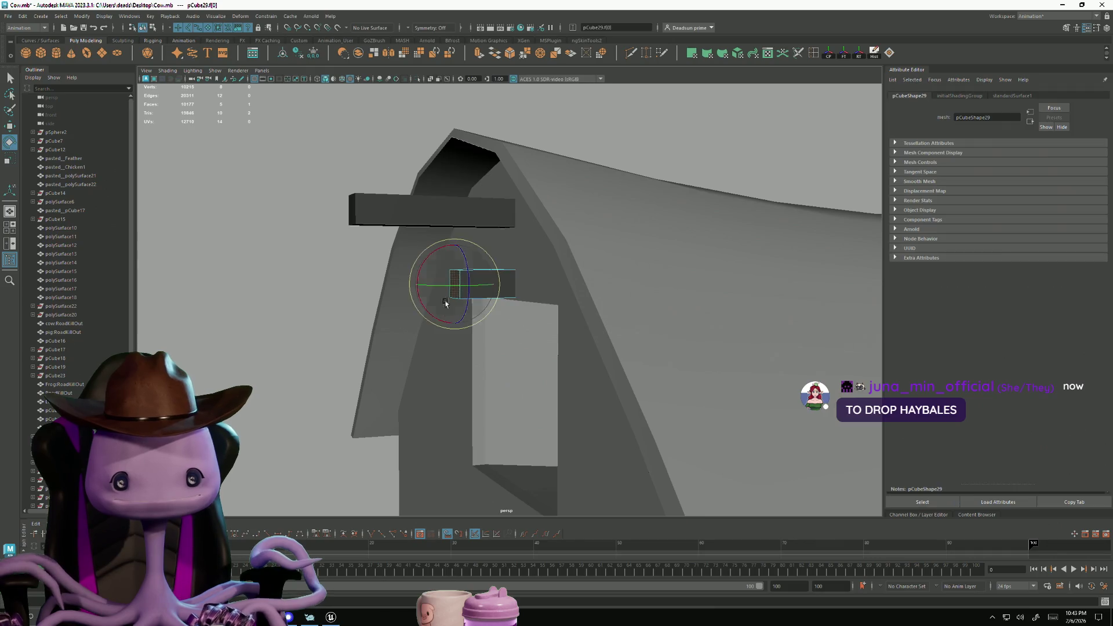
key("Delete")
Rotate the lower box's end upward into a diagonal brace and raise its top edge slightly
mouse_move(424, 261)
left_mouse_down()
mouse_move(448, 298)
mouse_move(442, 352)
mouse_move(486, 341)
left_mouse_up()
key("w")
key("e")
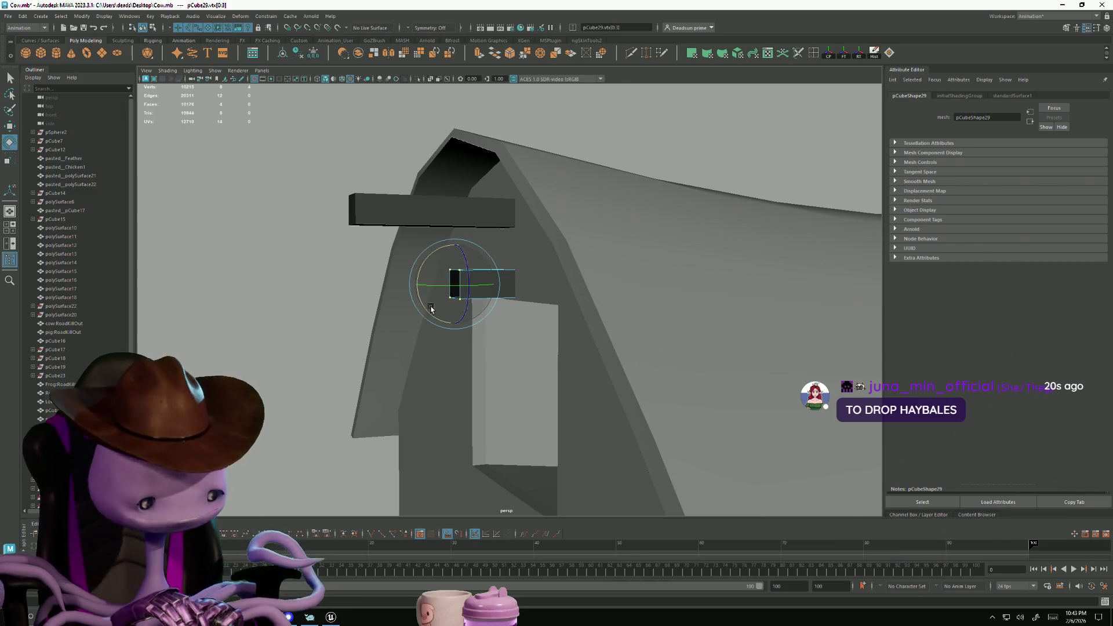
mouse_move(433, 255)
left_mouse_down()
mouse_move(447, 278)
mouse_move(463, 192)
left_mouse_up()
key("w")
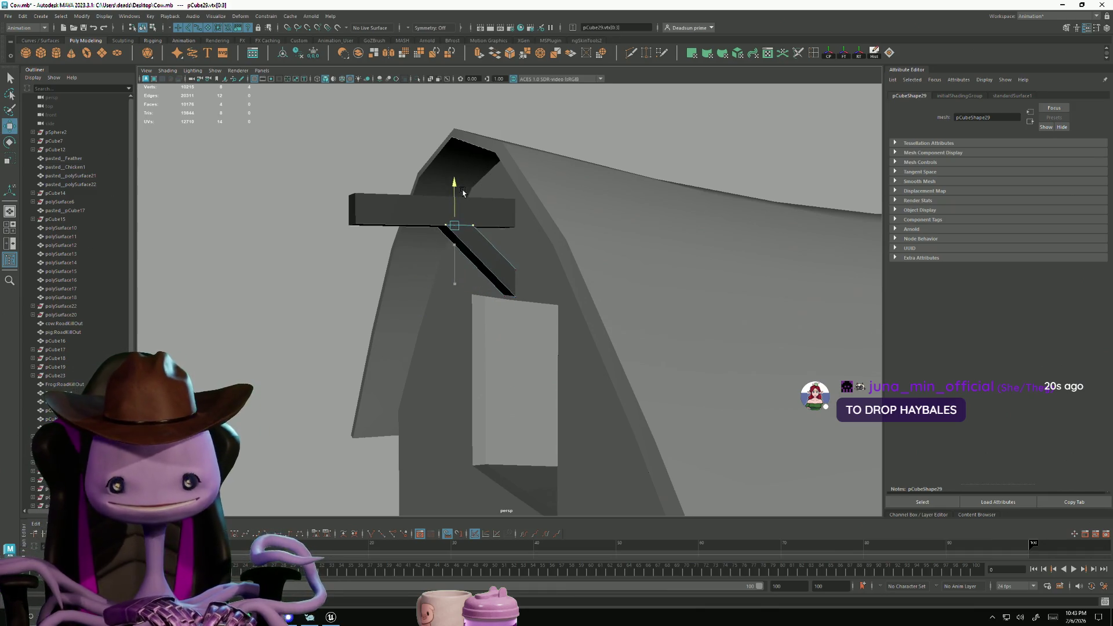
key("f")
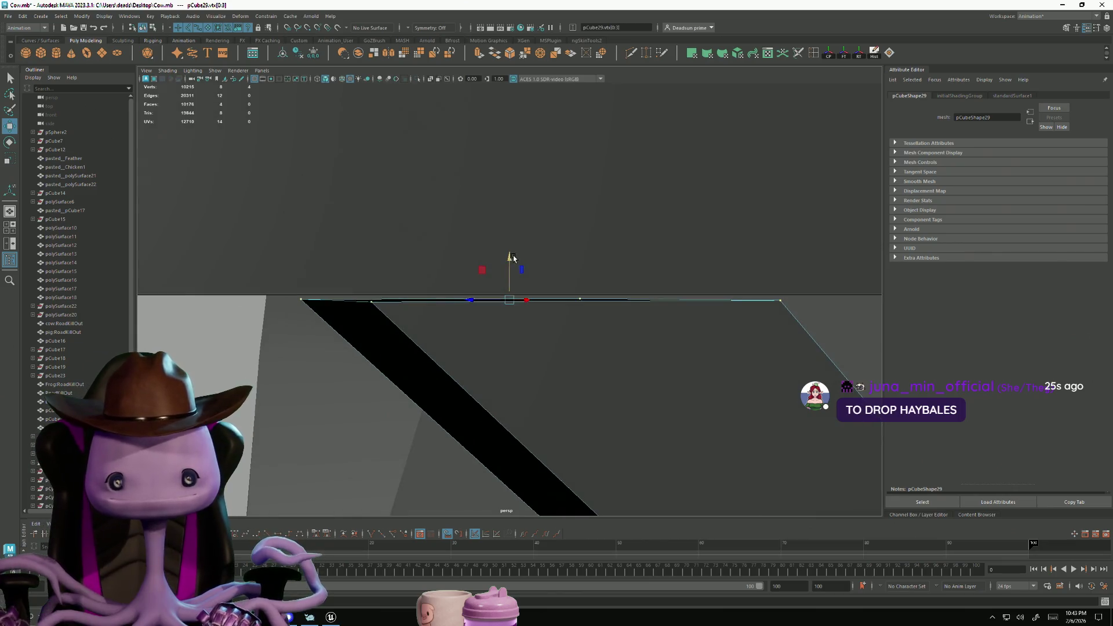
left_click_drag(513, 257, 513, 253)
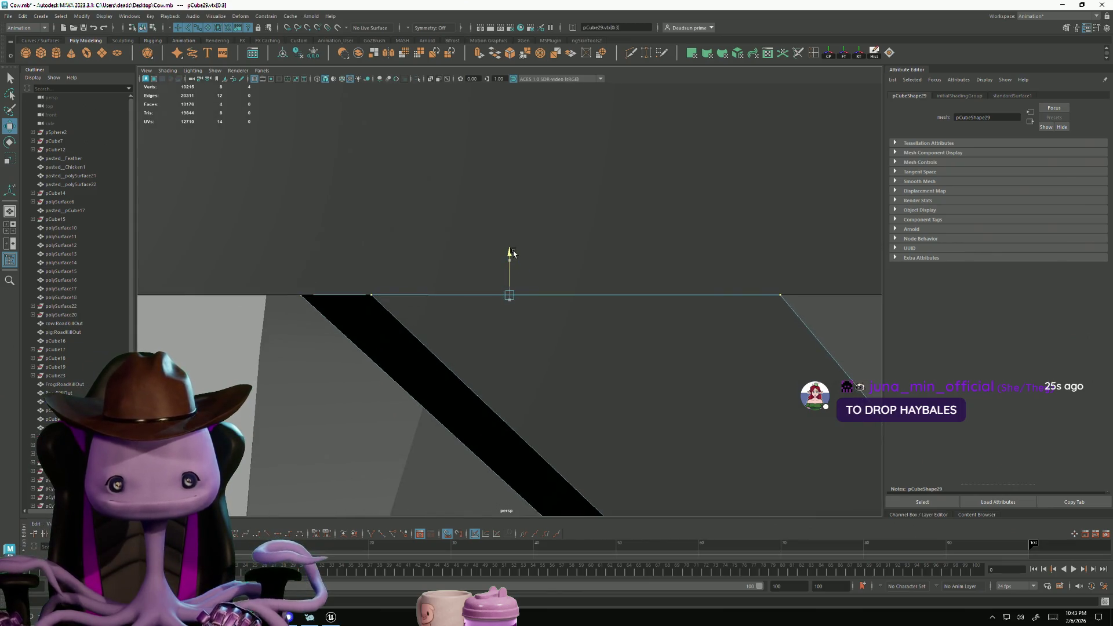
right_click_drag(514, 253, 180, 259, "alt")
mouse_move(333, 298)
left_mouse_down("alt")
mouse_move(226, 259)
mouse_move(271, 290)
left_mouse_up("alt")
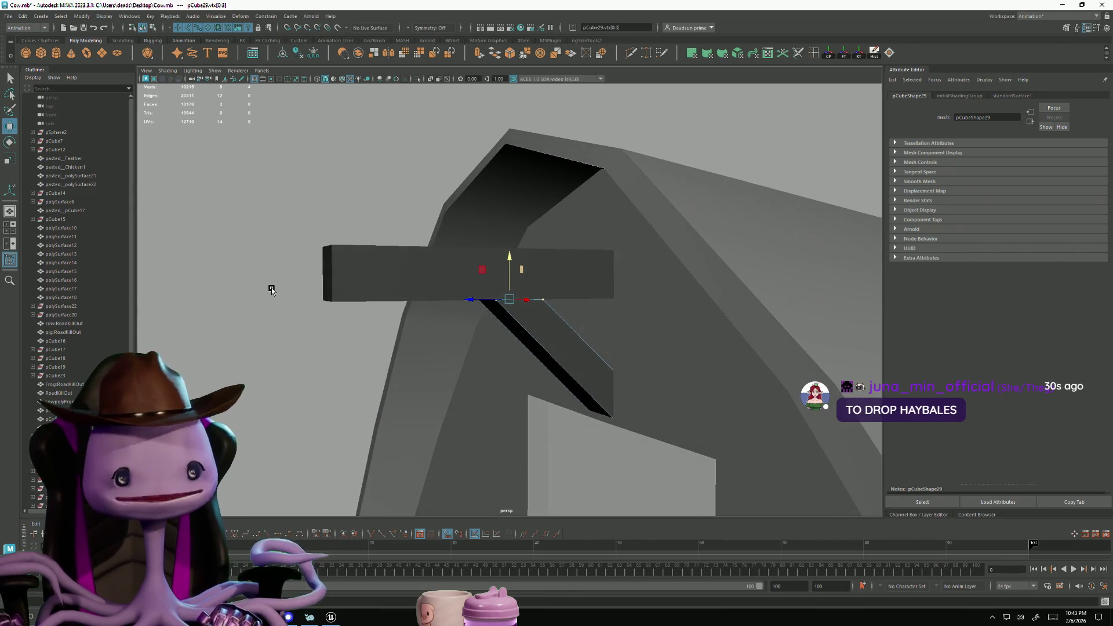
Shorten the top beam from its left end and extrude that end face
right_click_drag(340, 282, 316, 282)
mouse_move(347, 246)
left_mouse_down()
mouse_move(275, 267)
mouse_move(415, 300)
mouse_move(394, 301)
left_mouse_up()
key("F11")
left_click(332, 286)
mouse_move(281, 283)
left_mouse_down()
mouse_move(434, 273)
mouse_move(253, 293)
mouse_move(338, 279)
left_mouse_up()
left_click(479, 53)
Raise the extruded beam end slightly
mouse_move(343, 335)
right_mouse_down("alt")
mouse_move(336, 310)
mouse_move(372, 256)
right_mouse_up("alt")
key("w")
left_click_drag(409, 228, 412, 224)
right_click_drag(412, 223, 373, 293, "alt")
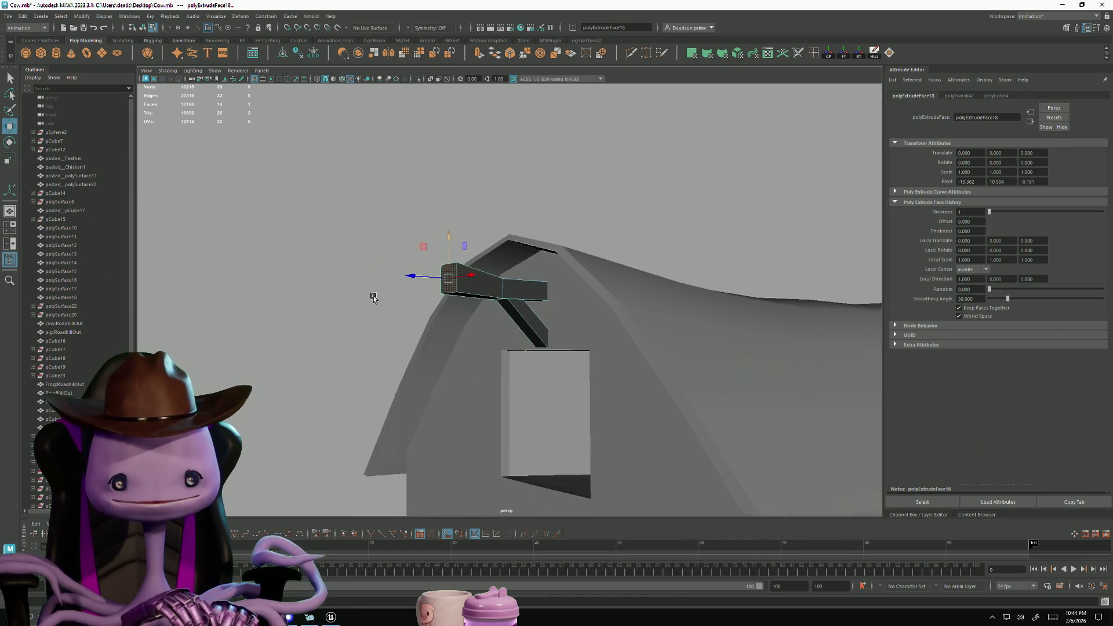
left_click_drag(372, 294, 447, 261, "alt")
Select the barn's gable window face in face mode
mouse_move(455, 328)
right_mouse_down()
mouse_move(532, 324)
mouse_move(398, 323)
mouse_move(490, 304)
mouse_move(339, 324)
right_mouse_up()
mouse_move(339, 323)
left_mouse_down("alt")
mouse_move(357, 315)
mouse_move(350, 326)
left_mouse_up("alt")
mouse_move(509, 350)
right_mouse_down("alt")
mouse_move(681, 411)
mouse_move(509, 373)
mouse_move(522, 418)
mouse_move(516, 408)
right_mouse_up("alt")
left_click(513, 375)
right_click(516, 378)
left_click(516, 394)
left_click(526, 421)
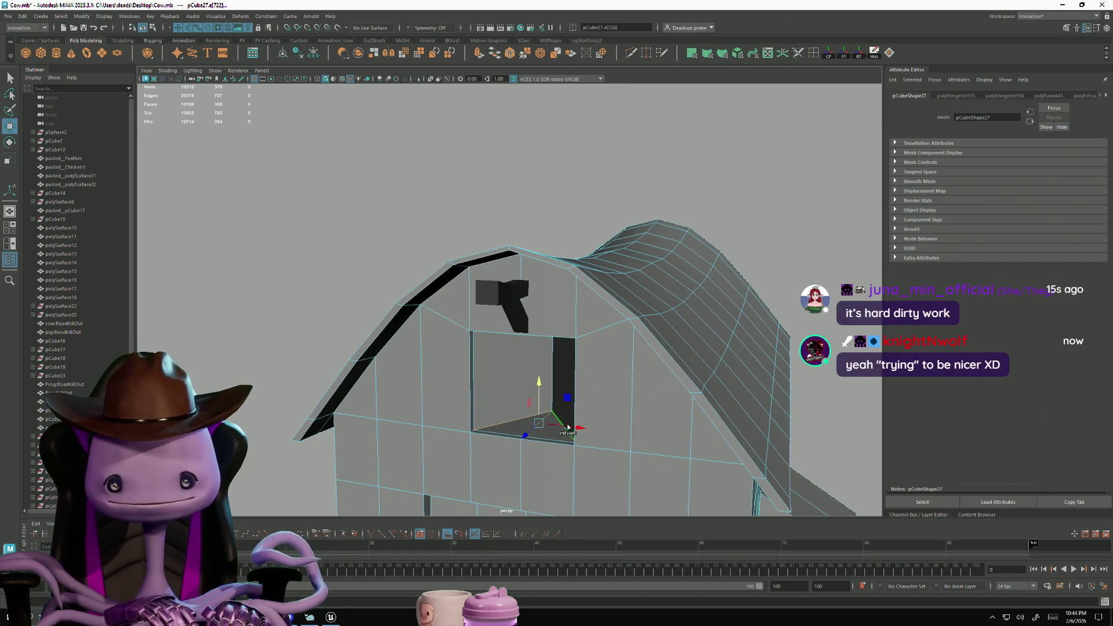
Switch to the Modeling menu set and apply Mesh Display > Soften Edge to the window opening
left_click(553, 367)
mouse_move(553, 368)
left_mouse_down("alt")
mouse_move(530, 347)
mouse_move(537, 421)
mouse_move(535, 378)
left_mouse_up("alt")
right_click_drag(534, 378, 476, 368, "alt")
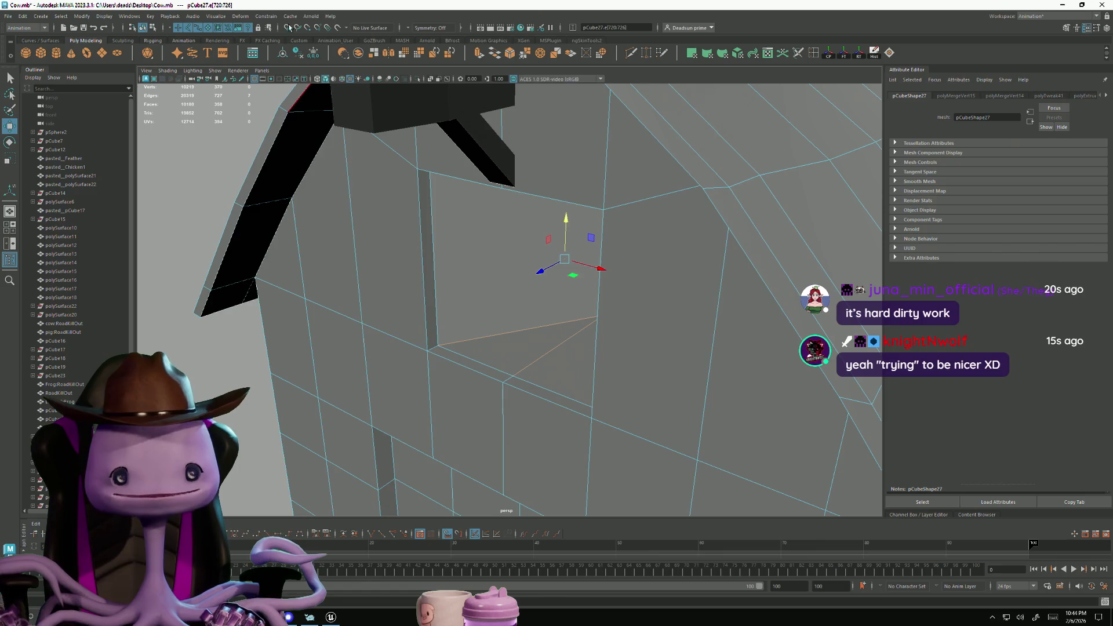
left_click(215, 16)
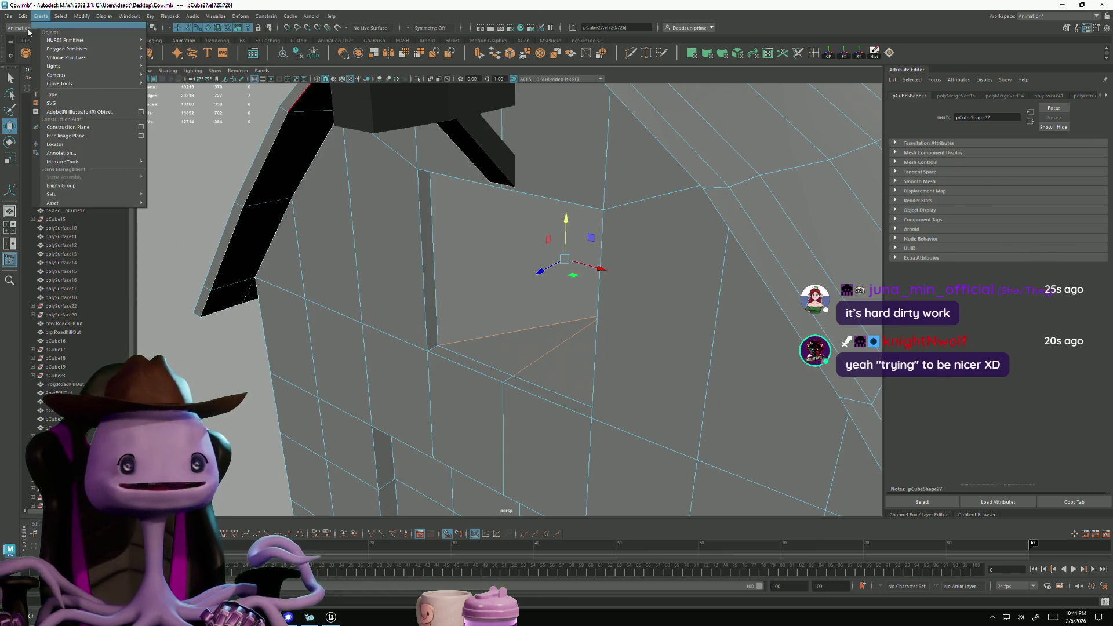
left_click(26, 28)
left_click(33, 38)
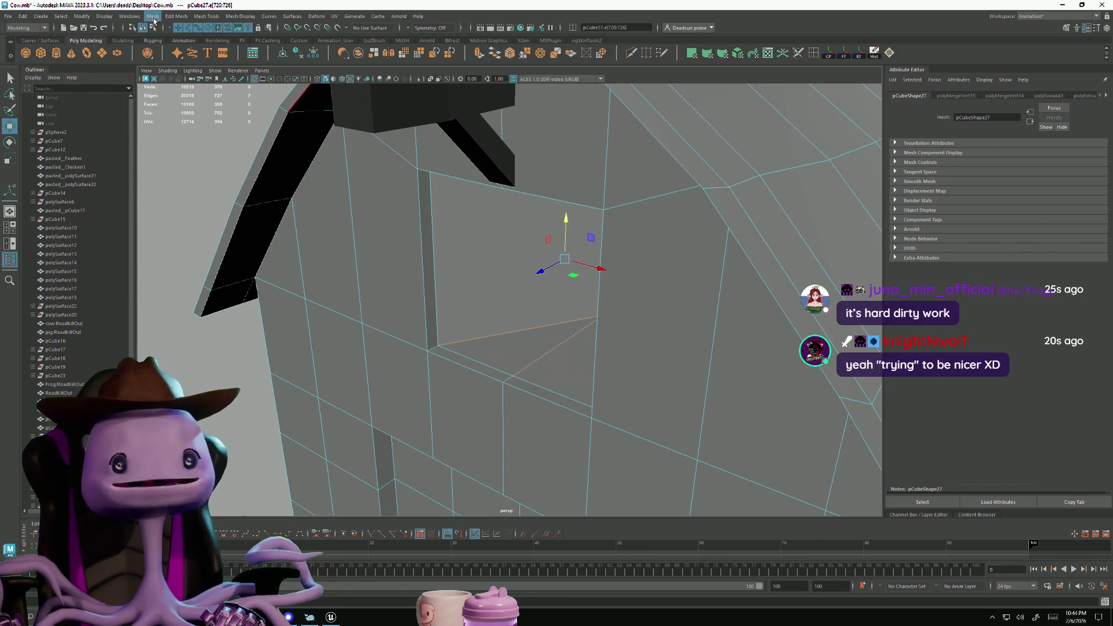
left_click(153, 16)
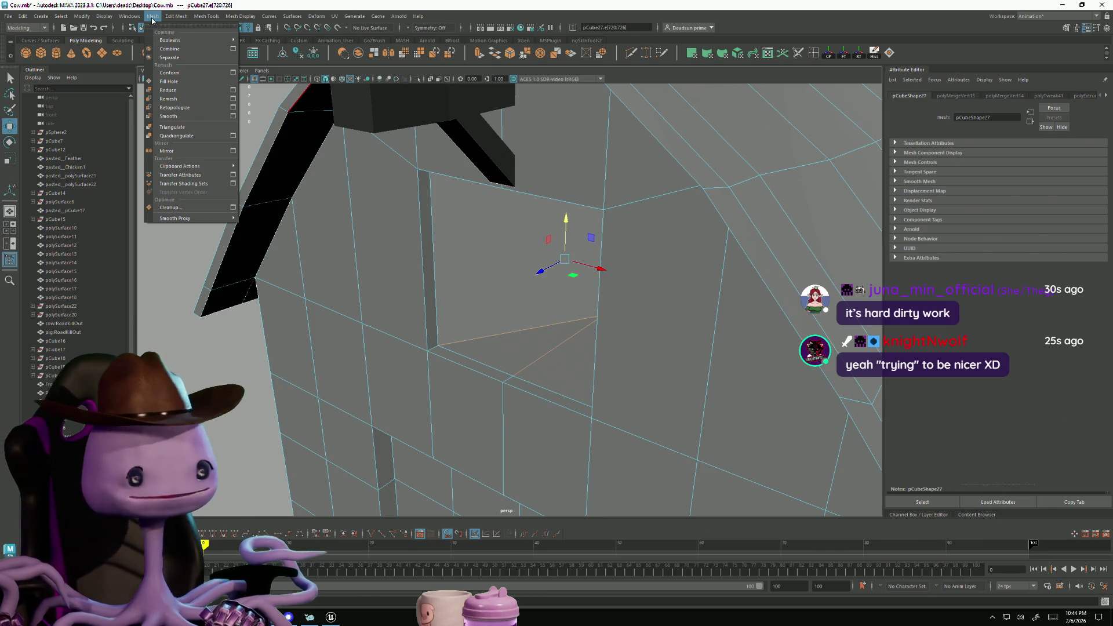
mouse_move(194, 20)
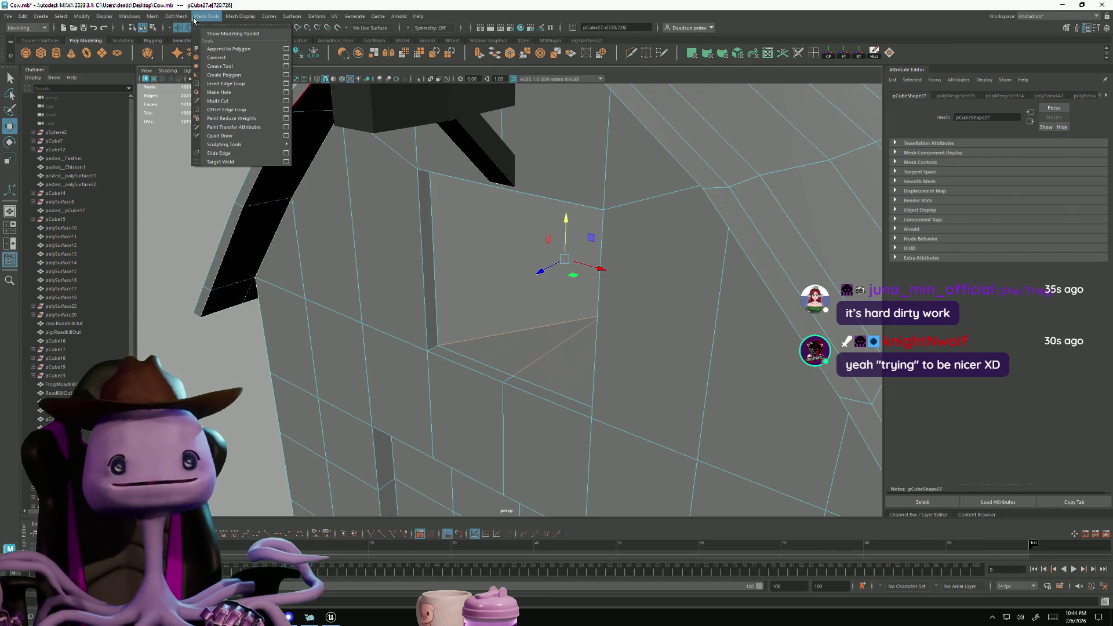
mouse_move(241, 16)
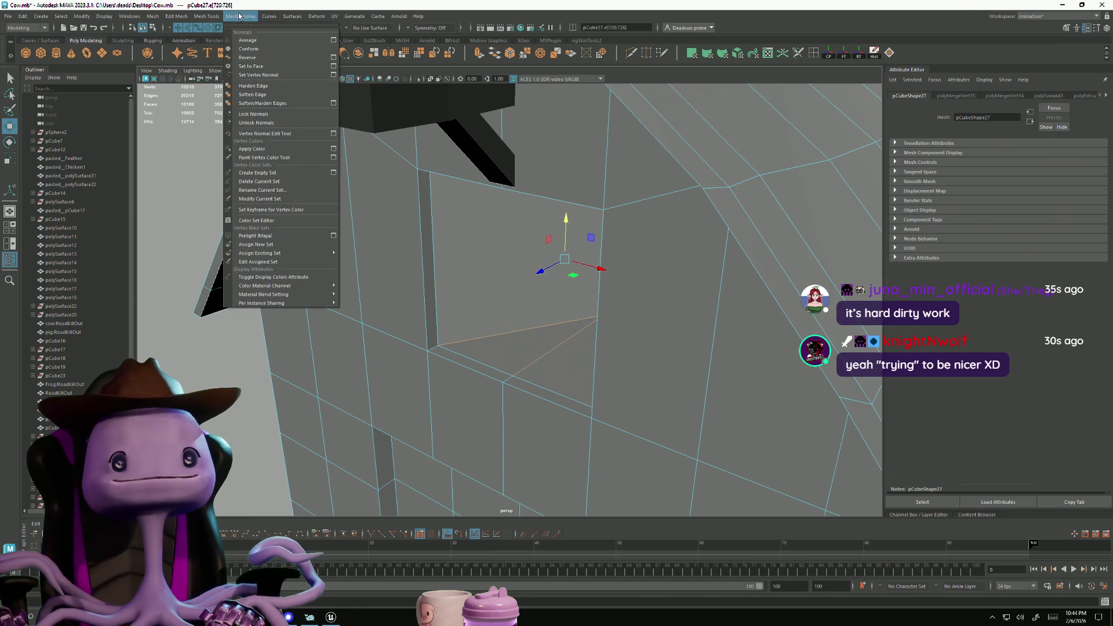
left_click(273, 96)
Pull the window's top-centre vertex down, then leave vertex editing
scroll(231, 244, "down", 10)
right_click_drag(524, 249, 487, 267)
mouse_move(487, 266)
left_mouse_down("alt")
mouse_move(425, 291)
mouse_move(341, 283)
mouse_move(328, 294)
mouse_move(355, 279)
left_mouse_up("alt")
scroll(646, 319, "up", 5)
right_click_drag(488, 308, 489, 279)
left_click(499, 266)
mouse_move(500, 221)
left_mouse_down()
mouse_move(502, 268)
mouse_move(529, 305)
mouse_move(515, 293)
left_mouse_up()
scroll(502, 267, "down", 5)
key("F8")
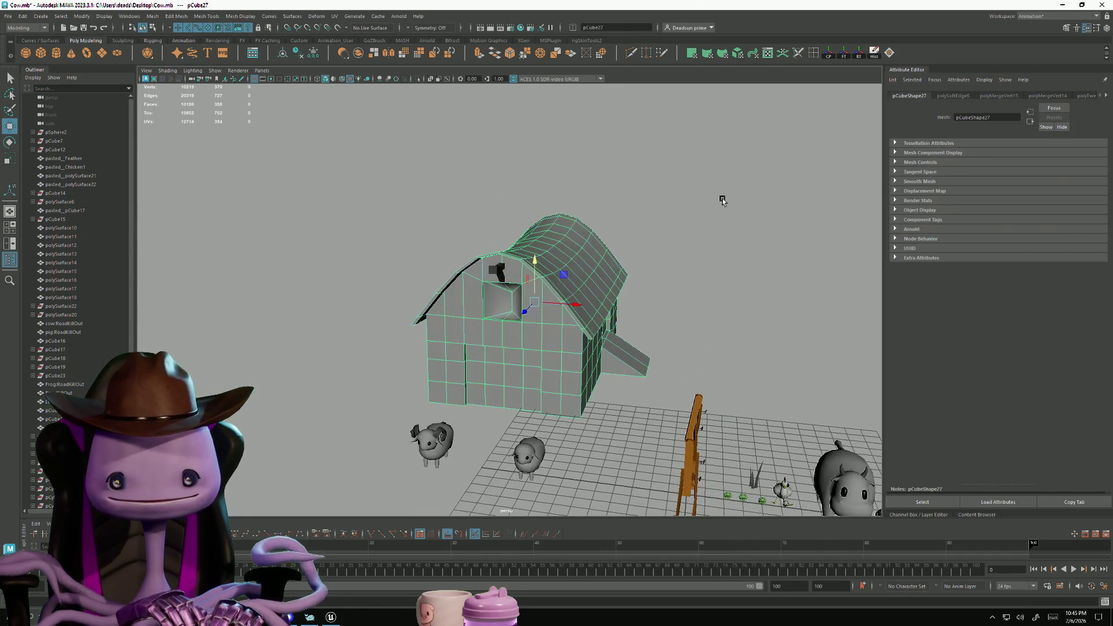
Select the barn in face mode and pick a first face near the roof edge
left_click(390, 356)
scroll(390, 355, "down", 5)
mouse_move(390, 356)
left_mouse_down("alt")
mouse_move(451, 364)
mouse_move(326, 367)
mouse_move(400, 368)
mouse_move(340, 348)
mouse_move(325, 368)
mouse_move(350, 378)
mouse_move(441, 354)
mouse_move(464, 365)
mouse_move(319, 355)
mouse_move(373, 361)
left_mouse_up("alt")
scroll(675, 436, "up", 5)
left_click(516, 318)
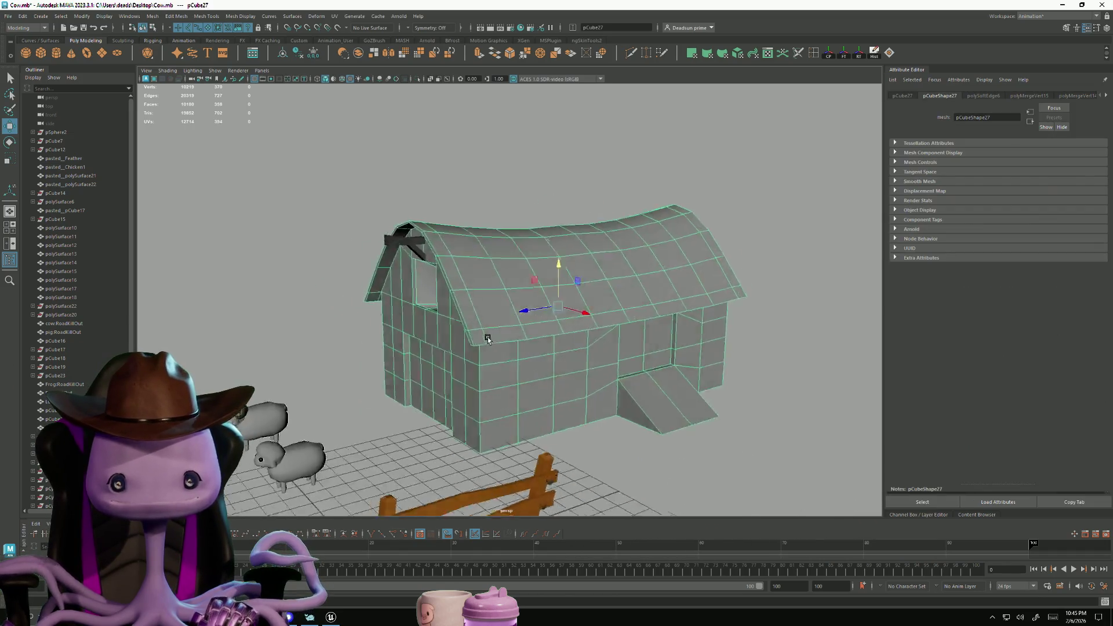
scroll(565, 415, "up", 3)
scroll(565, 415, "up", 8)
right_click_drag(497, 333, 497, 356)
left_click(515, 380)
mouse_move(514, 380)
left_mouse_down("alt")
mouse_move(581, 385)
mouse_move(572, 353)
mouse_move(363, 393)
mouse_move(415, 368)
left_mouse_up("alt")
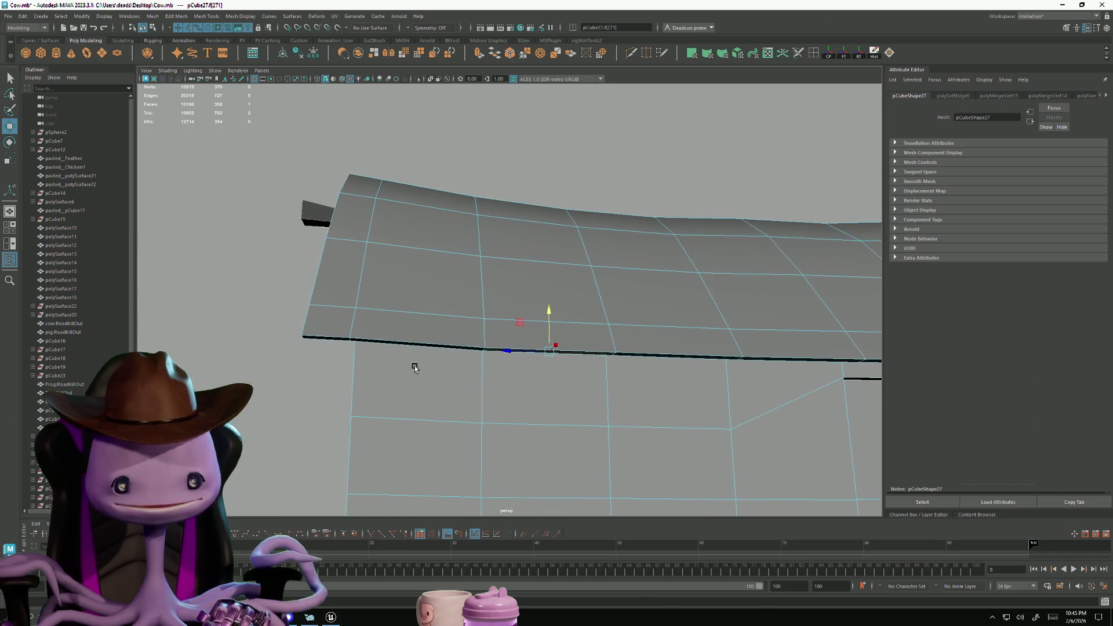
mouse_move(635, 382)
left_mouse_down("alt")
mouse_move(427, 362)
mouse_move(474, 364)
left_mouse_up("alt")
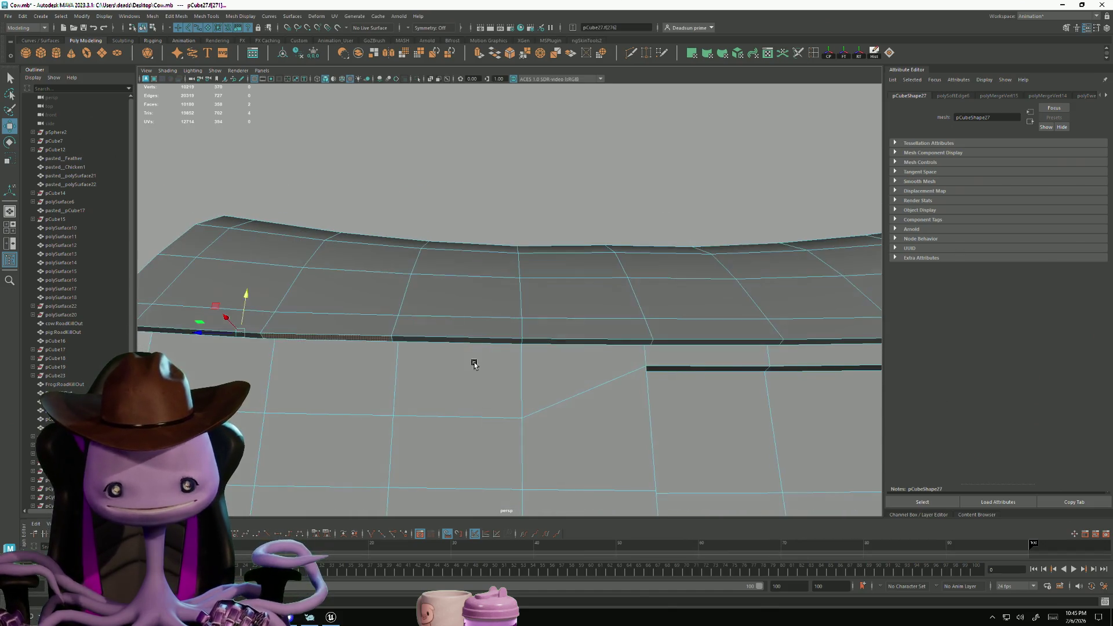
mouse_move(607, 344)
left_mouse_down("alt")
mouse_move(769, 385)
mouse_move(472, 348)
mouse_move(495, 360)
left_mouse_up("alt")
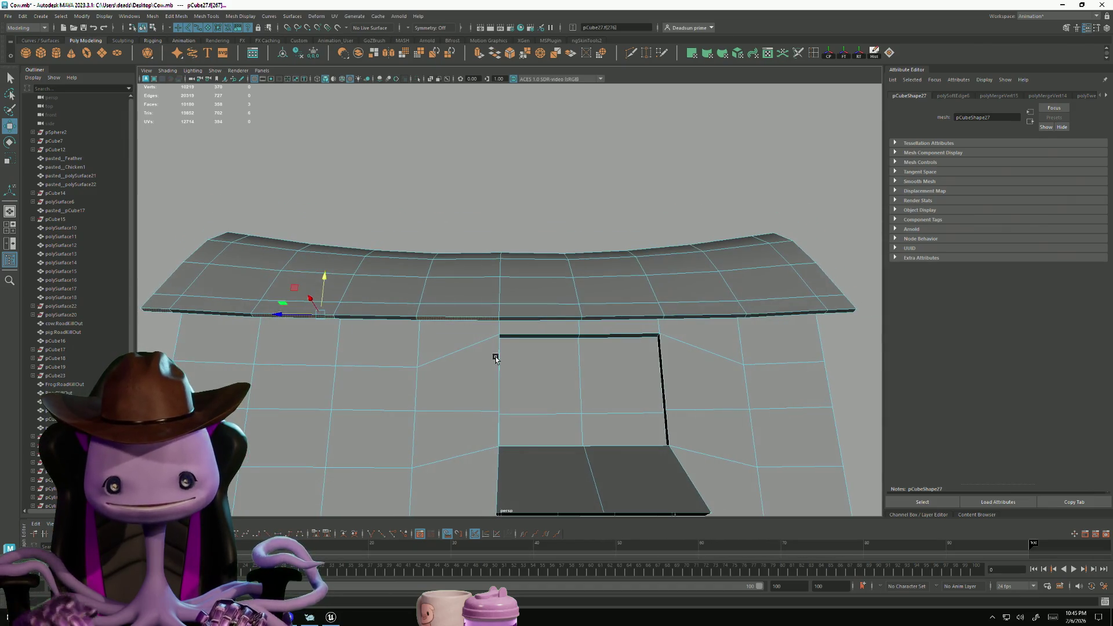
Add the remaining wall faces along the top row beneath the eave to the selection
left_click(633, 318)
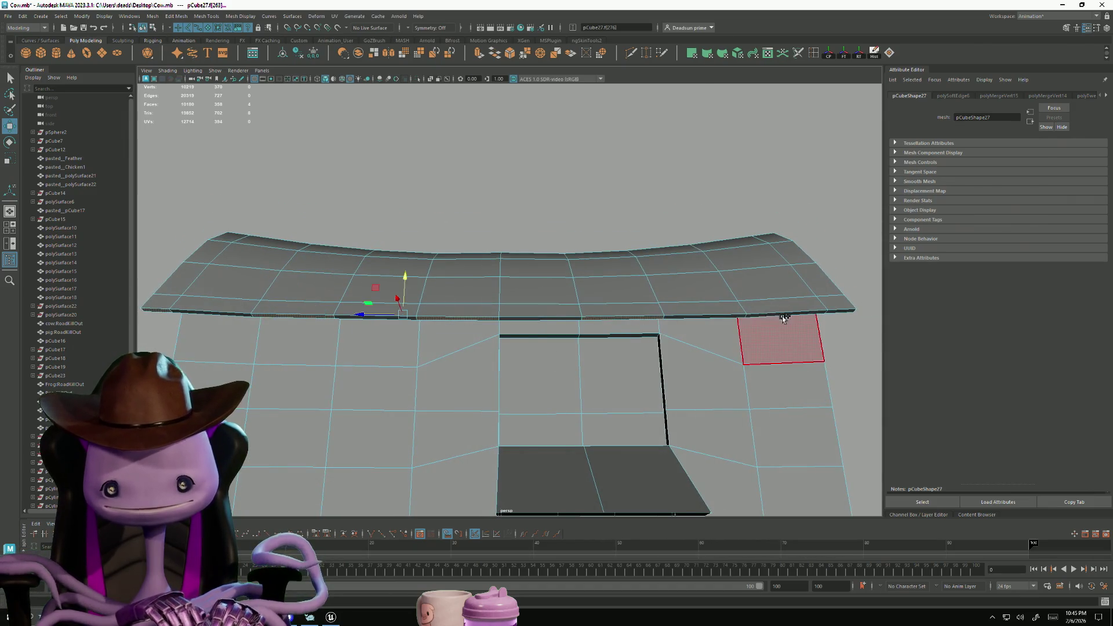
left_click(791, 324, "shift")
mouse_move(790, 325)
left_mouse_down("alt")
mouse_move(447, 353)
mouse_move(472, 353)
mouse_move(427, 380)
mouse_move(529, 384)
mouse_move(530, 316)
left_mouse_up("alt")
left_click(642, 313, "shift")
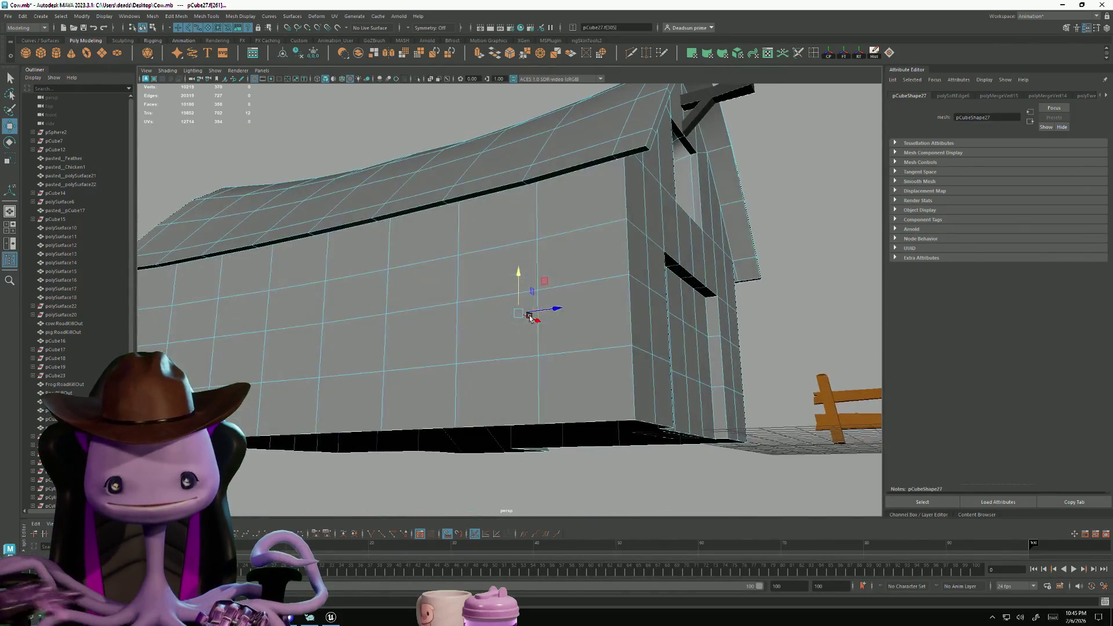
left_click(635, 152, "shift")
left_click(571, 161, "shift")
mouse_move(571, 161)
left_mouse_down("alt")
mouse_move(603, 240)
mouse_move(452, 277)
left_mouse_up("alt")
left_click(477, 261, "shift")
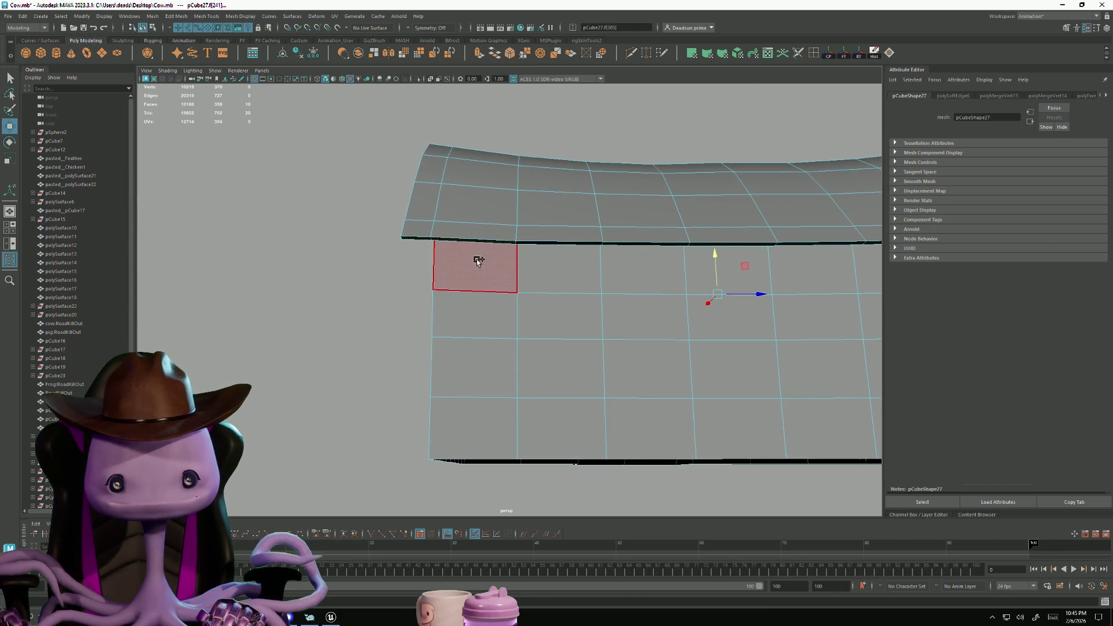
mouse_move(759, 275)
left_mouse_down("alt")
mouse_move(566, 273)
mouse_move(566, 264)
left_mouse_up("alt")
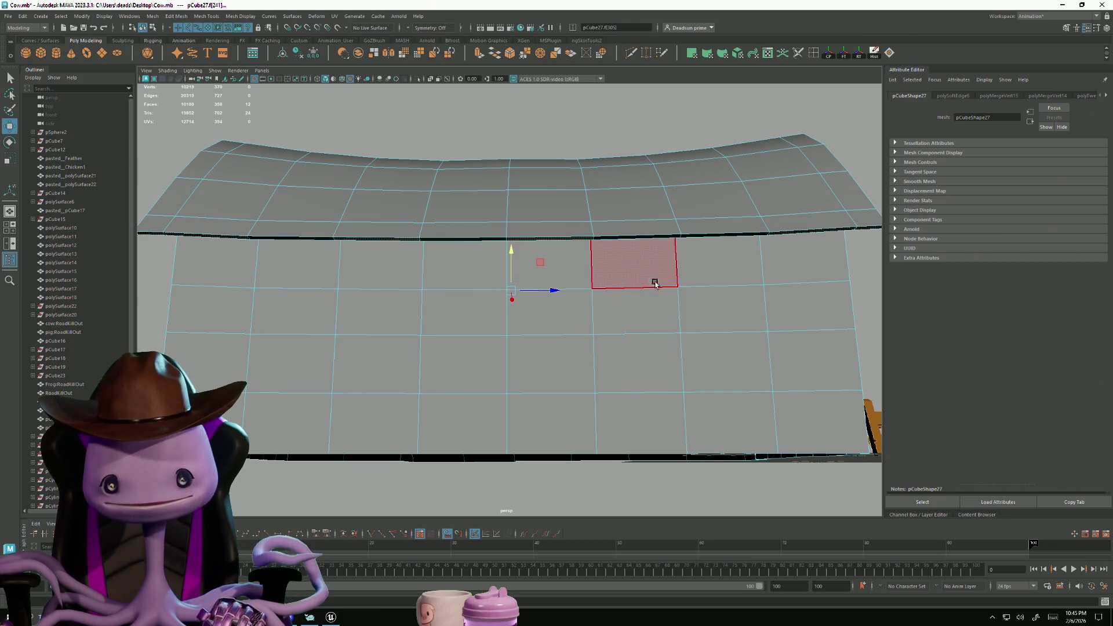
left_click(621, 237, "shift")
scroll(462, 331, "down", 5)
mouse_move(462, 331)
left_mouse_down("alt")
mouse_move(441, 325)
mouse_move(478, 361)
left_mouse_up("alt")
mouse_move(629, 408)
left_mouse_down("alt")
mouse_move(477, 347)
mouse_move(429, 353)
left_mouse_up("alt")
left_click_drag(387, 255, 375, 258, "alt")
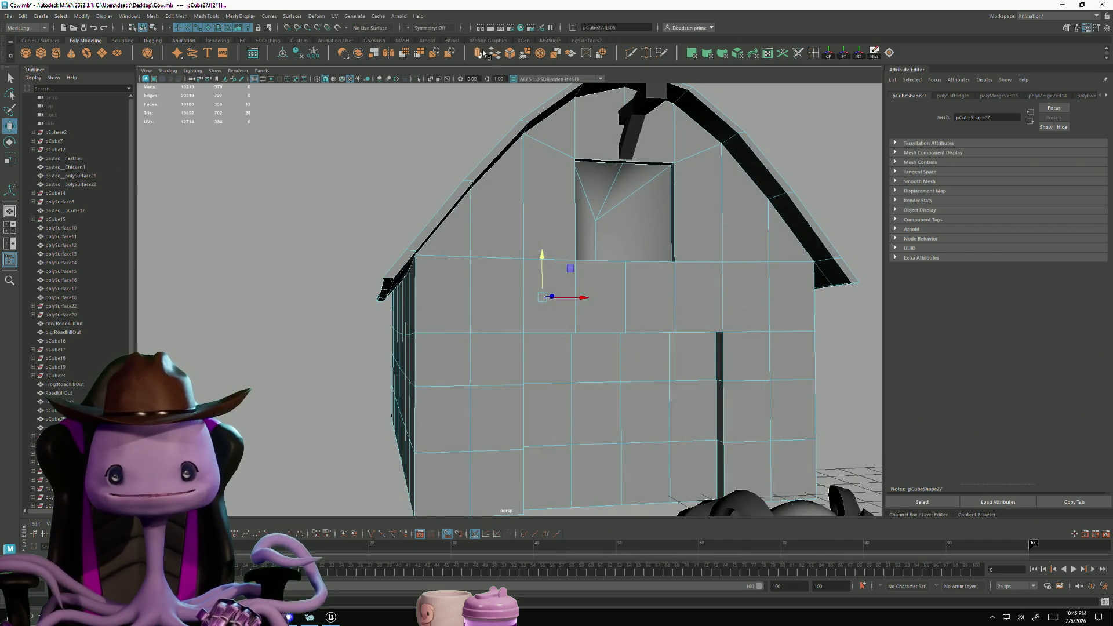
Try extruding the selected wall faces, undo it, and pick the wall face below
left_click(460, 321)
key("ctrl+e")
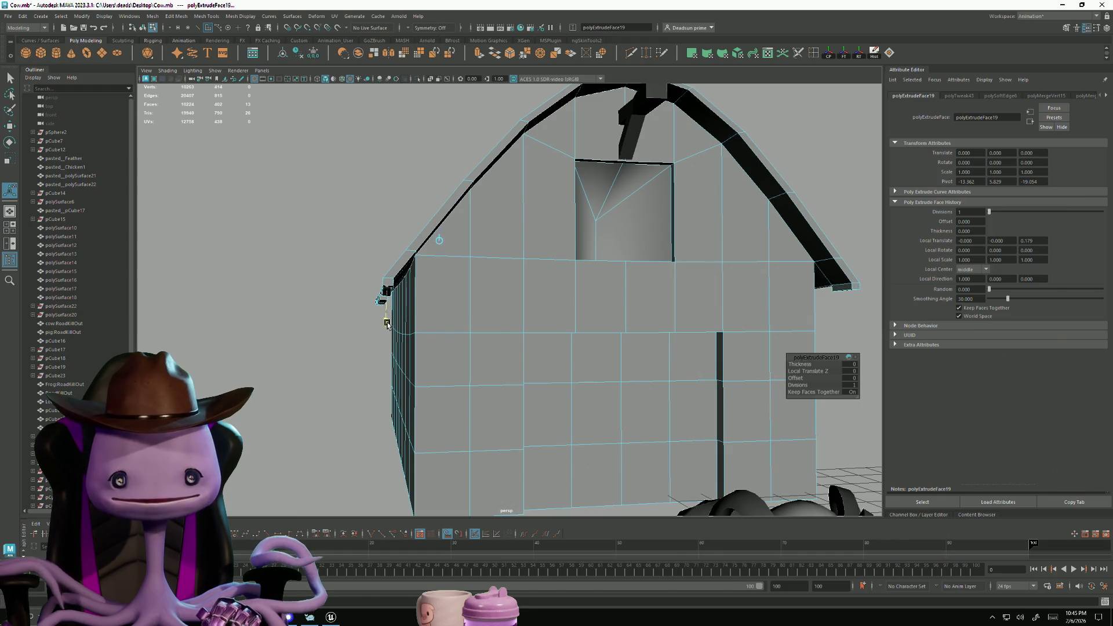
key("ctrl+z")
left_click(438, 339)
left_click_drag(438, 339, 412, 352, "alt")
scroll(412, 352, "up", 5)
mouse_move(412, 352)
middle_mouse_down("alt")
mouse_move(447, 369)
mouse_move(438, 360)
middle_mouse_up("alt")
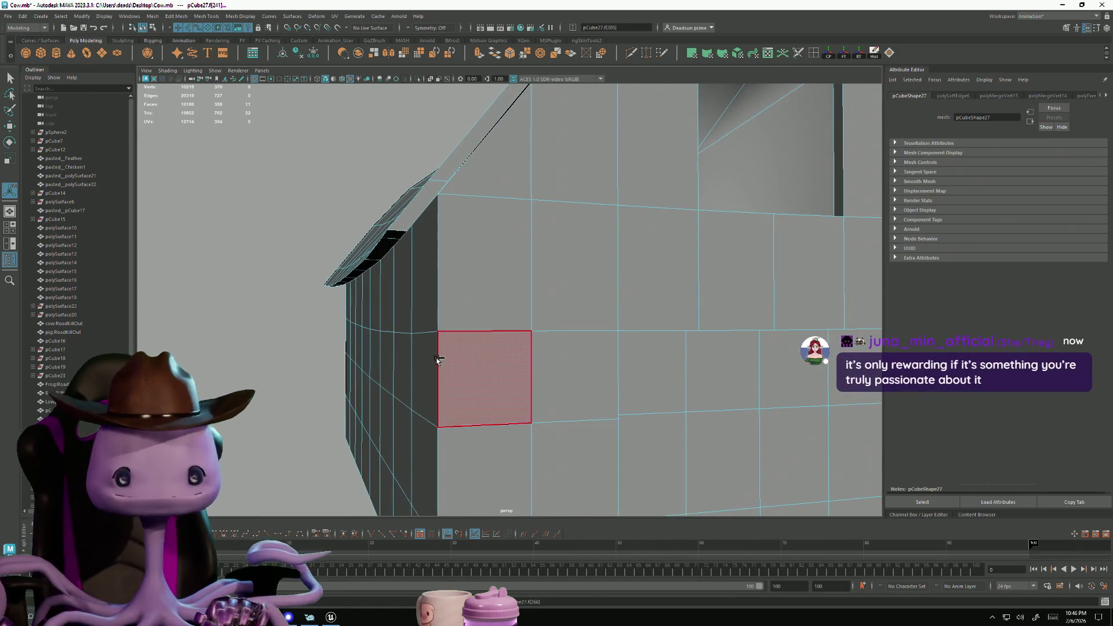
Select the roof eave edge and scale it slightly along X
key("q")
left_click(375, 246)
mouse_move(421, 284)
left_mouse_down("alt")
mouse_move(417, 338)
mouse_move(596, 361)
mouse_move(471, 277)
mouse_move(360, 340)
mouse_move(454, 325)
mouse_move(478, 350)
left_mouse_up("alt")
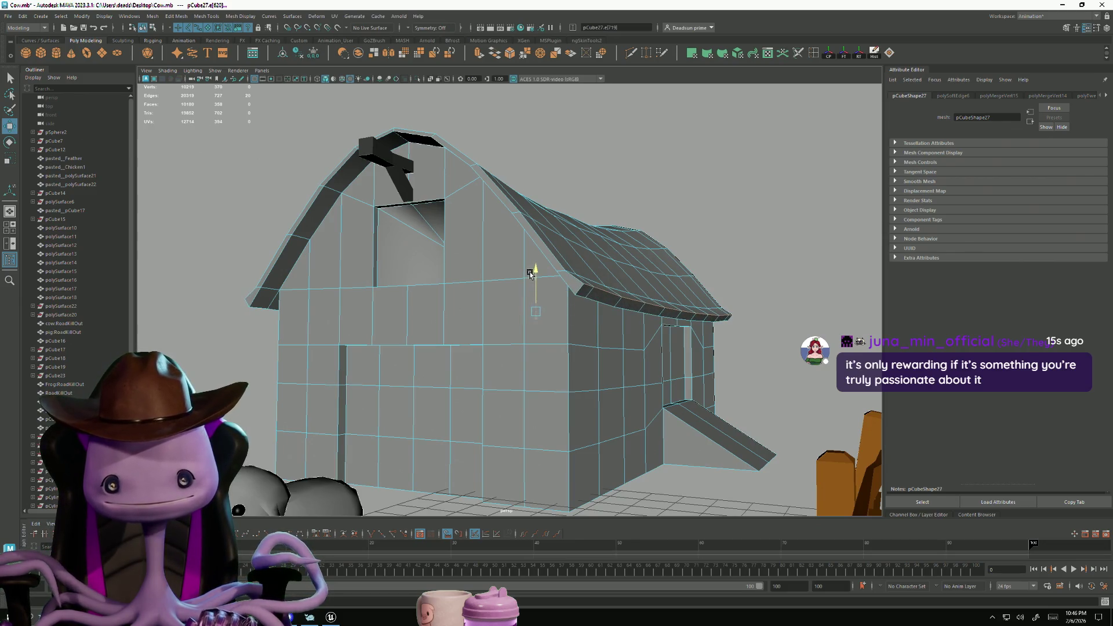
left_click_drag(571, 315, 573, 315)
right_click_drag(584, 295, 461, 313)
mouse_move(461, 313)
left_mouse_down("alt")
mouse_move(494, 292)
mouse_move(477, 339)
mouse_move(424, 310)
mouse_move(366, 330)
mouse_move(407, 326)
mouse_move(303, 319)
mouse_move(421, 319)
mouse_move(415, 365)
left_mouse_up("alt")
Extrude the faces below the eave outward, inspect the result, then undo the extrusion
left_click(424, 310)
left_click(382, 293)
key("ctrl+e")
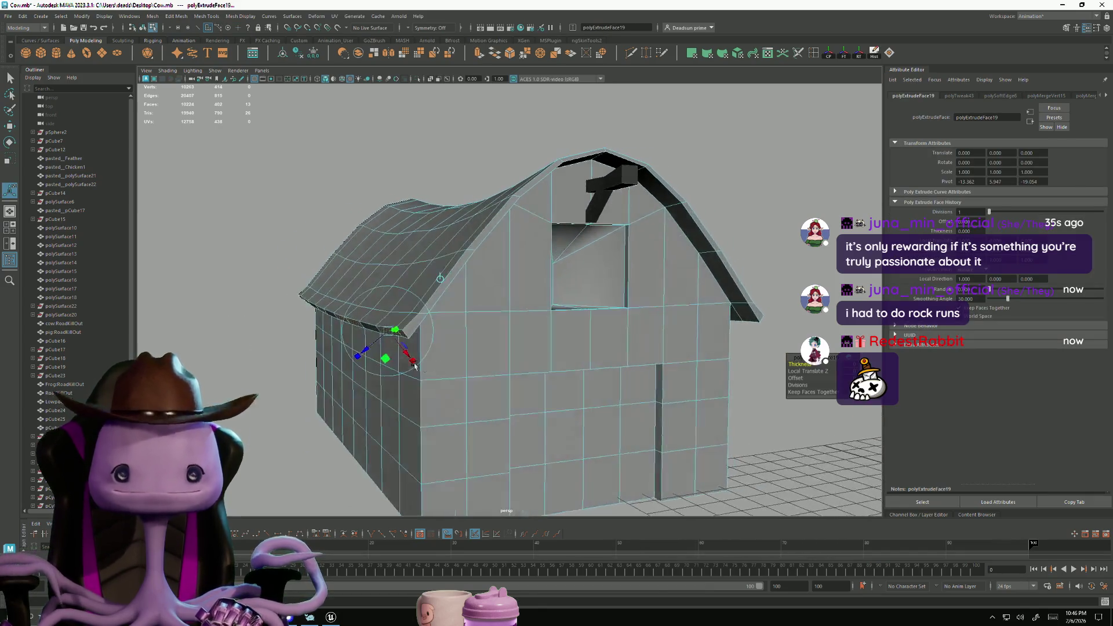
middle_click_drag(368, 346, 362, 350)
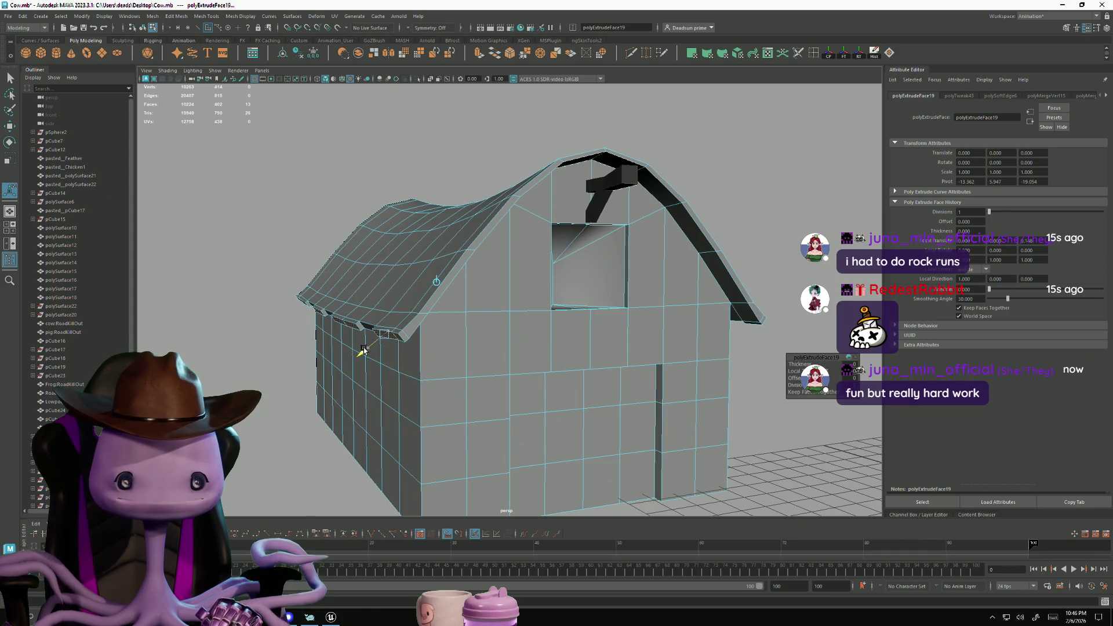
mouse_move(363, 349)
left_mouse_down("alt")
mouse_move(429, 377)
mouse_move(429, 390)
mouse_move(442, 333)
mouse_move(411, 381)
mouse_move(447, 412)
mouse_move(440, 390)
mouse_move(417, 395)
mouse_move(435, 417)
mouse_move(452, 342)
mouse_move(390, 354)
mouse_move(347, 337)
left_mouse_up("alt")
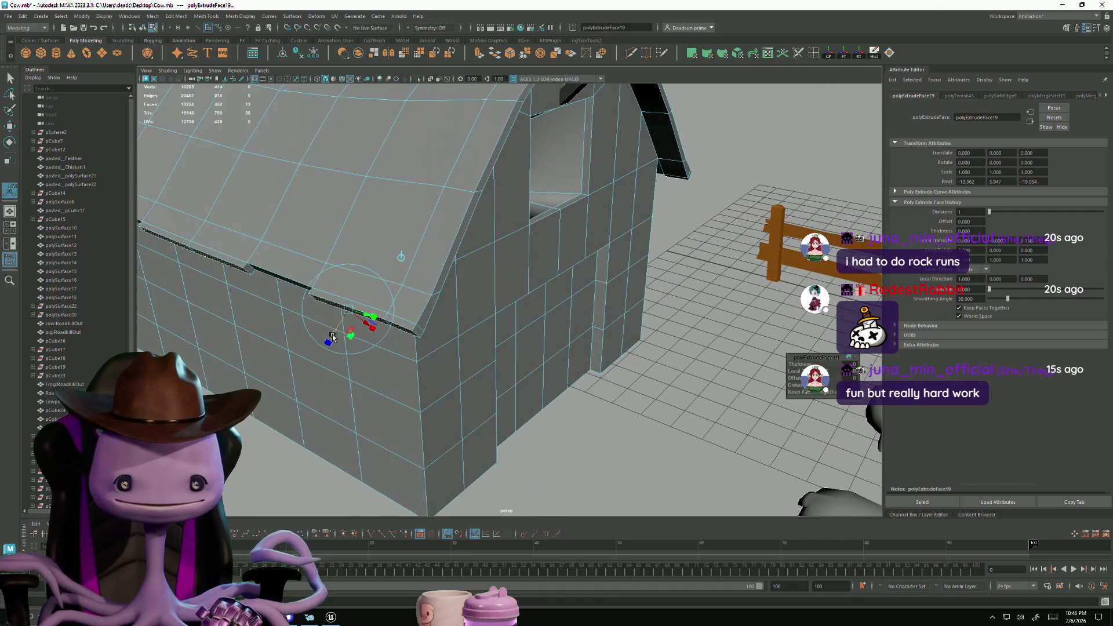
mouse_move(331, 338)
left_mouse_down("alt")
mouse_move(325, 344)
mouse_move(315, 331)
mouse_move(371, 384)
mouse_move(509, 380)
mouse_move(459, 392)
mouse_move(464, 403)
mouse_move(504, 391)
mouse_move(488, 395)
mouse_move(499, 390)
mouse_move(485, 377)
mouse_move(486, 396)
mouse_move(537, 315)
mouse_move(786, 396)
mouse_move(562, 397)
mouse_move(569, 385)
mouse_move(505, 391)
mouse_move(549, 372)
mouse_move(485, 372)
left_mouse_up("alt")
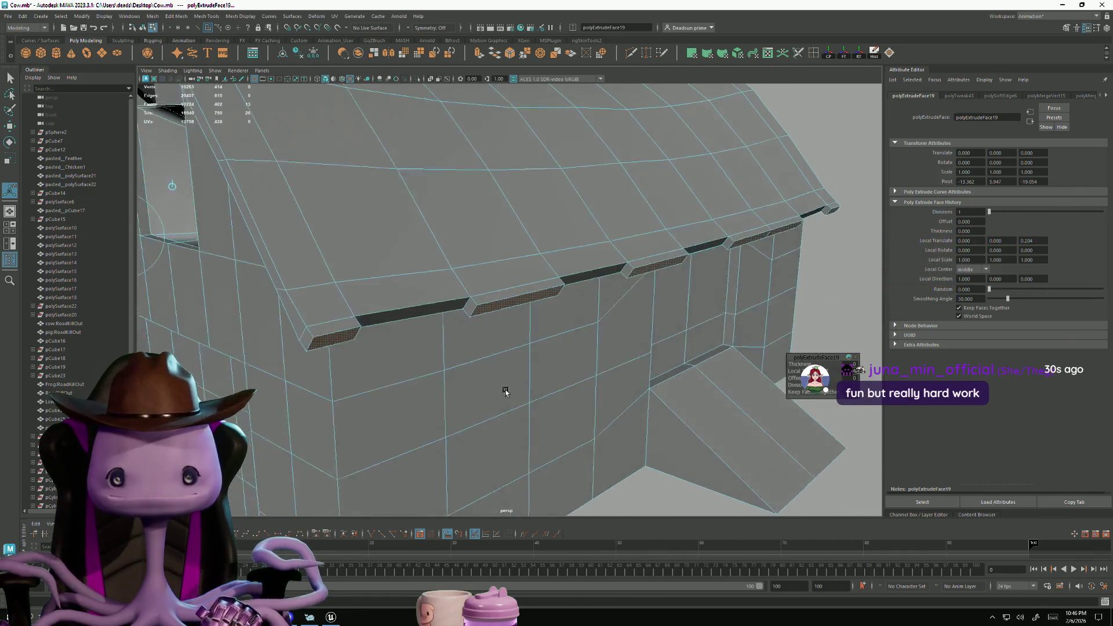
key("ctrl+z")
key("ctrl+z")
key("ctrl+z")
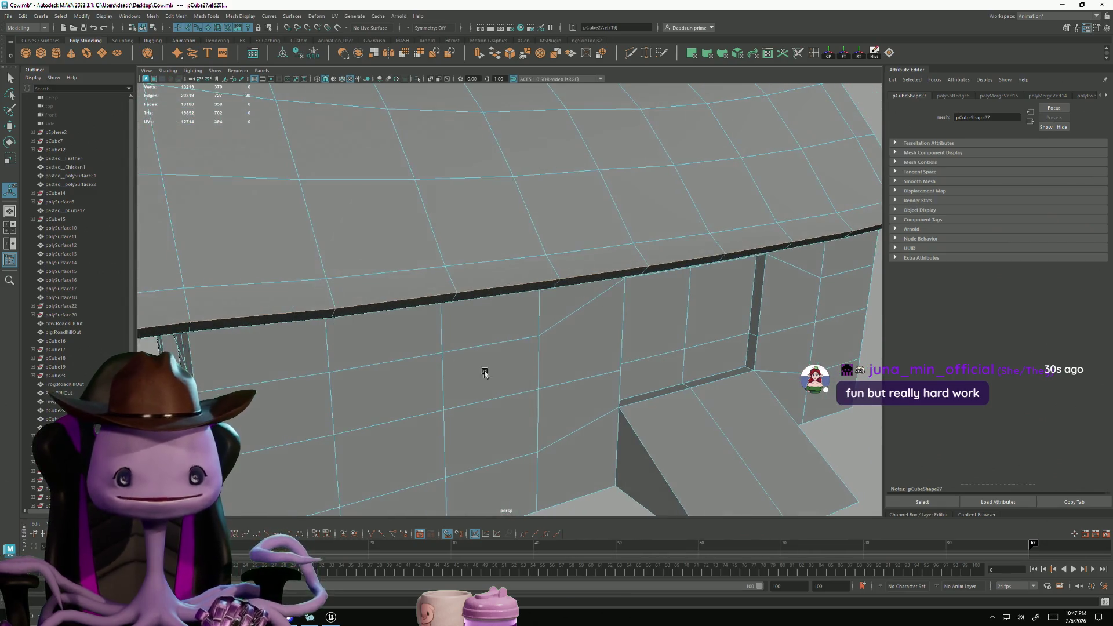
Select the wall edge and then the corner edge under the eave for moving
right_click_drag(337, 311, 330, 309)
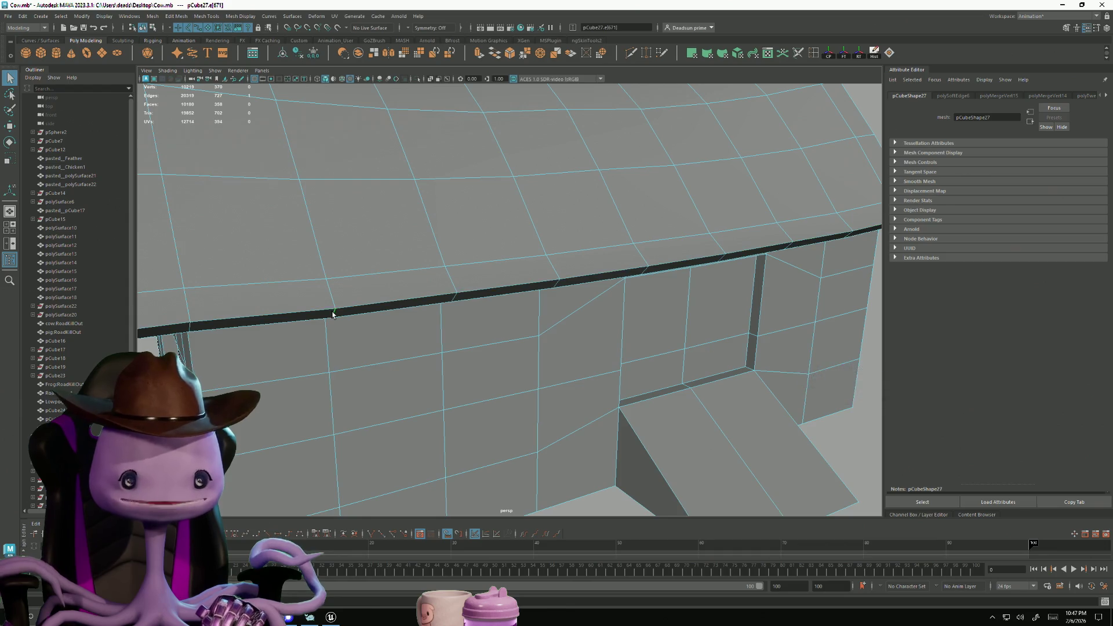
left_click(390, 386)
scroll(381, 384, "down", 5)
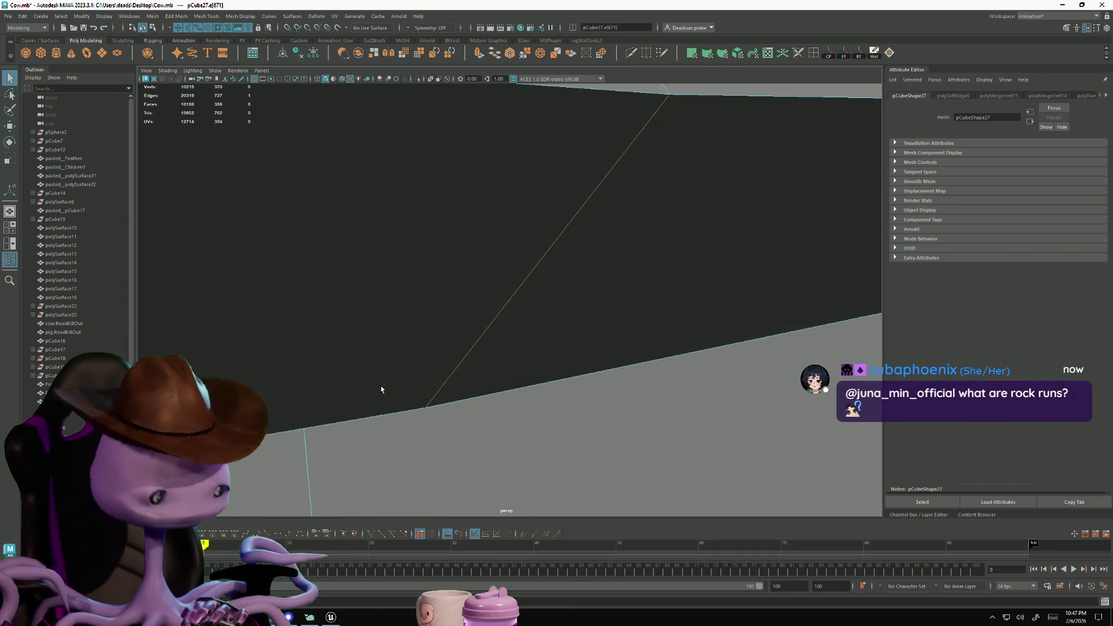
left_click_drag(380, 390, 551, 417, "alt")
right_click_drag(550, 418, 724, 443, "alt")
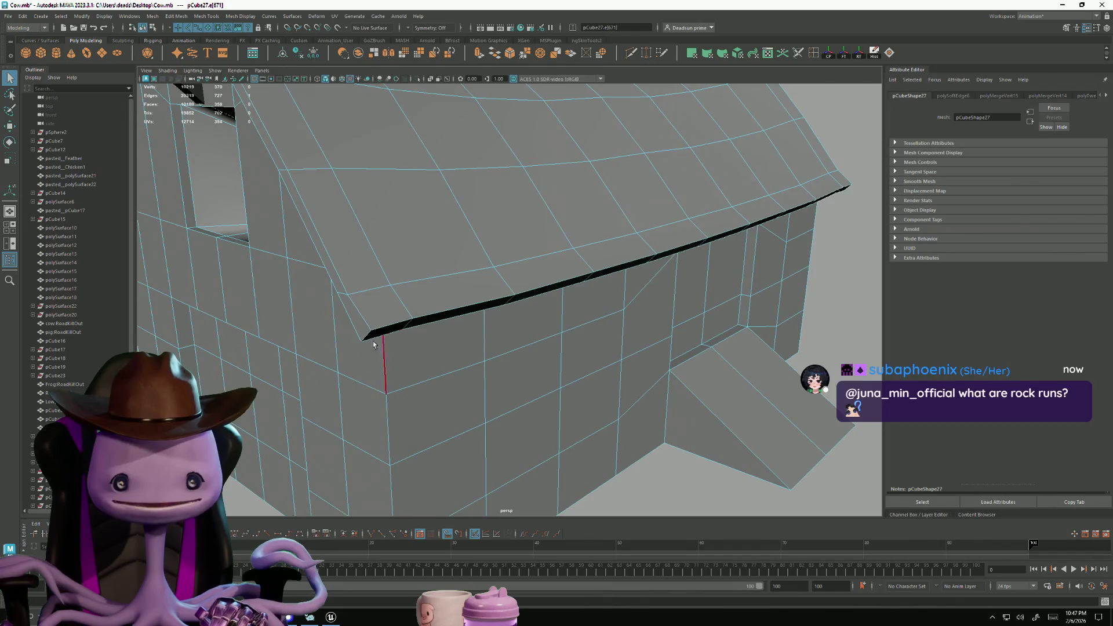
scroll(366, 336, "down", 5)
left_click_drag(287, 381, 323, 397, "alt")
scroll(323, 398, "up", 5)
left_click(477, 392)
key("w")
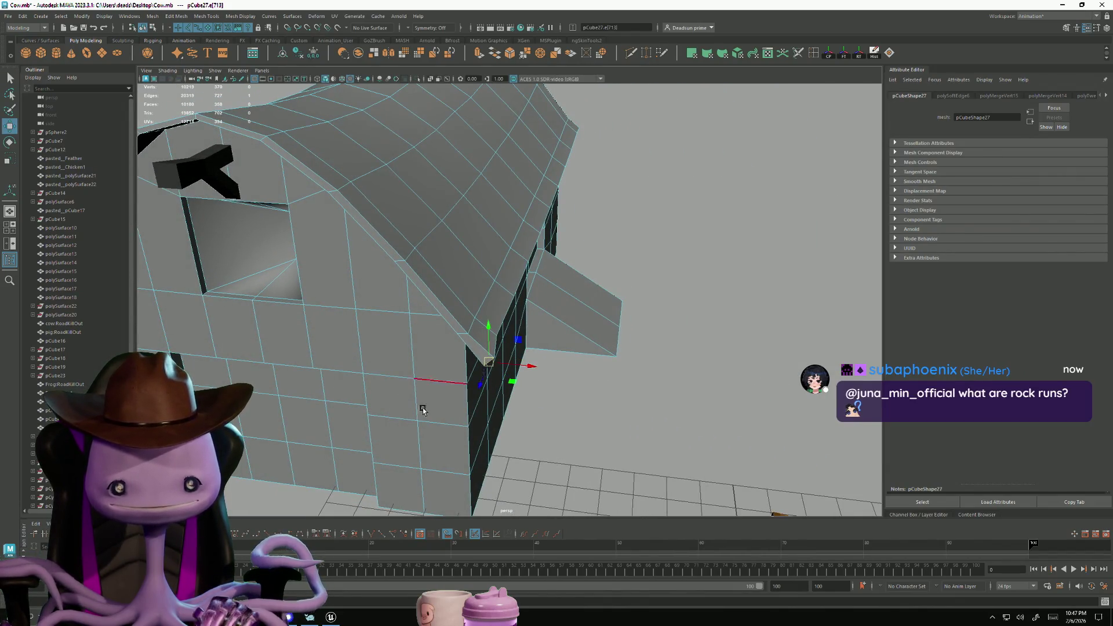
Pick the edge at the eave corner and switch between Move and Rotate on it
scroll(422, 410, "down", 5)
left_click_drag(422, 410, 494, 345, "alt")
key("e")
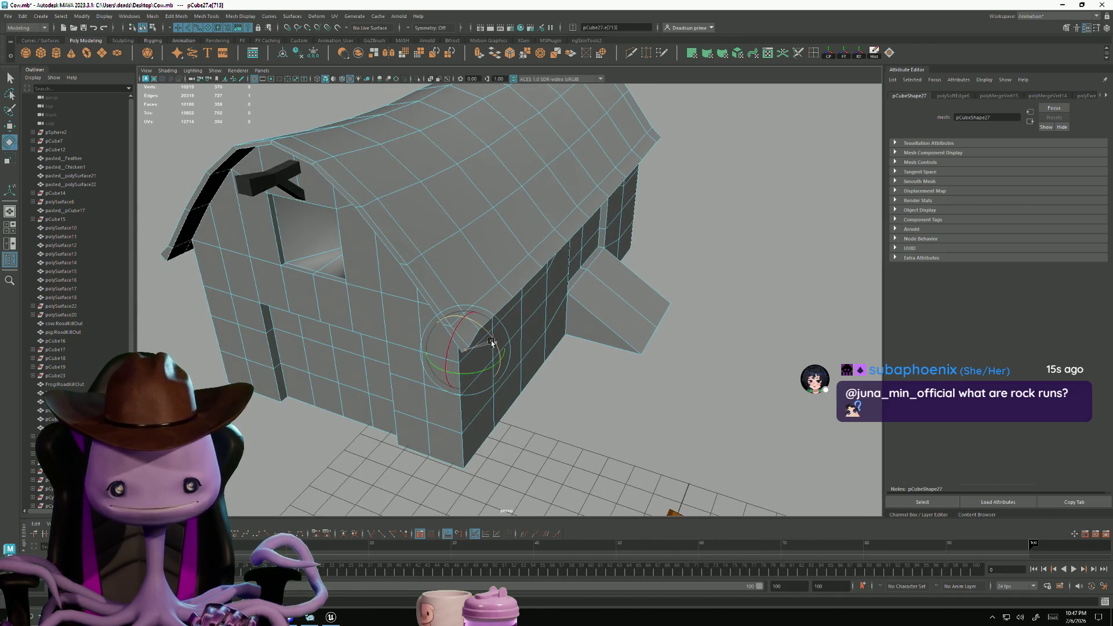
scroll(377, 347, "down", 5)
left_click_drag(377, 348, 461, 323, "alt")
scroll(460, 323, "up", 5)
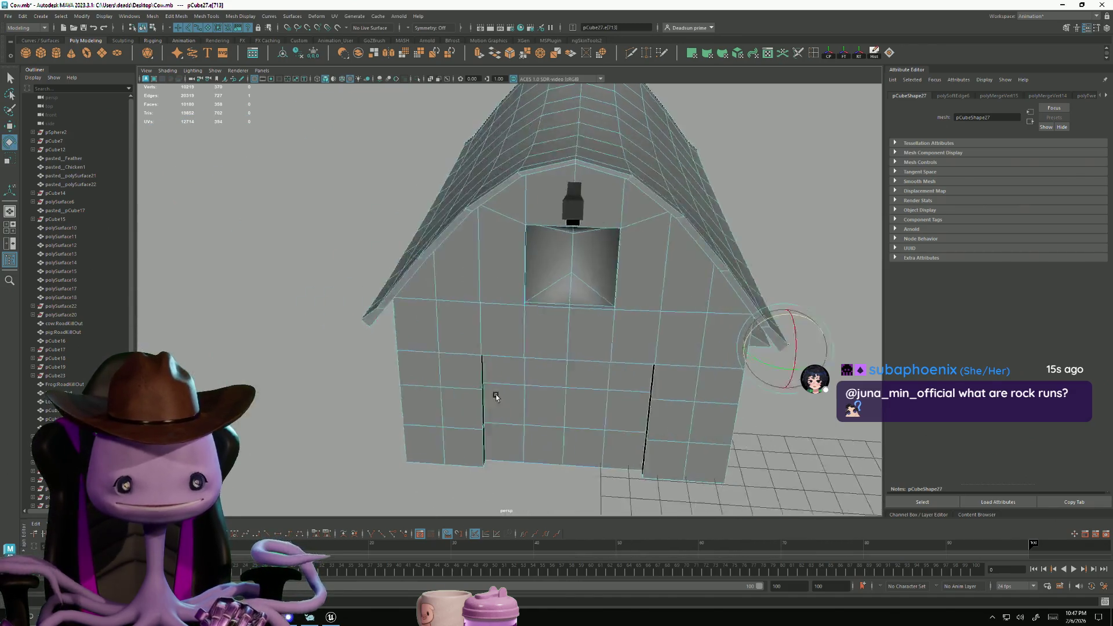
left_click(461, 322)
key("w")
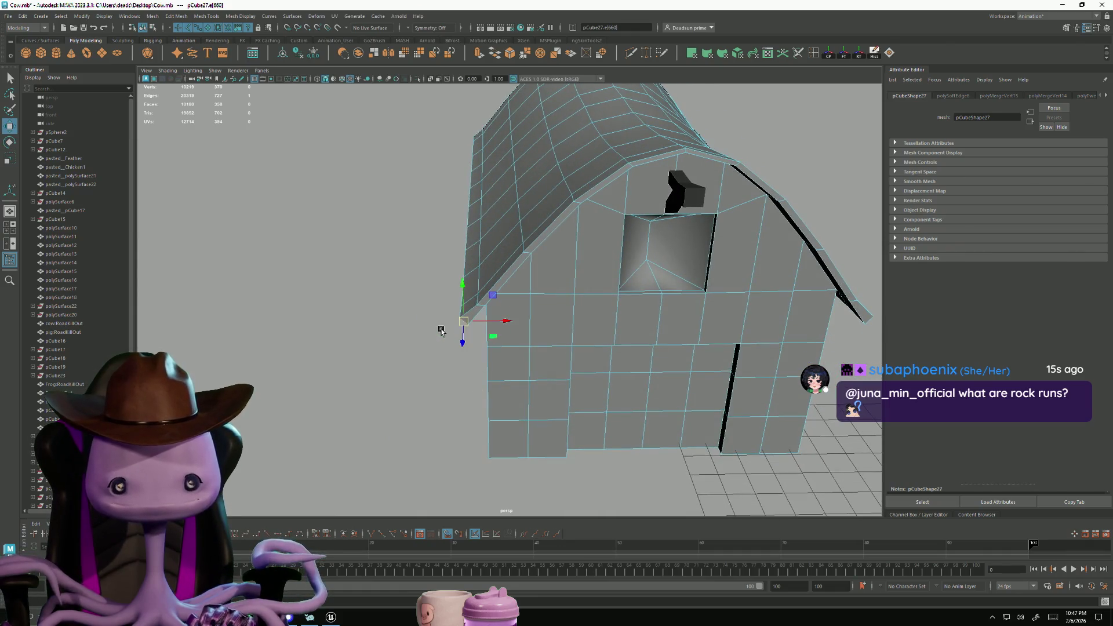
key("e")
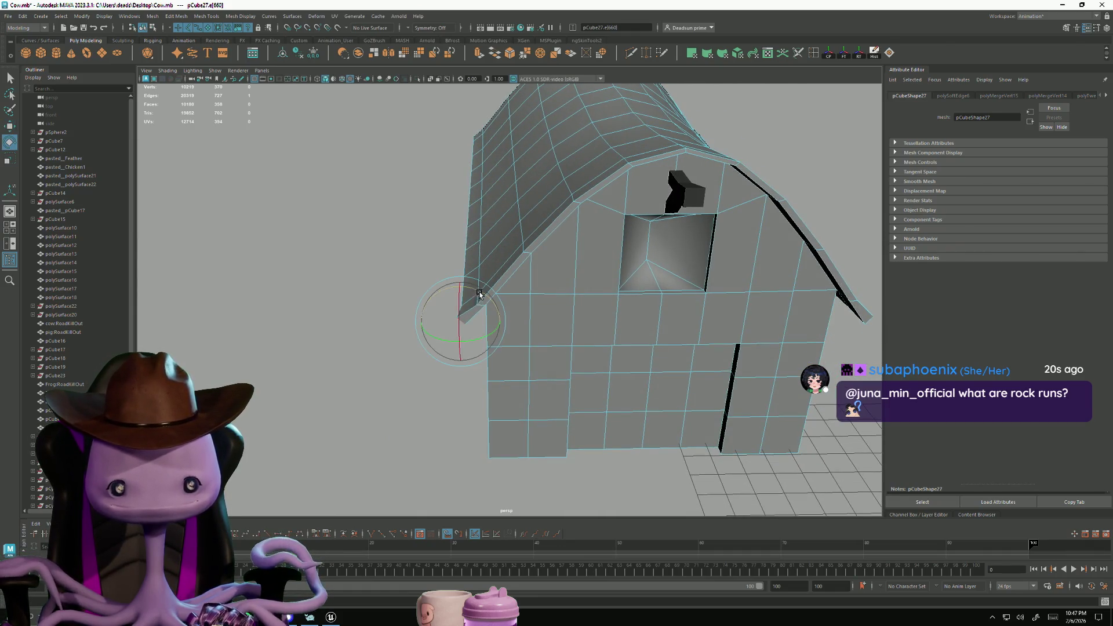
Select the vertical wall edge plus several eave edges and move them to reshape the overhang
mouse_move(488, 305)
left_mouse_down("alt")
mouse_move(469, 325)
mouse_move(455, 309)
mouse_move(457, 319)
left_mouse_up("alt")
left_click(460, 305)
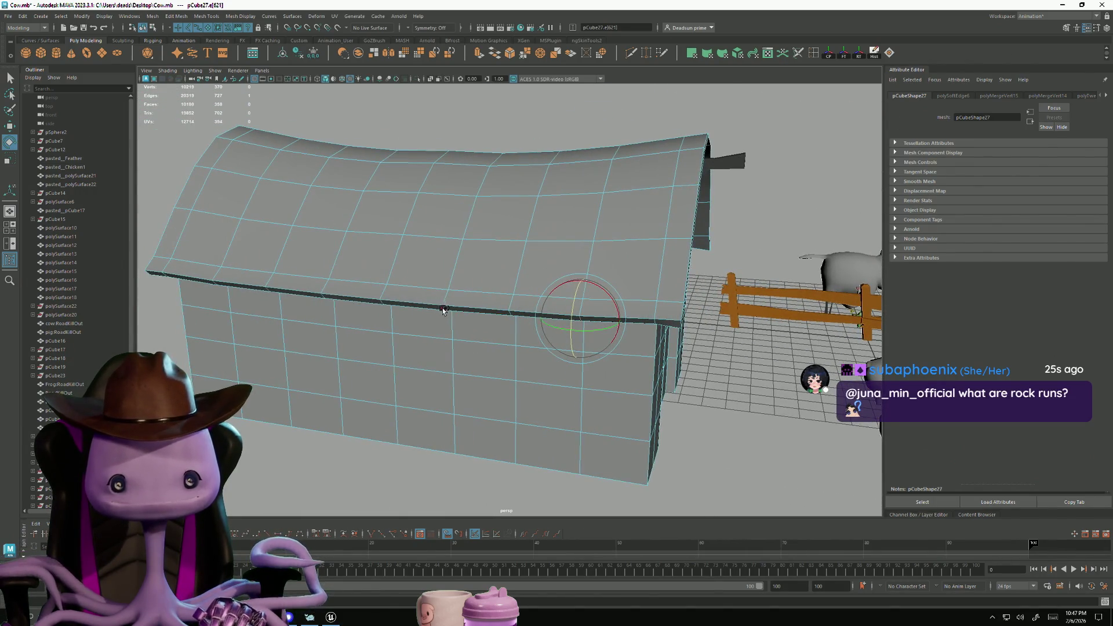
left_click(381, 302, "shift")
mouse_move(381, 302)
left_mouse_down("alt")
mouse_move(298, 323)
mouse_move(415, 370)
mouse_move(467, 342)
left_mouse_up("alt")
left_click(324, 367, "shift")
left_click(292, 374, "shift")
left_click(307, 369, "shift")
mouse_move(307, 369)
left_mouse_down("alt")
mouse_move(318, 398)
mouse_move(561, 346)
left_mouse_up("alt")
key("w")
mouse_move(549, 309)
left_mouse_down()
mouse_move(545, 319)
mouse_move(575, 307)
mouse_move(578, 278)
mouse_move(580, 290)
left_mouse_up()
Select a different eave edge, convert it to faces, and review the whole barn
scroll(580, 290, "down", 5)
mouse_move(522, 325)
left_mouse_down("alt")
mouse_move(405, 348)
mouse_move(281, 348)
left_mouse_up("alt")
scroll(425, 359, "up", 5)
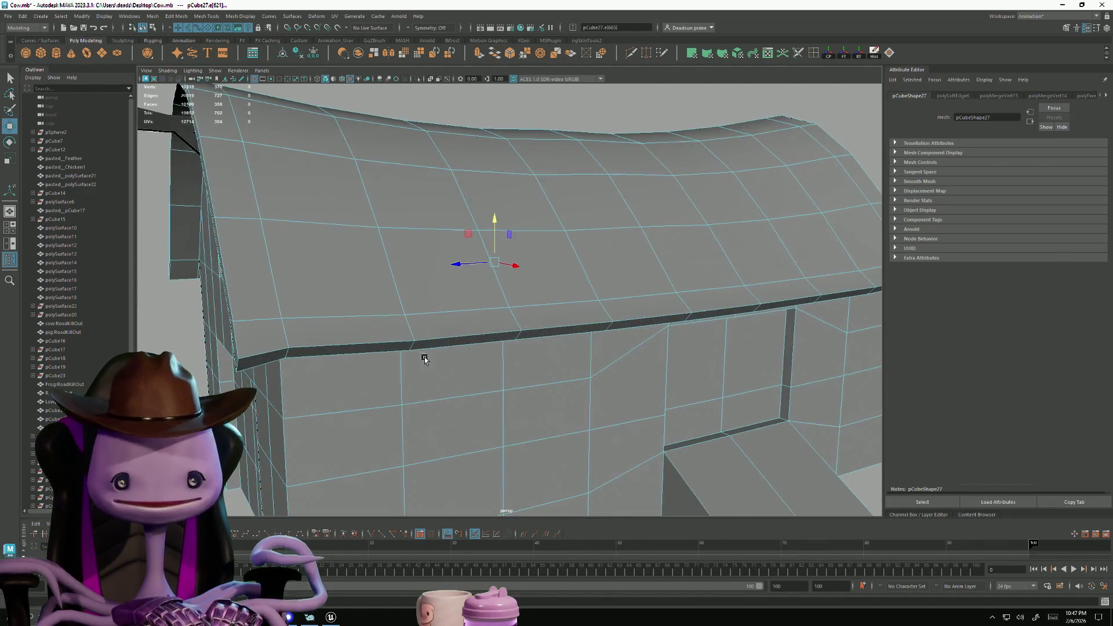
left_click(414, 346)
scroll(600, 329, "down", 4)
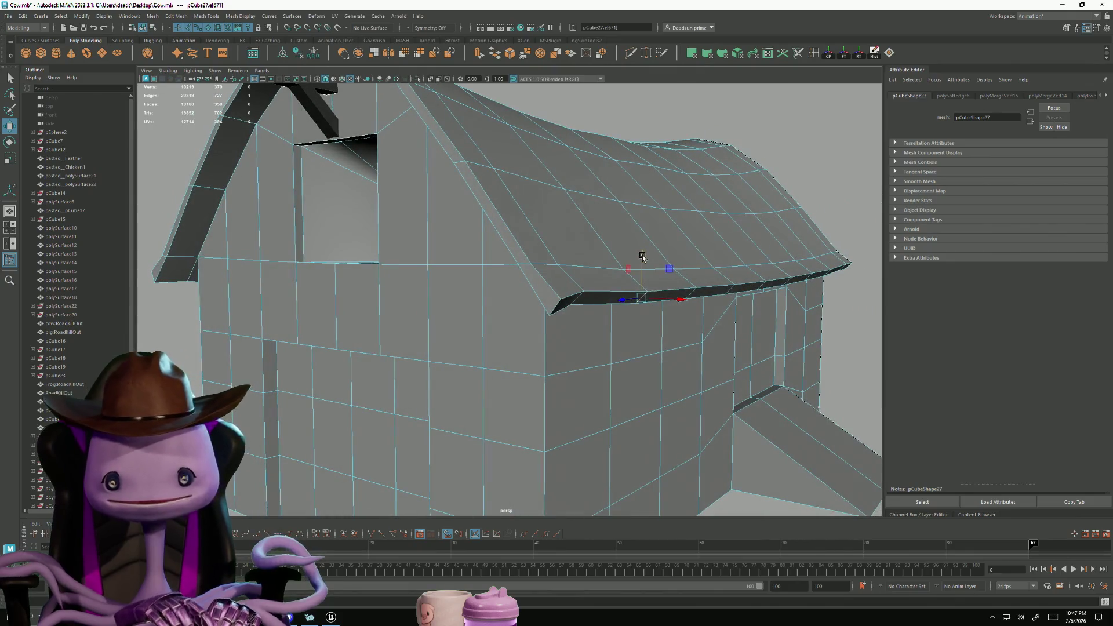
mouse_move(677, 304)
left_mouse_down("alt")
mouse_move(763, 310)
mouse_move(721, 330)
mouse_move(632, 320)
left_mouse_up("alt")
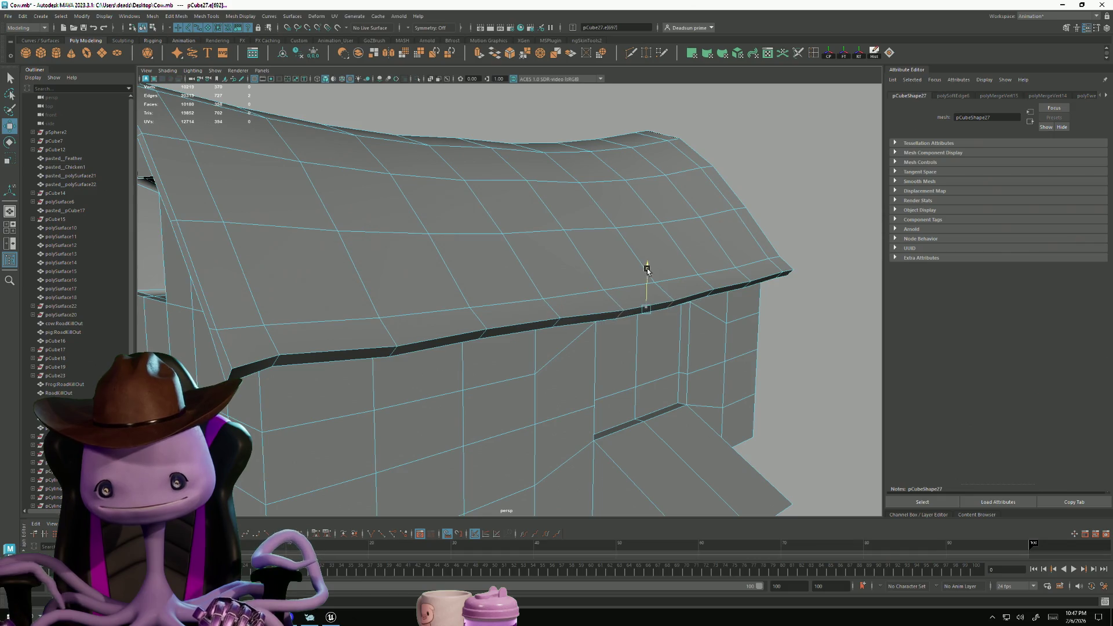
right_click_drag(789, 277, 789, 284, "ctrl")
mouse_move(787, 276)
left_mouse_down("alt")
mouse_move(754, 249)
mouse_move(806, 266)
left_mouse_up("alt")
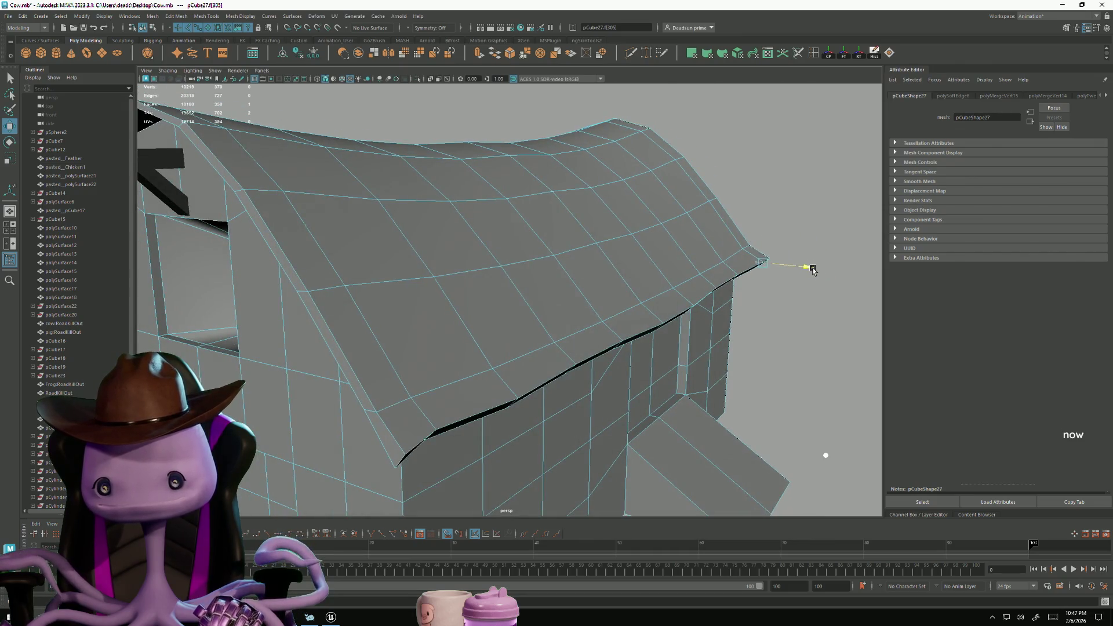
mouse_move(770, 226)
left_mouse_down("alt")
mouse_move(765, 308)
mouse_move(579, 289)
mouse_move(456, 259)
mouse_move(430, 309)
mouse_move(464, 348)
mouse_move(486, 268)
mouse_move(415, 313)
left_mouse_up("alt")
scroll(444, 278, "up", 3)
Switch the roof to edges and select the small edge at the gable fascia
mouse_move(445, 277)
right_mouse_down()
mouse_move(446, 255)
mouse_move(432, 273)
mouse_move(440, 230)
mouse_move(486, 224)
right_mouse_up()
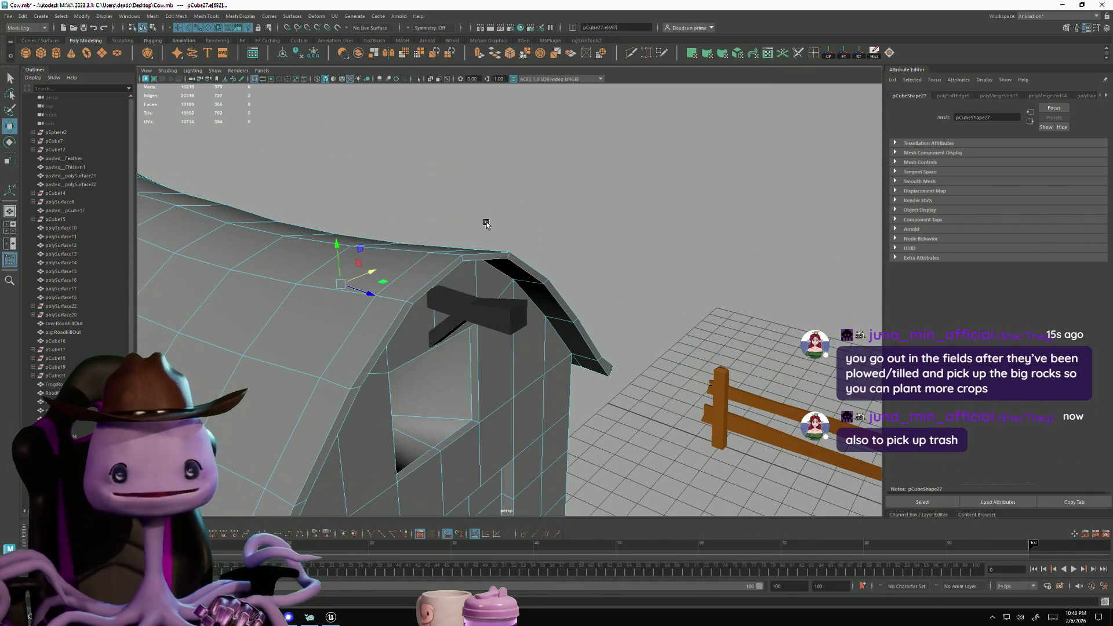
left_click(487, 224)
left_click(462, 258)
mouse_move(462, 258)
left_mouse_down("alt")
mouse_move(447, 317)
mouse_move(579, 309)
mouse_move(586, 290)
mouse_move(541, 278)
left_mouse_up("alt")
left_click(421, 205)
mouse_move(421, 206)
left_mouse_down("alt")
mouse_move(405, 261)
mouse_move(318, 277)
left_mouse_up("alt")
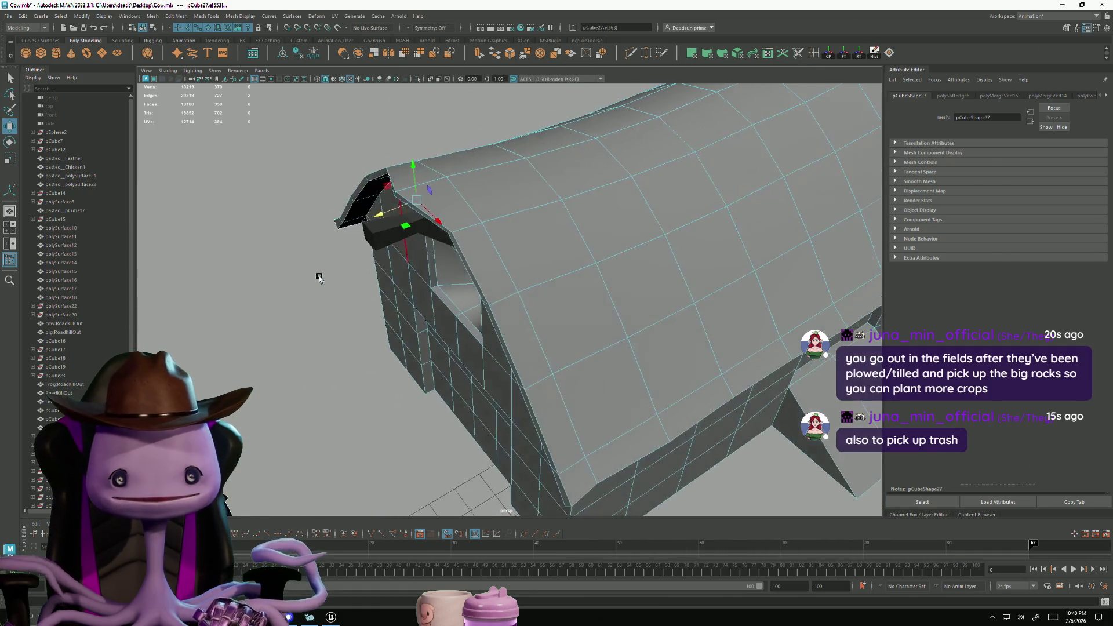
left_click(368, 216)
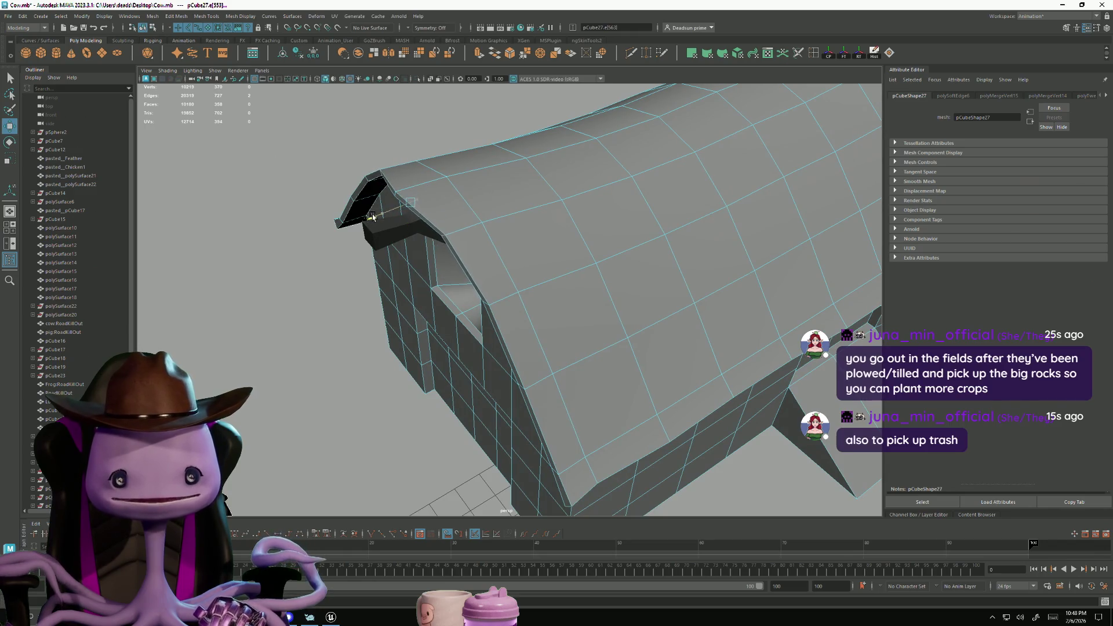
mouse_move(432, 254)
left_mouse_down("alt")
mouse_move(400, 274)
mouse_move(589, 300)
mouse_move(444, 328)
mouse_move(591, 373)
mouse_move(443, 290)
mouse_move(428, 265)
left_mouse_up("alt")
Pull the gable corner vertex into its new position
mouse_move(427, 279)
right_mouse_down("alt")
mouse_move(566, 348)
mouse_move(295, 207)
right_mouse_up("alt")
left_click_drag(280, 203, 320, 194)
mouse_move(345, 236)
left_mouse_down("alt")
mouse_move(417, 297)
mouse_move(504, 341)
mouse_move(389, 299)
mouse_move(586, 206)
left_mouse_up("alt")
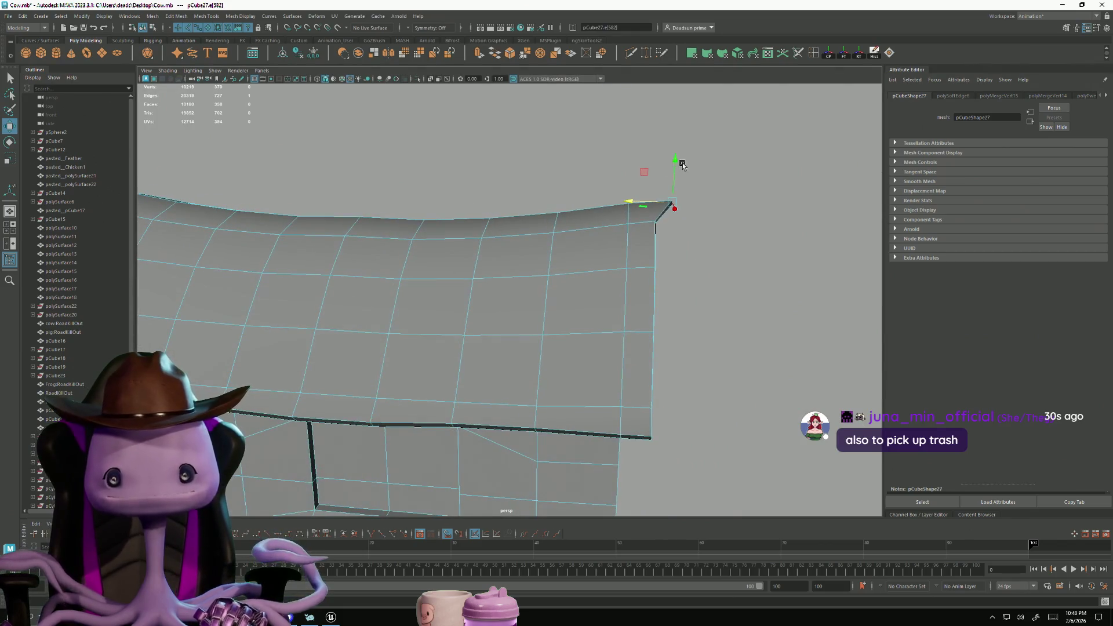
mouse_move(678, 157)
left_mouse_down("alt")
mouse_move(460, 273)
mouse_move(517, 308)
mouse_move(328, 352)
left_mouse_up("alt")
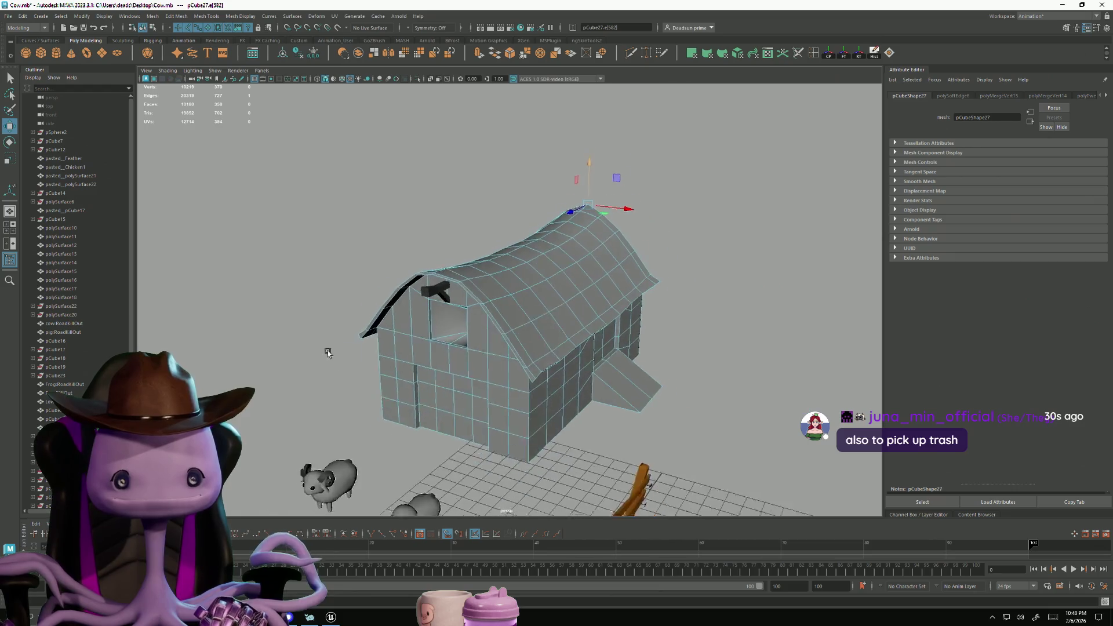
scroll(270, 233, "up", 5)
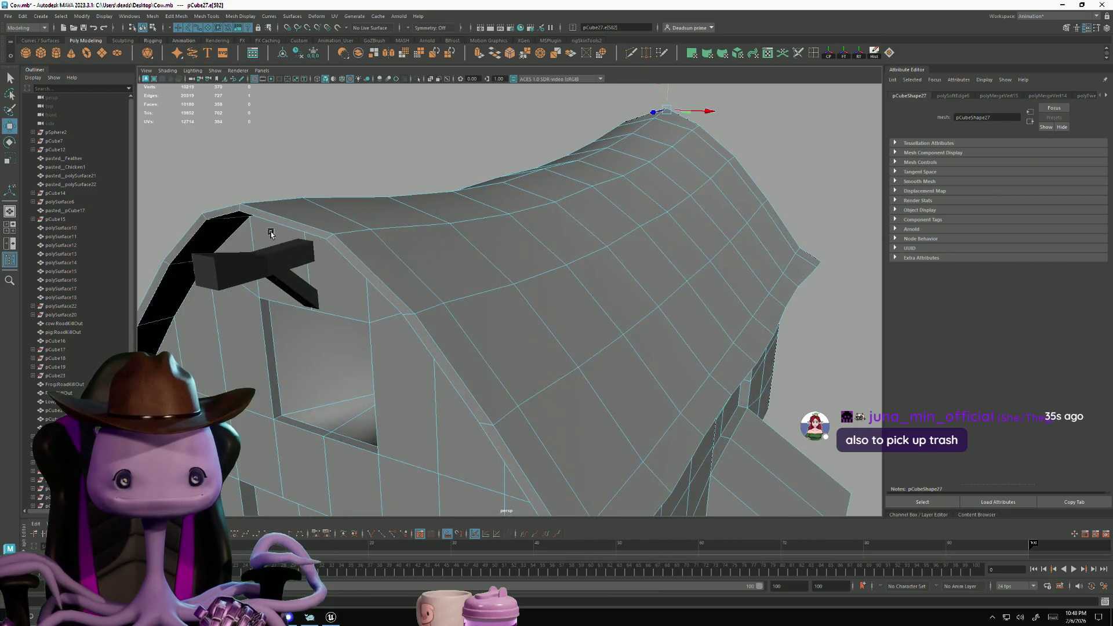
Marquee-select the top roof vertices and lower them slightly along Y
left_click(238, 206)
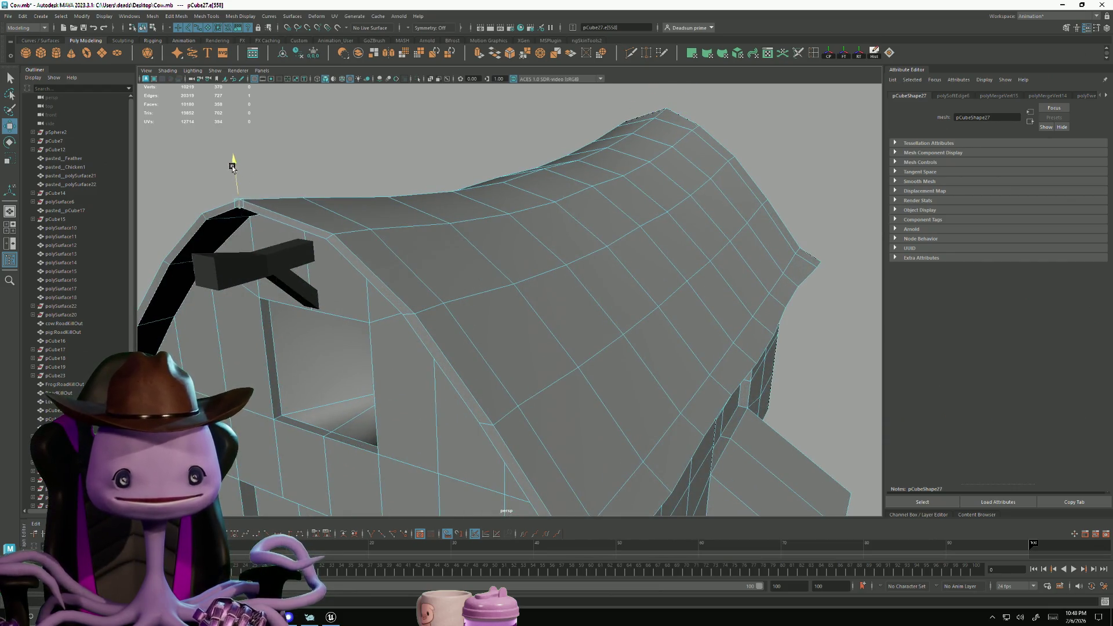
left_click_drag(234, 161, 221, 168, "alt")
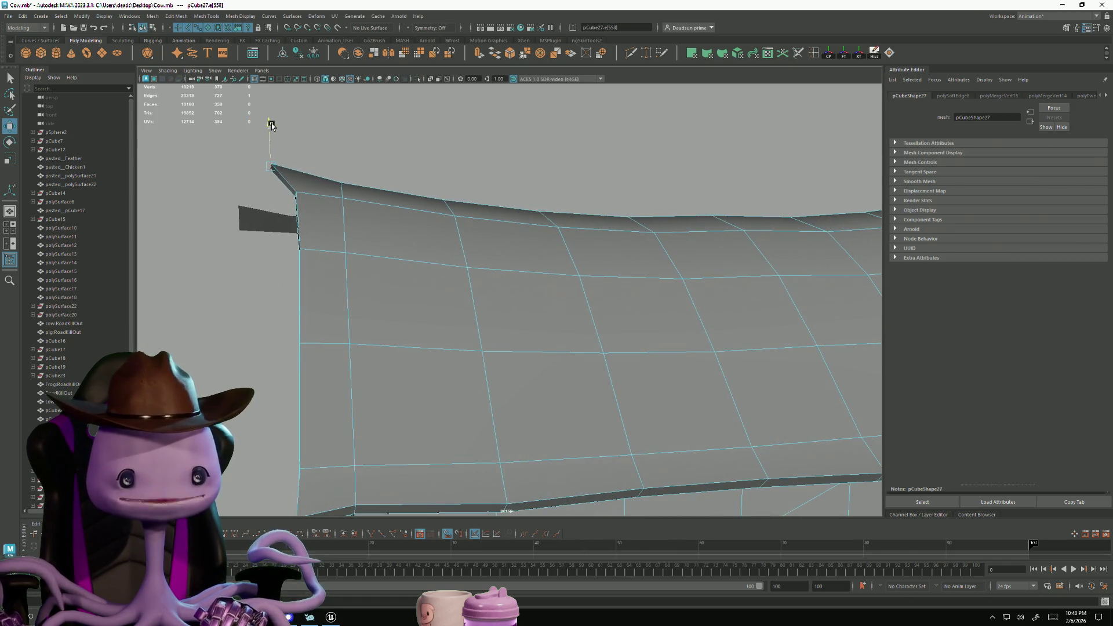
scroll(378, 307, "down", 6)
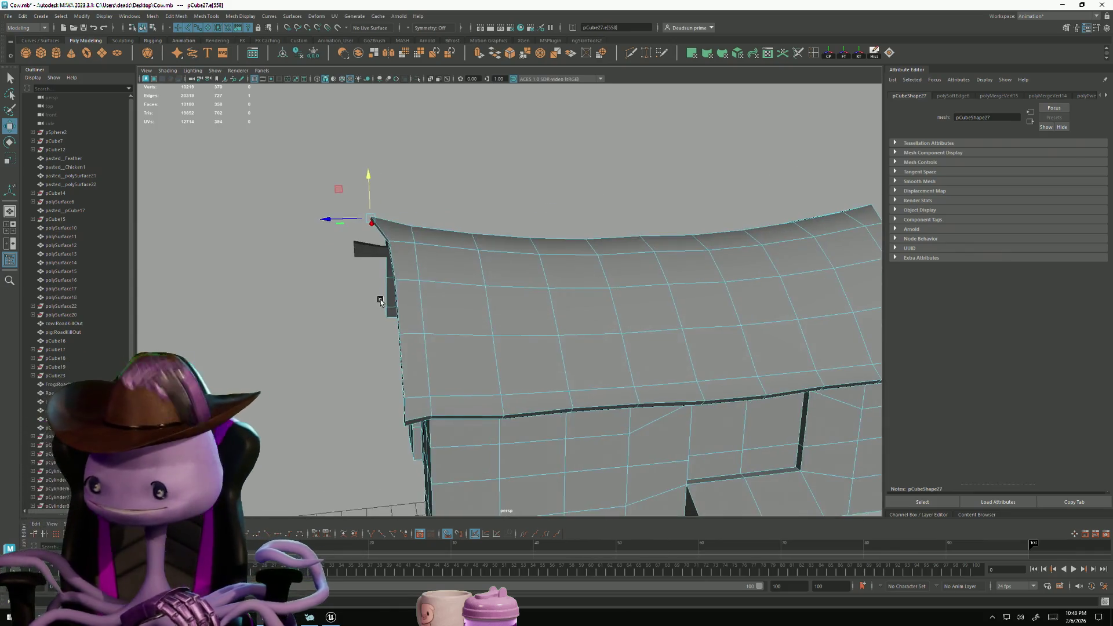
left_click_drag(379, 300, 360, 296, "alt")
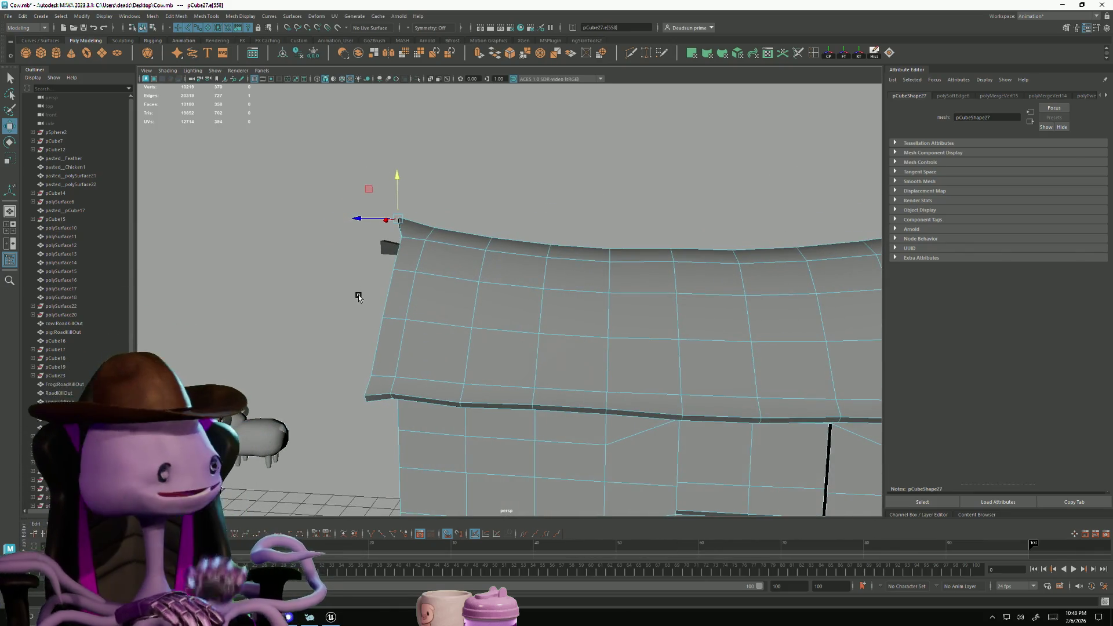
mouse_move(592, 345)
left_mouse_down("alt")
mouse_move(418, 278)
mouse_move(424, 343)
left_mouse_up("alt")
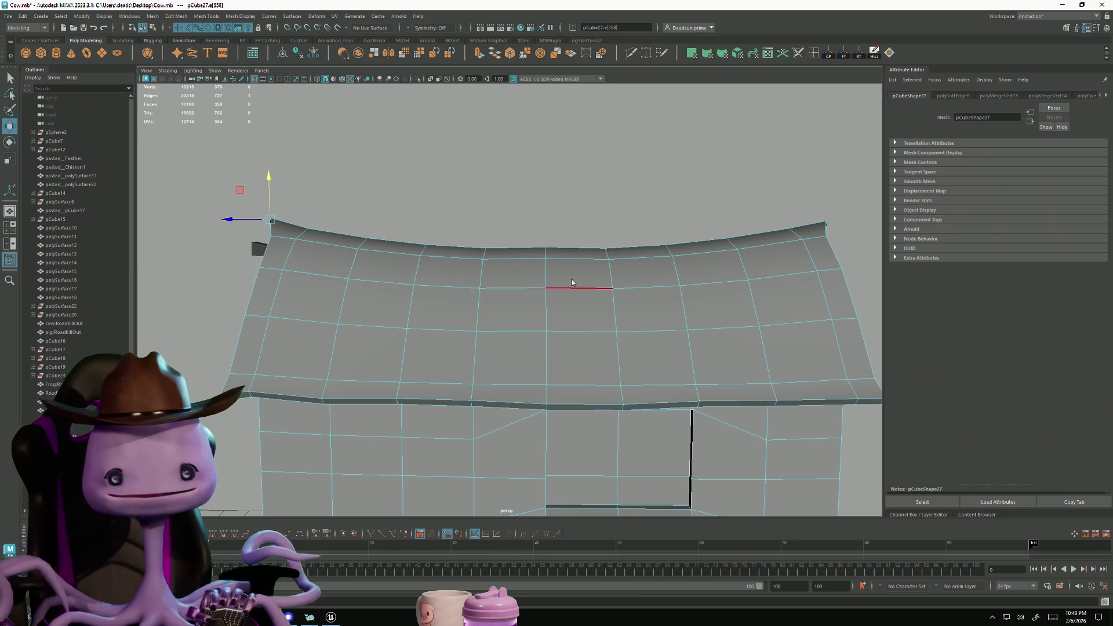
left_click_drag(575, 347, 574, 346)
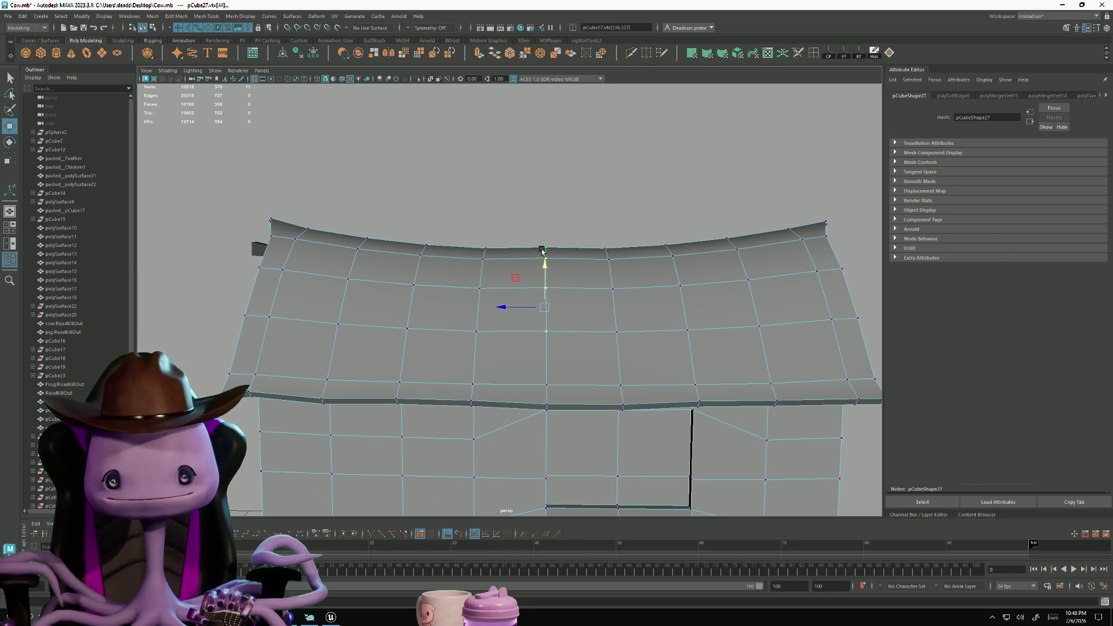
left_click_drag(544, 264, 544, 268)
scroll(545, 267, "down", 3)
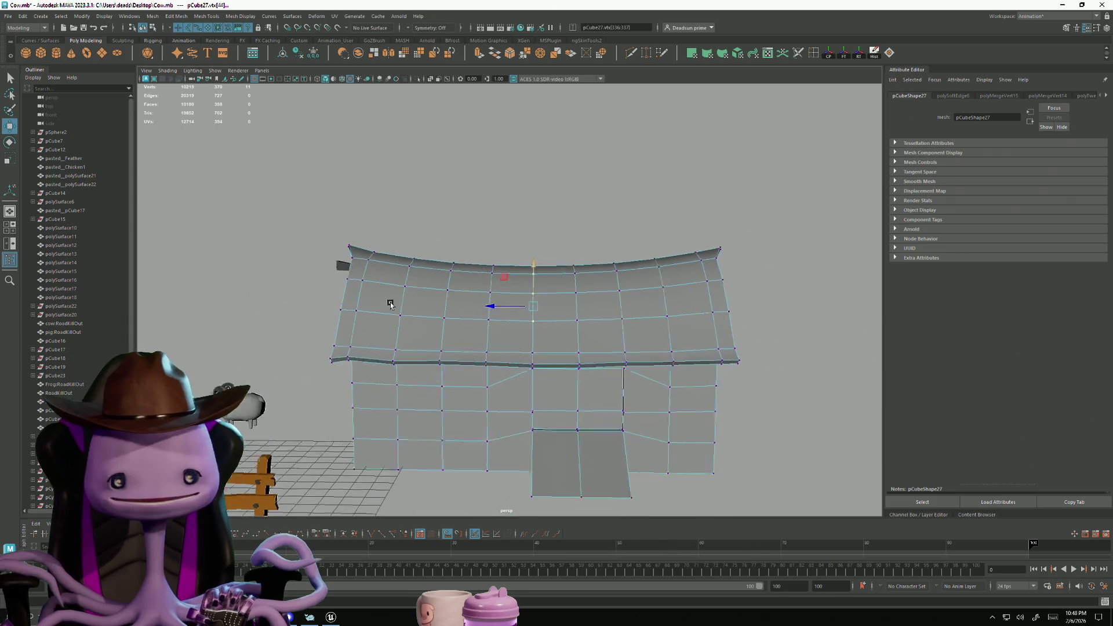
left_click_drag(390, 303, 463, 308, "alt")
right_click(468, 312)
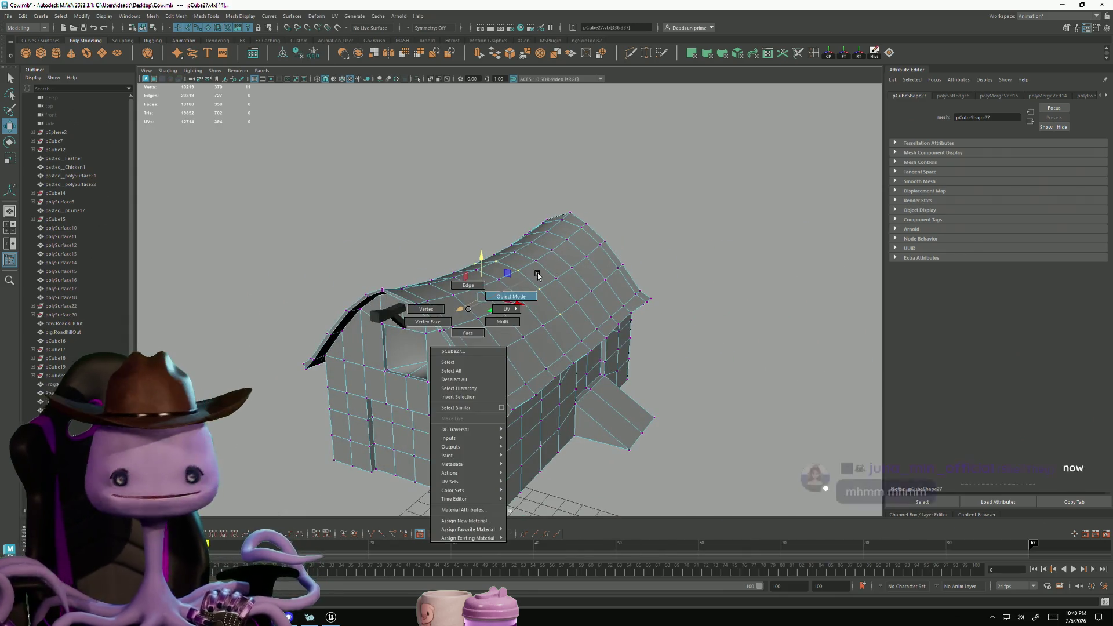
Return to object mode, select the house mesh and enter vertex editing
left_click(511, 296)
mouse_move(640, 291)
left_mouse_down("alt")
mouse_move(360, 347)
mouse_move(439, 351)
mouse_move(487, 385)
mouse_move(477, 355)
mouse_move(304, 335)
left_mouse_up("alt")
scroll(439, 351, "up", 3)
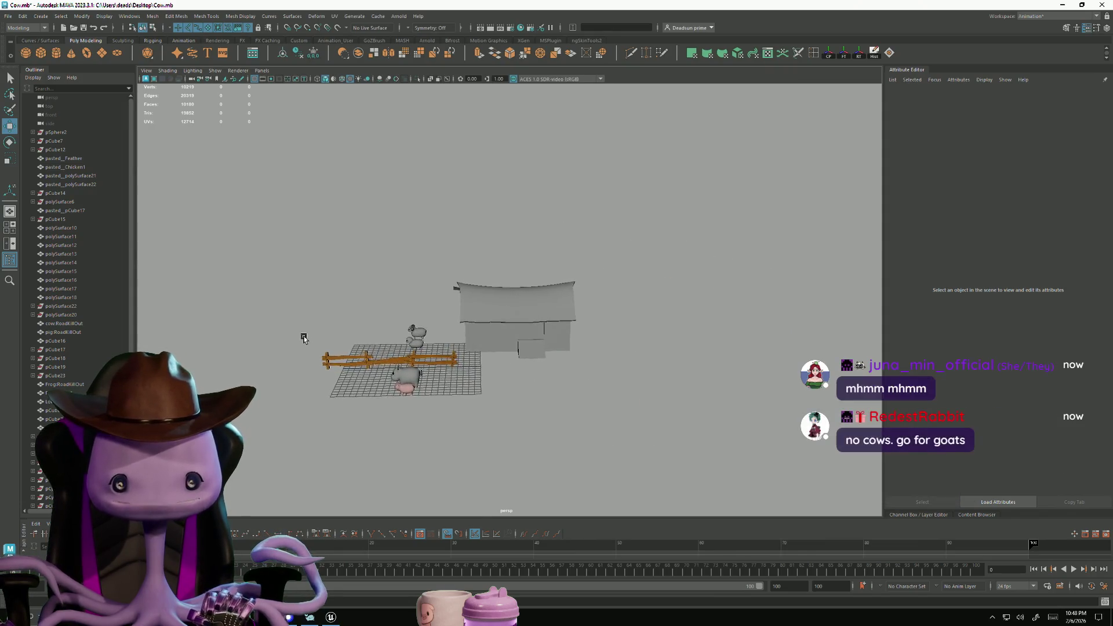
scroll(407, 375, "up", 5)
mouse_move(407, 375)
left_mouse_down("alt")
mouse_move(479, 307)
mouse_move(442, 413)
left_mouse_up("alt")
scroll(479, 308, "up", 4)
scroll(458, 359, "down", 3)
mouse_move(460, 343)
left_mouse_down("alt")
mouse_move(428, 330)
mouse_move(479, 323)
left_mouse_up("alt")
left_click(427, 330)
right_click_drag(478, 324, 465, 309)
Select vertex pairs along the roof's gable end and nudge them slightly left
left_click_drag(548, 308, 549, 309)
mouse_move(549, 309)
left_mouse_down("alt")
mouse_move(621, 280)
mouse_move(619, 380)
mouse_move(533, 442)
mouse_move(543, 466)
left_mouse_up("alt")
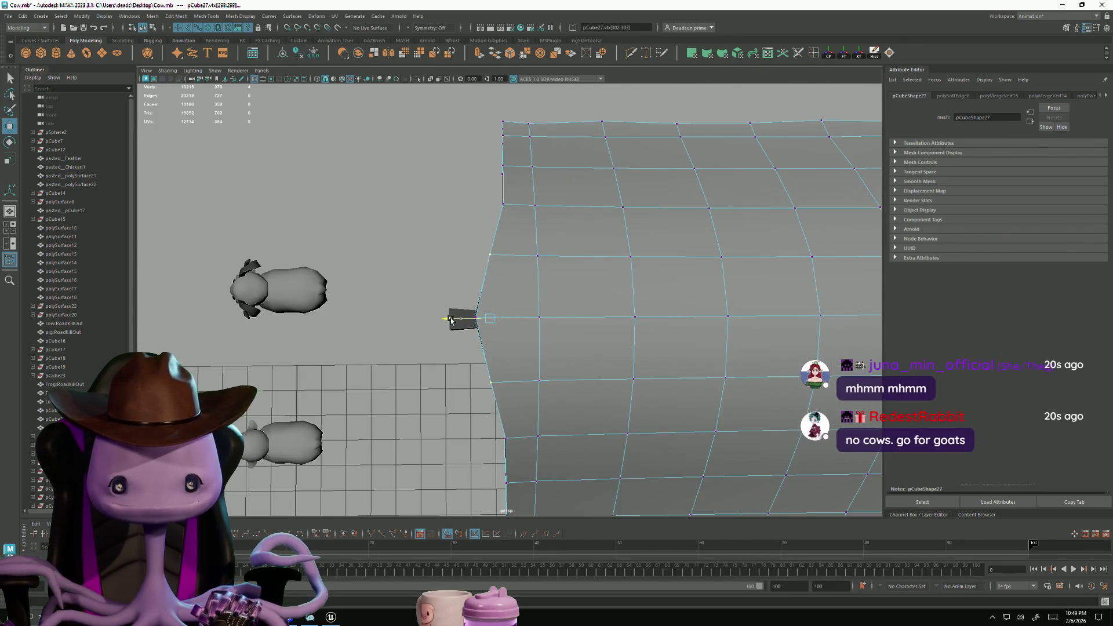
middle_click_drag(533, 217, 379, 220, "alt")
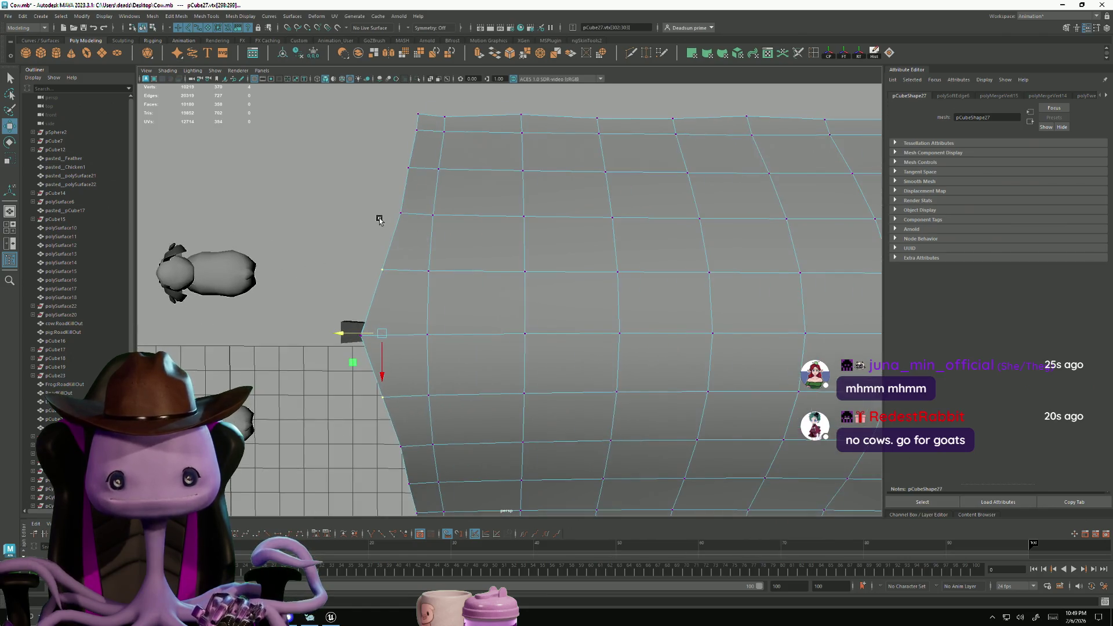
left_click_drag(414, 223, 377, 355)
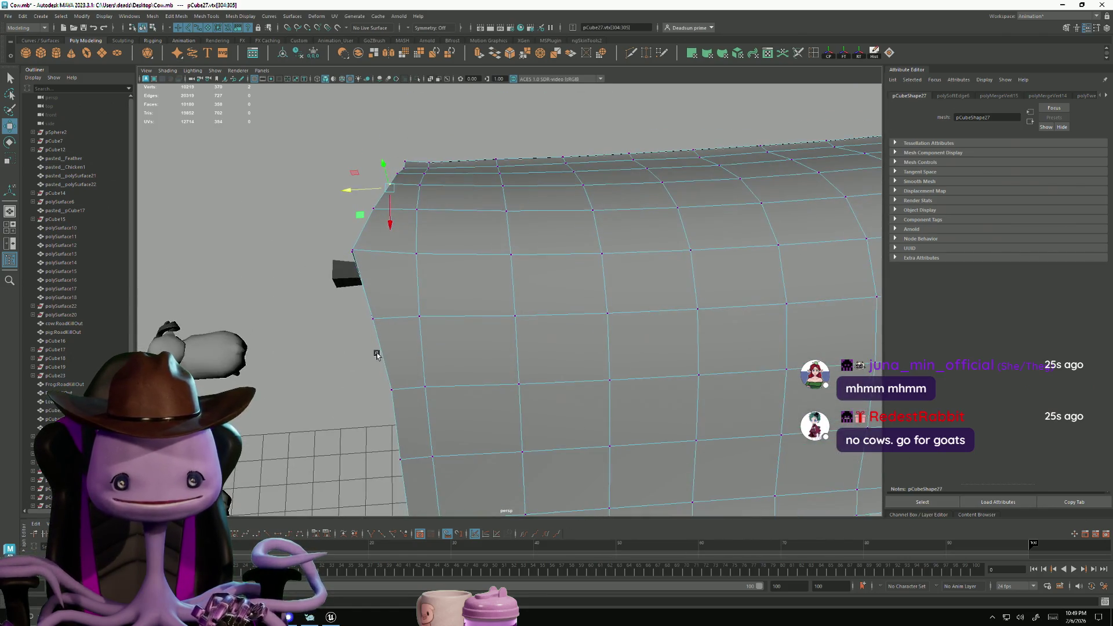
left_click_drag(394, 404, 373, 325)
middle_click_drag(376, 312, 376, 315)
Select the roof mesh, switch to vertex mode with F9 and pick a single roof corner vertex
mouse_move(377, 315)
left_mouse_down("alt")
mouse_move(355, 377)
mouse_move(435, 336)
mouse_move(447, 310)
mouse_move(488, 388)
left_mouse_up("alt")
right_click_drag(487, 388, 509, 206)
left_click(509, 207)
mouse_move(510, 206)
left_mouse_down("alt")
mouse_move(470, 401)
mouse_move(404, 407)
mouse_move(404, 437)
mouse_move(626, 293)
left_mouse_up("alt")
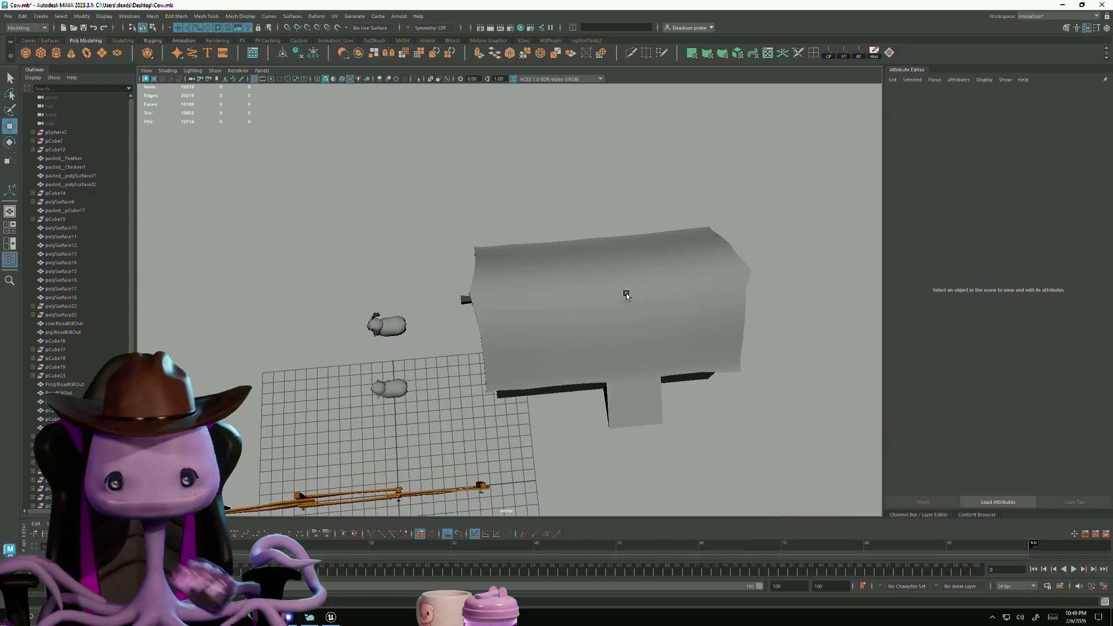
left_click(626, 293)
scroll(671, 310, "up", 5)
mouse_move(662, 412)
left_mouse_down("alt")
mouse_move(558, 358)
mouse_move(594, 353)
left_mouse_up("alt")
key("F9")
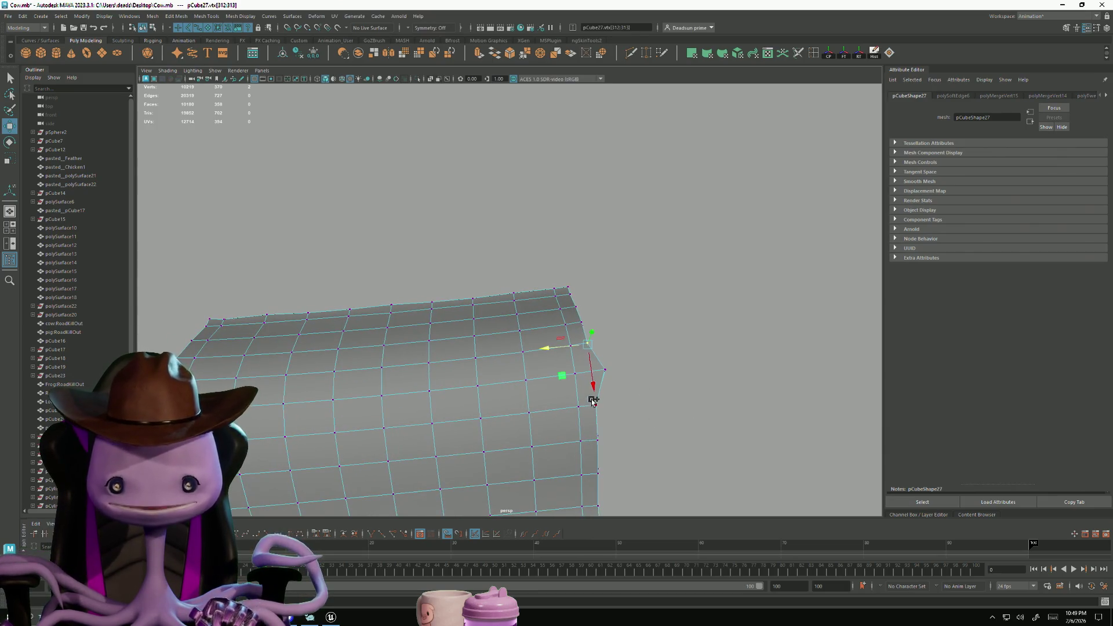
left_click_drag(591, 400, 589, 413)
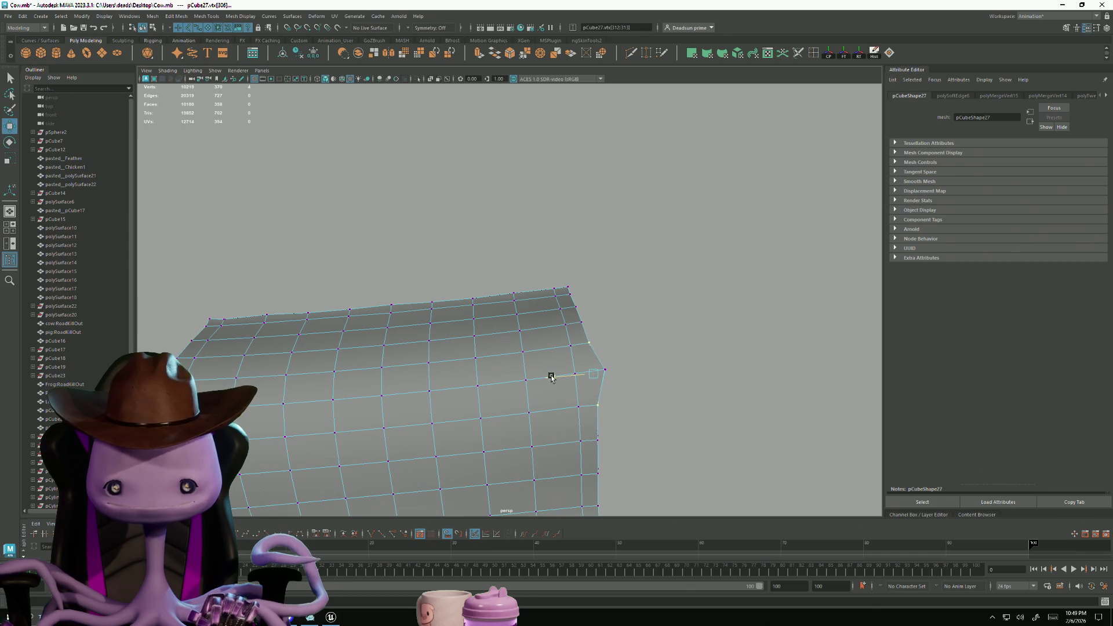
right_click_drag(555, 377, 530, 392, "alt")
mouse_move(529, 392)
left_mouse_down("alt")
mouse_move(435, 348)
mouse_move(472, 360)
mouse_move(536, 422)
mouse_move(634, 393)
mouse_move(604, 427)
mouse_move(591, 293)
mouse_move(447, 380)
mouse_move(444, 431)
left_mouse_up("alt")
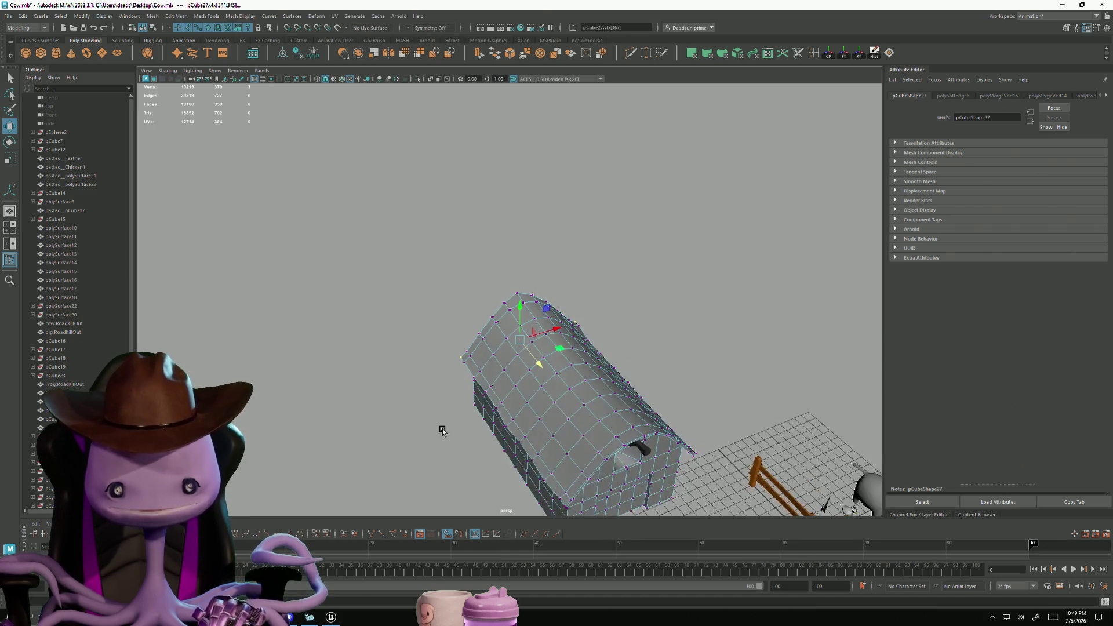
key("r")
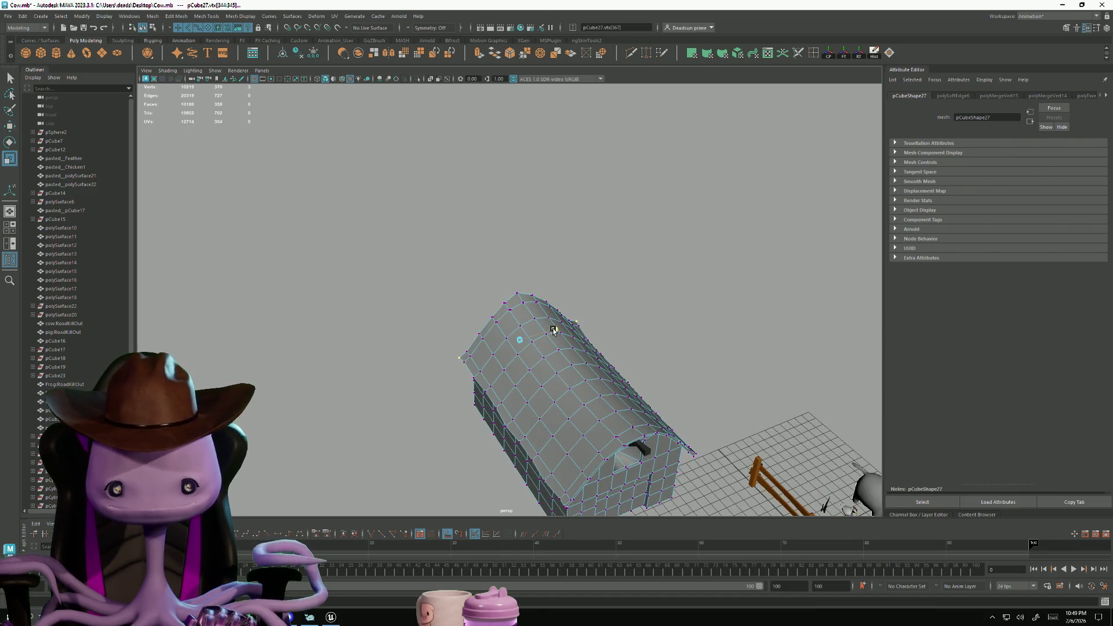
key("w")
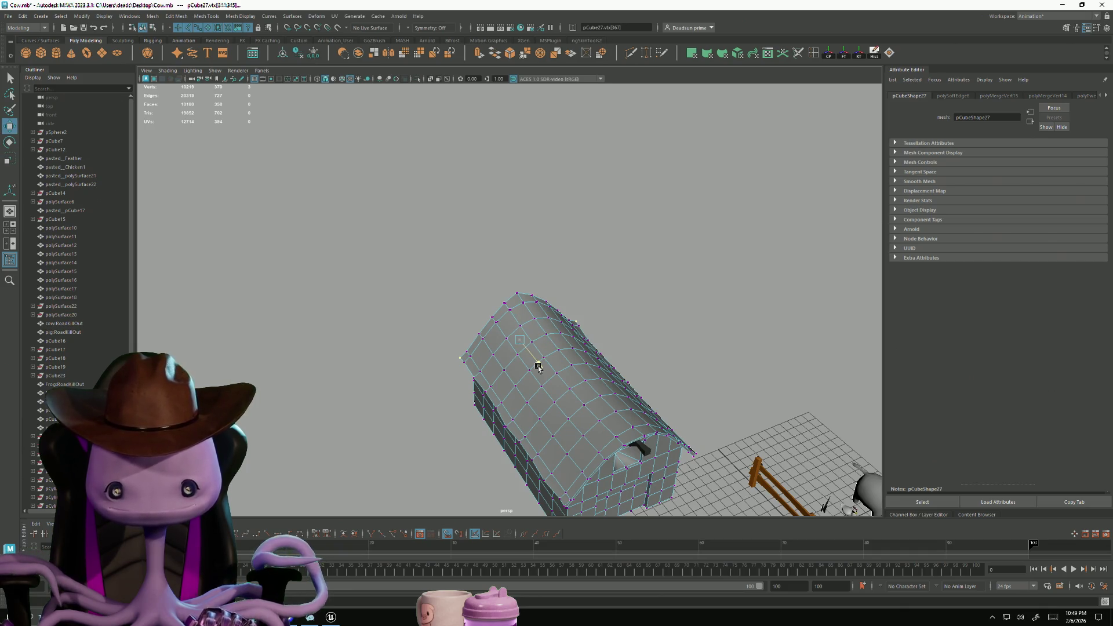
right_click_drag(571, 383, 614, 356)
left_click(686, 338)
mouse_move(685, 338)
left_mouse_down("alt")
mouse_move(545, 394)
mouse_move(568, 384)
mouse_move(507, 467)
mouse_move(522, 383)
mouse_move(448, 419)
mouse_move(396, 371)
left_mouse_up("alt")
left_click(568, 384)
right_click_drag(396, 371, 392, 357)
left_click(390, 377)
mouse_move(390, 406)
left_mouse_down("alt")
mouse_move(383, 441)
mouse_move(399, 407)
mouse_move(439, 404)
mouse_move(406, 409)
mouse_move(435, 405)
mouse_move(419, 422)
left_mouse_up("alt")
scroll(405, 409, "down", 3)
scroll(427, 410, "down", 2)
scroll(424, 420, "up", 5)
left_click(488, 435)
right_click_drag(489, 437, 463, 383)
left_click(318, 397)
scroll(319, 397, "down", 5)
mouse_move(319, 397)
left_mouse_down("alt")
mouse_move(416, 380)
mouse_move(406, 383)
mouse_move(537, 391)
mouse_move(551, 378)
mouse_move(520, 386)
left_mouse_up("alt")
scroll(422, 377, "down", 5)
scroll(520, 387, "up", 8)
left_click(516, 377)
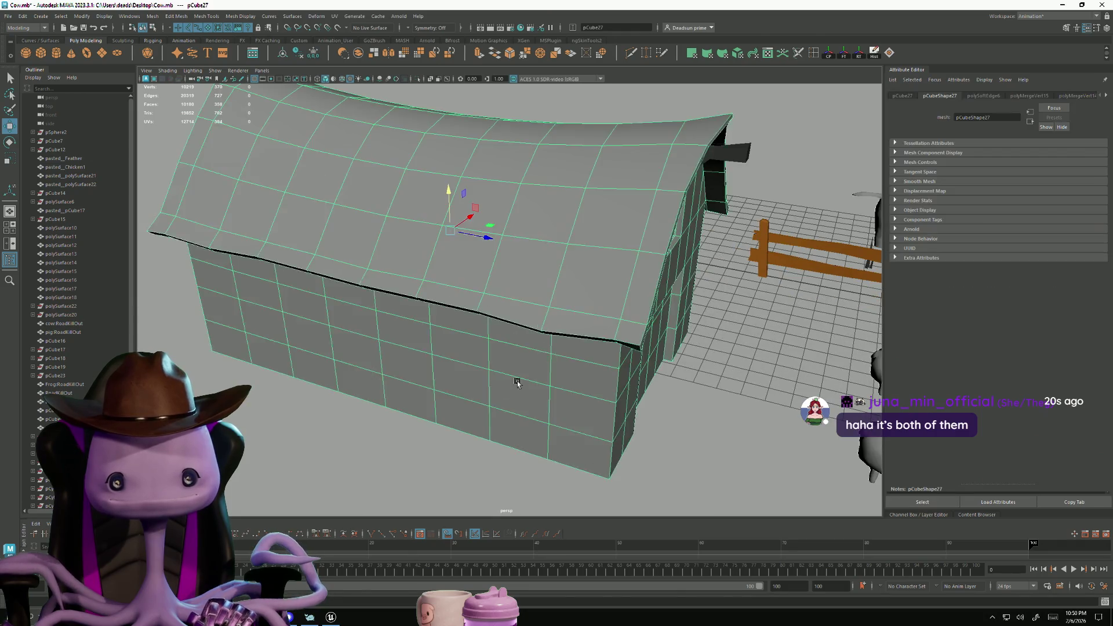
Reselect the barn and frame it with F
key("f")
scroll(483, 370, "down", 5)
mouse_move(483, 370)
left_mouse_down("alt")
mouse_move(449, 384)
mouse_move(526, 464)
left_mouse_up("alt")
middle_click_drag(526, 464, 500, 433, "alt")
left_click(492, 418)
left_click_drag(492, 418, 473, 431, "alt")
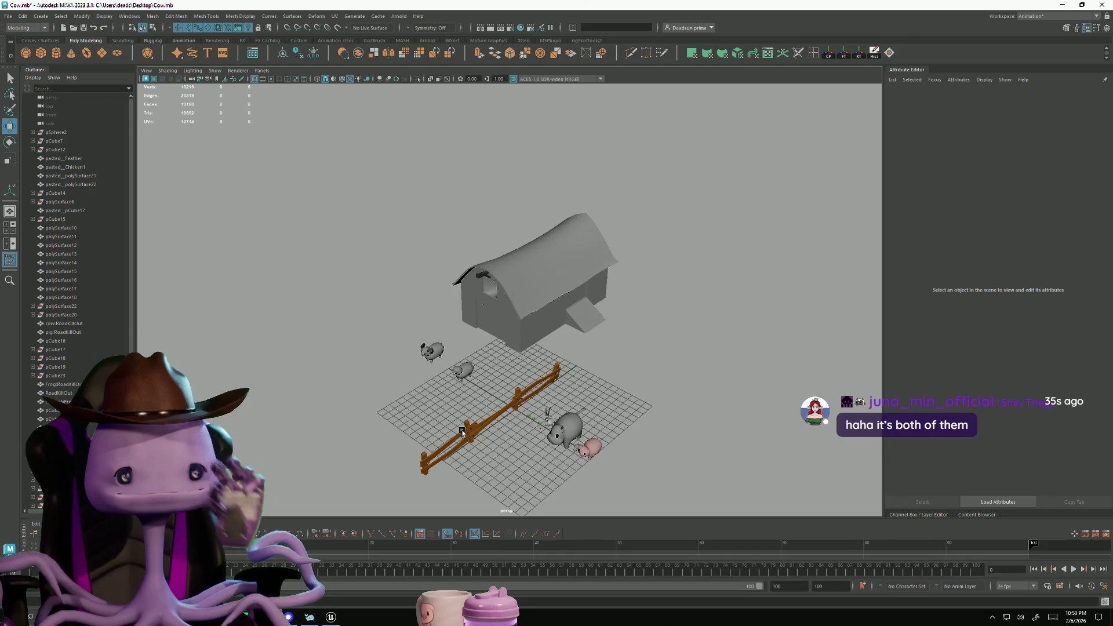
mouse_move(514, 380)
left_mouse_down("alt")
mouse_move(612, 433)
mouse_move(551, 430)
mouse_move(595, 441)
mouse_move(459, 399)
left_mouse_up("alt")
scroll(433, 394, "up", 3)
left_click(465, 331)
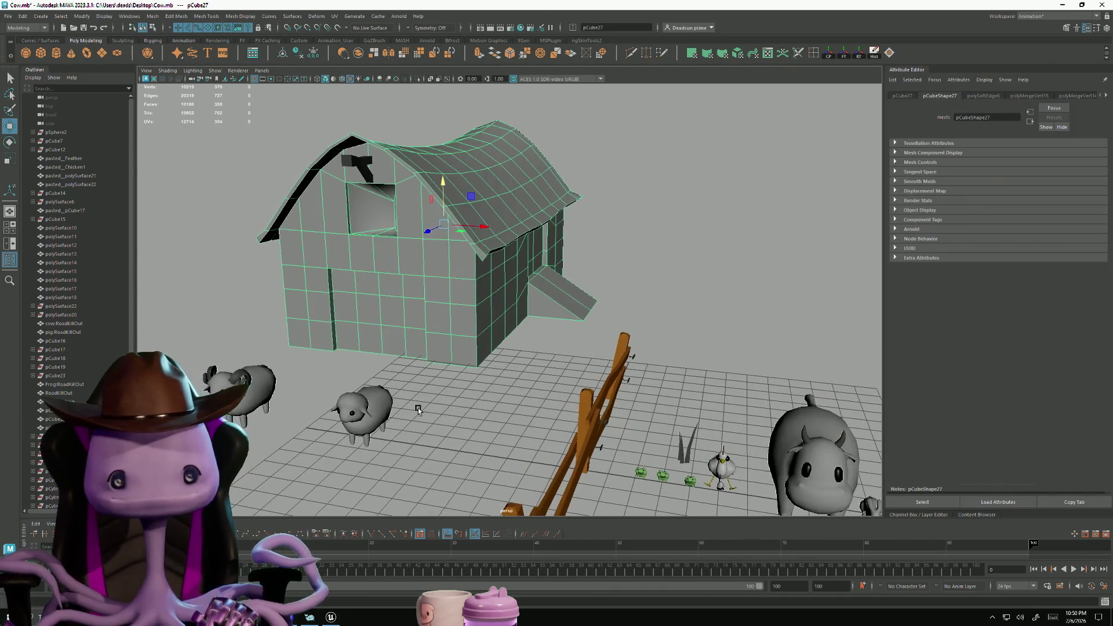
key("f")
Pick an edge on the barn's left wall in Edge mode and scale it slightly
mouse_move(450, 427)
left_mouse_down("alt")
mouse_move(474, 426)
mouse_move(504, 400)
mouse_move(527, 300)
left_mouse_up("alt")
mouse_move(527, 301)
right_mouse_down()
mouse_move(531, 316)
mouse_move(529, 278)
right_mouse_up()
left_click(528, 298)
left_click(526, 316)
left_click(338, 297)
key("e")
key("r")
middle_click_drag(467, 303, 465, 302)
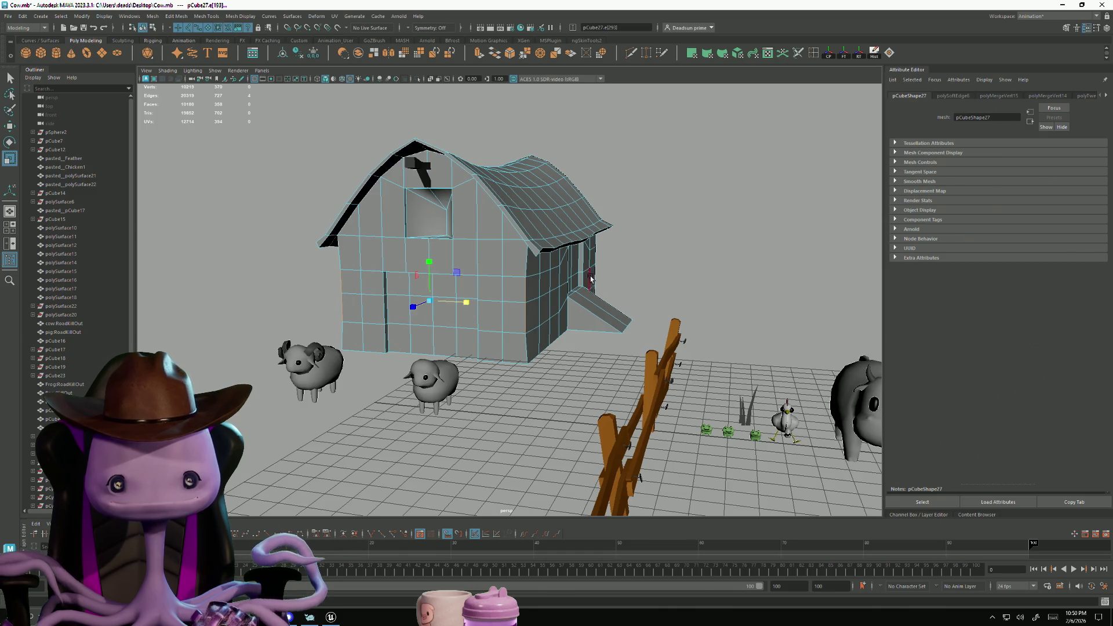
left_click(599, 260)
mouse_move(600, 259)
left_mouse_down("alt")
mouse_move(282, 299)
mouse_move(330, 325)
mouse_move(478, 321)
left_mouse_up("alt")
left_click(290, 284, "shift")
key("q")
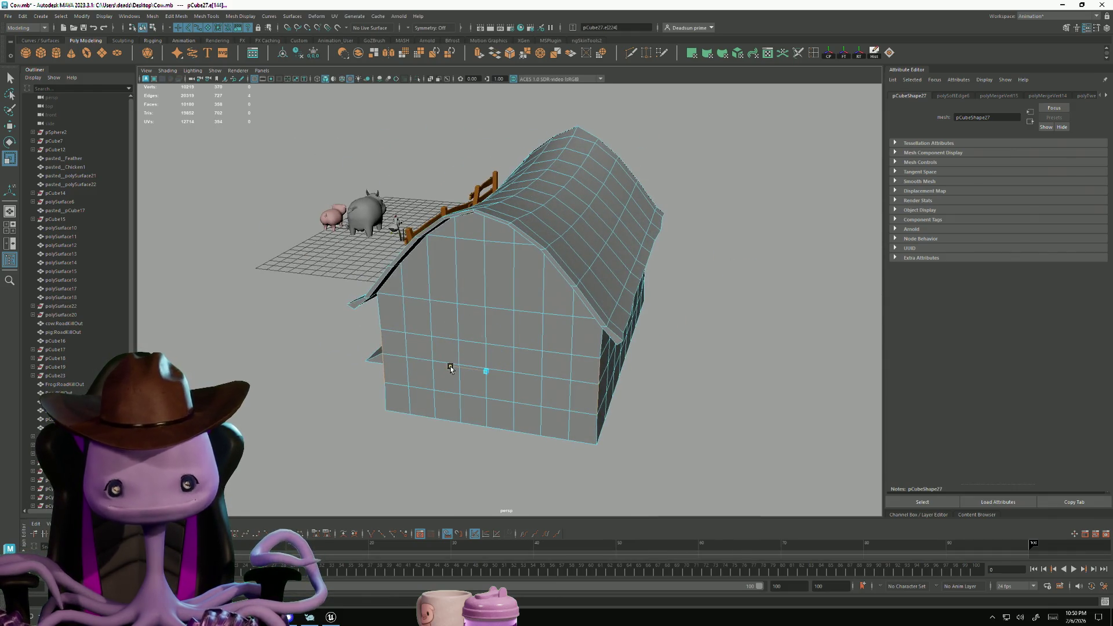
left_click_drag(523, 394, 320, 389, "alt")
left_click(506, 302, "shift")
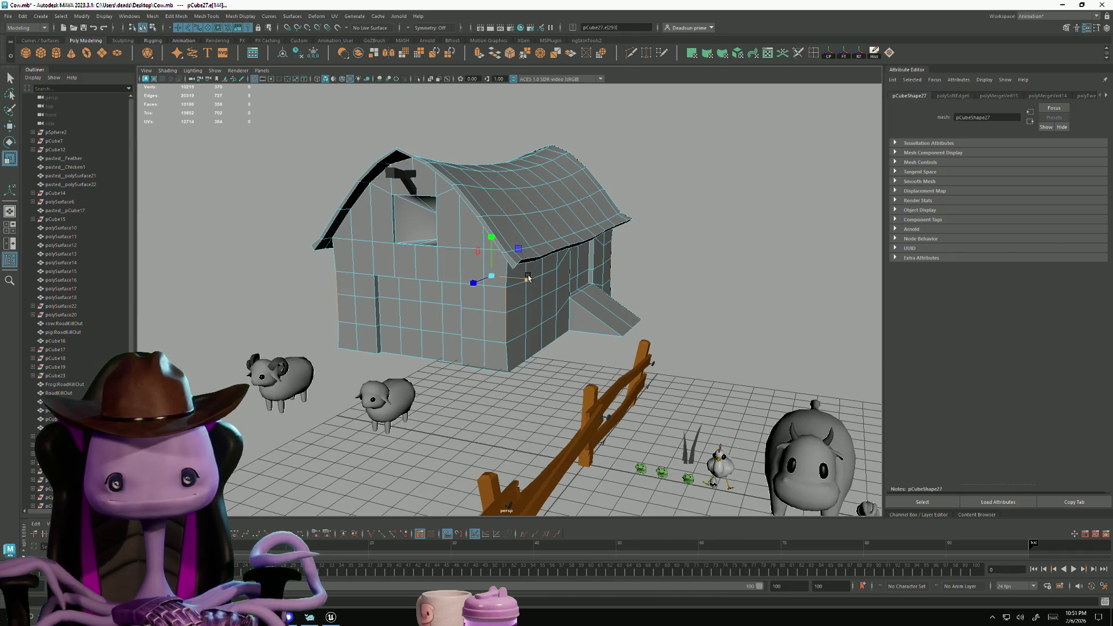
key("q")
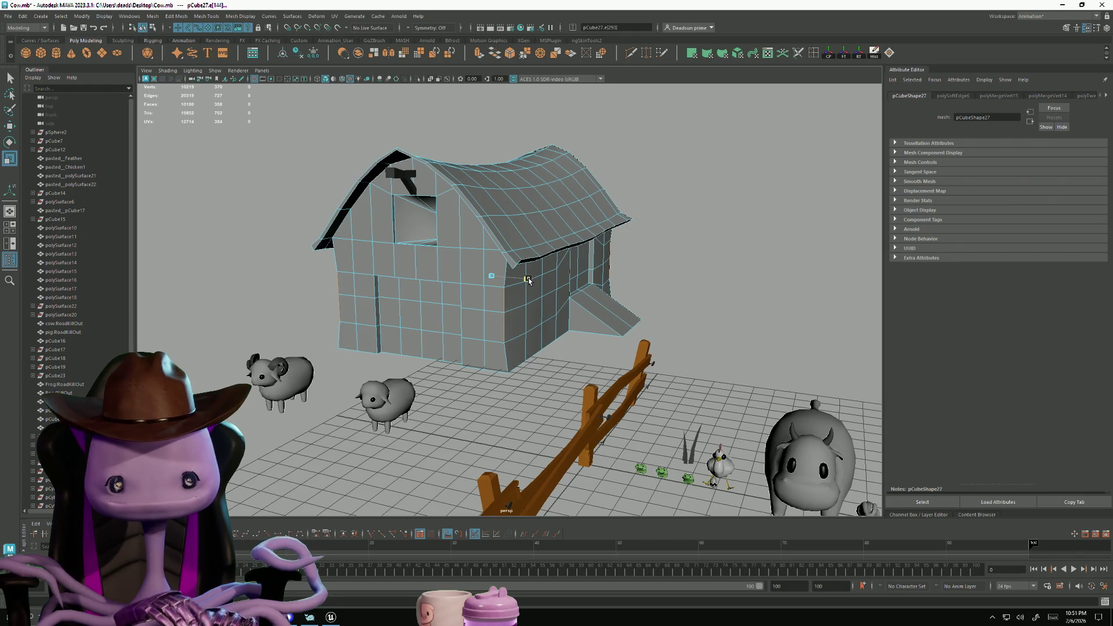
key("w")
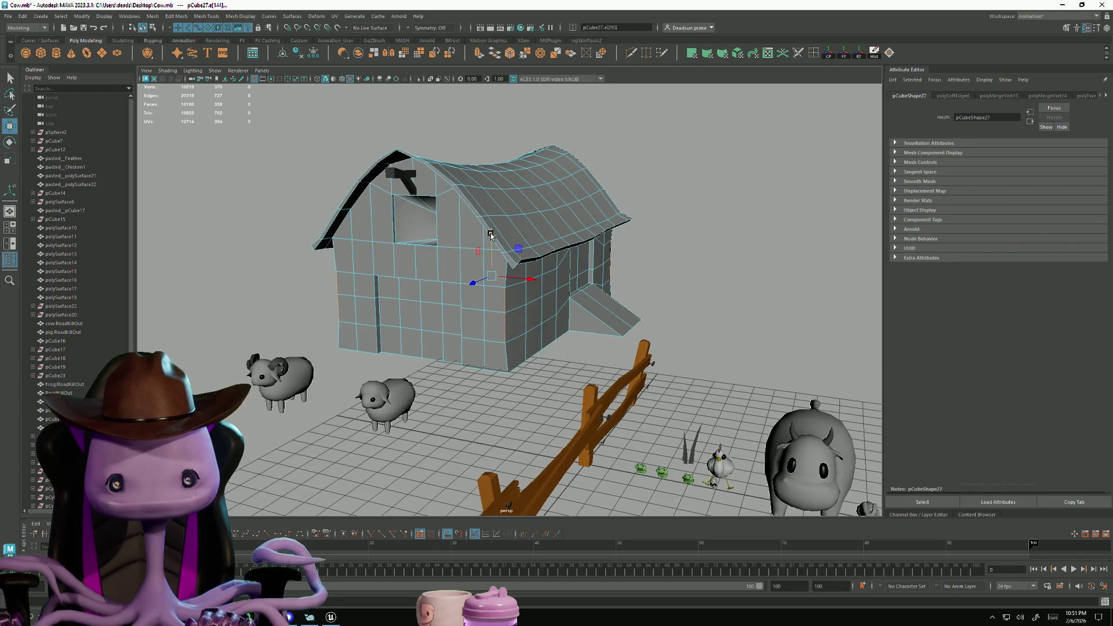
left_click_drag(492, 234, 484, 300, "alt")
right_click_drag(483, 300, 473, 273)
left_click(470, 337)
left_click_drag(470, 336, 469, 360, "alt")
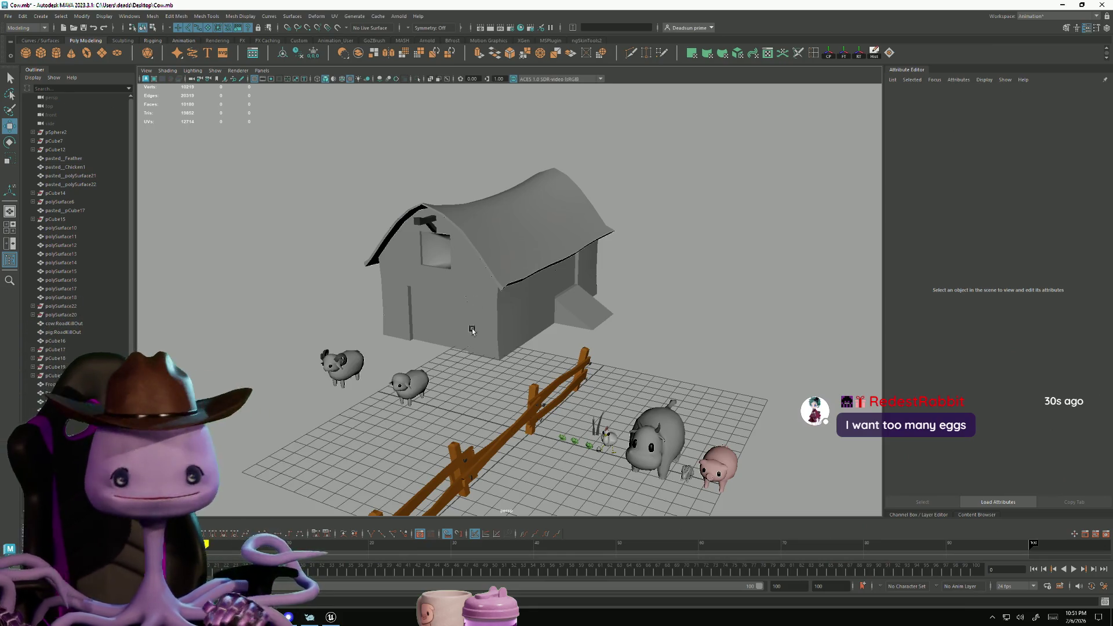
Put the barn in vertex mode and push one wall vertex sideways
left_click_drag(457, 378, 404, 320, "alt")
left_click(395, 298)
key("F9")
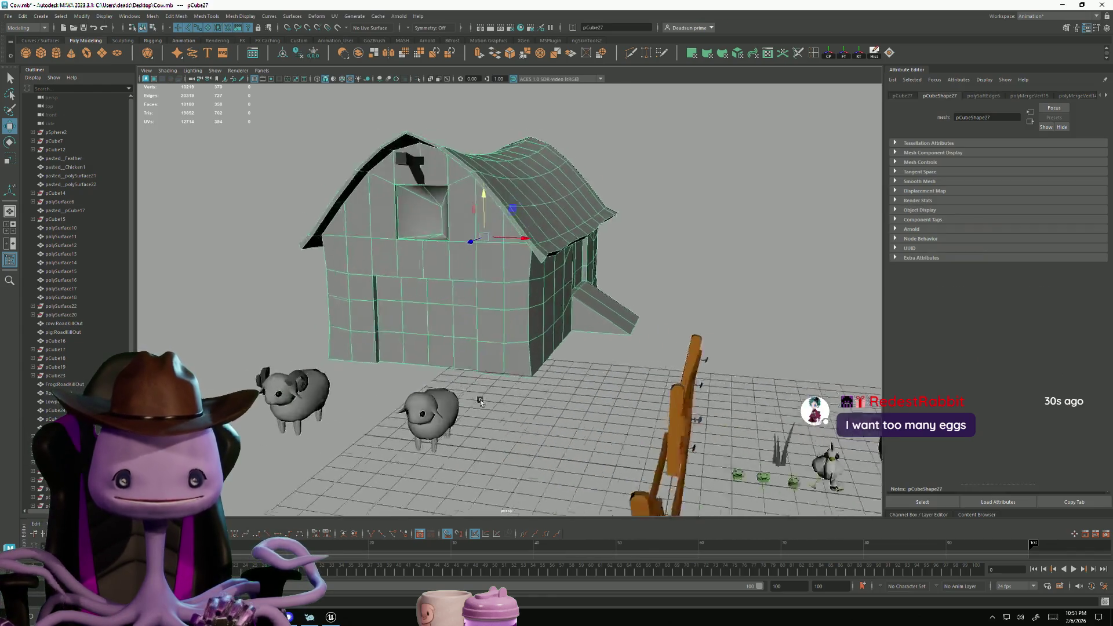
scroll(348, 301, "up", 4)
left_click(259, 299)
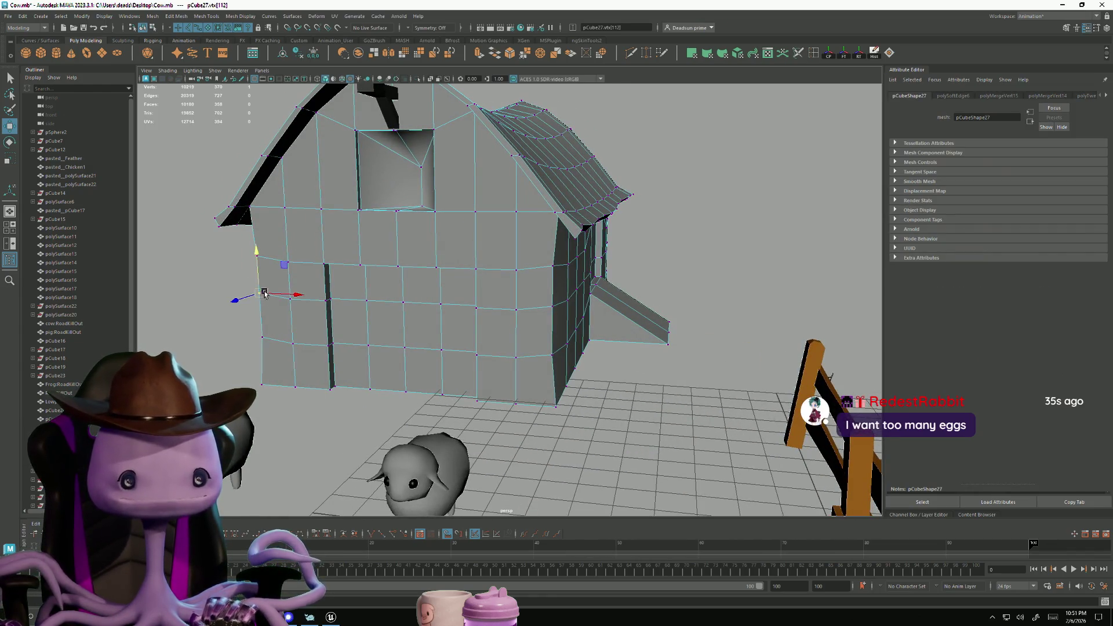
left_click_drag(281, 298, 296, 301)
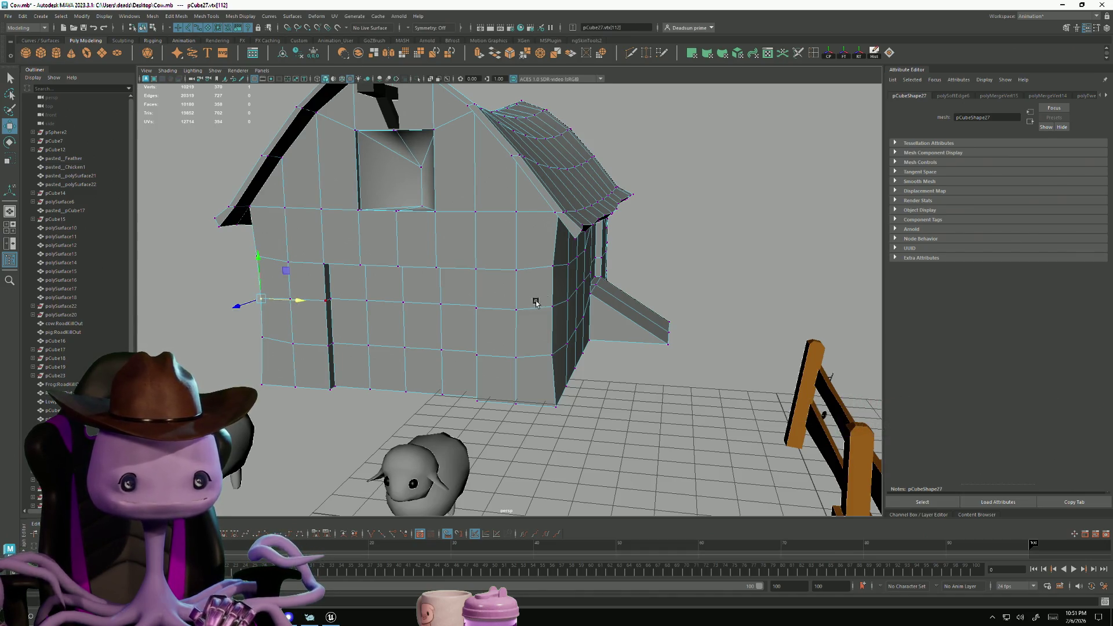
Shift two roof-edge vertices of the barn sideways and raise them slightly
left_click_drag(534, 298, 492, 316, "alt")
left_click(493, 318)
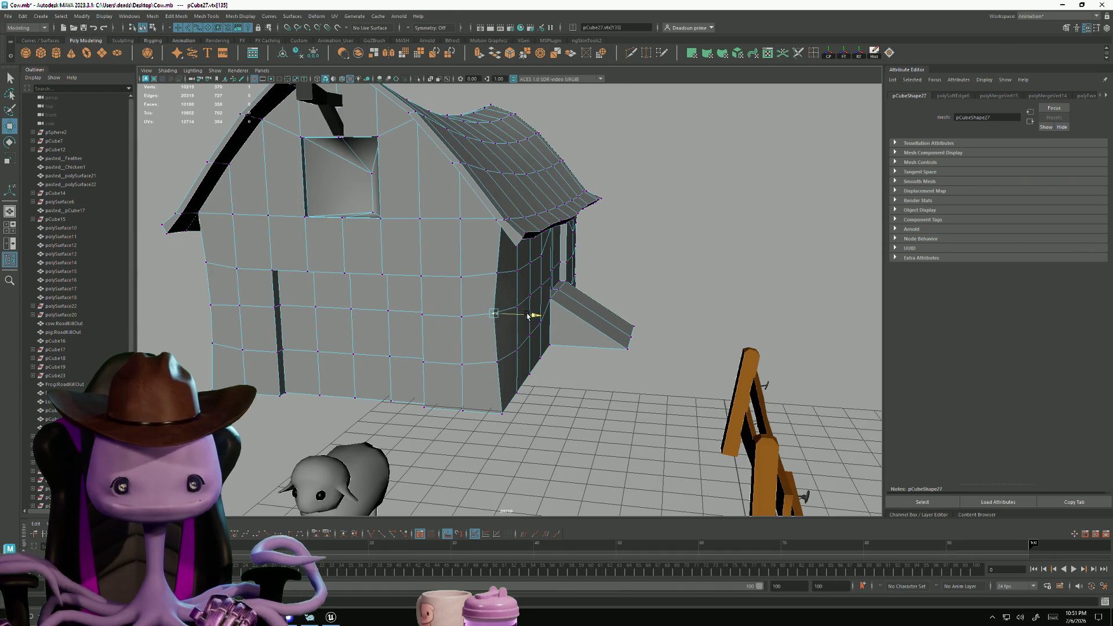
mouse_move(559, 310)
left_mouse_down("alt")
mouse_move(494, 315)
mouse_move(442, 290)
mouse_move(581, 295)
mouse_move(658, 241)
left_mouse_up("alt")
left_click(443, 295)
left_click(499, 293, "shift")
left_click(386, 302, "shift")
left_click(658, 241)
left_click(507, 258)
left_click(537, 256, "shift")
left_click_drag(545, 259, 558, 262)
left_click_drag(516, 221, 516, 216)
Lower a barn wall corner vertex slightly
mouse_move(516, 346)
left_mouse_down("alt")
mouse_move(447, 342)
mouse_move(738, 323)
mouse_move(632, 327)
mouse_move(641, 318)
mouse_move(609, 370)
left_mouse_up("alt")
left_click(592, 381)
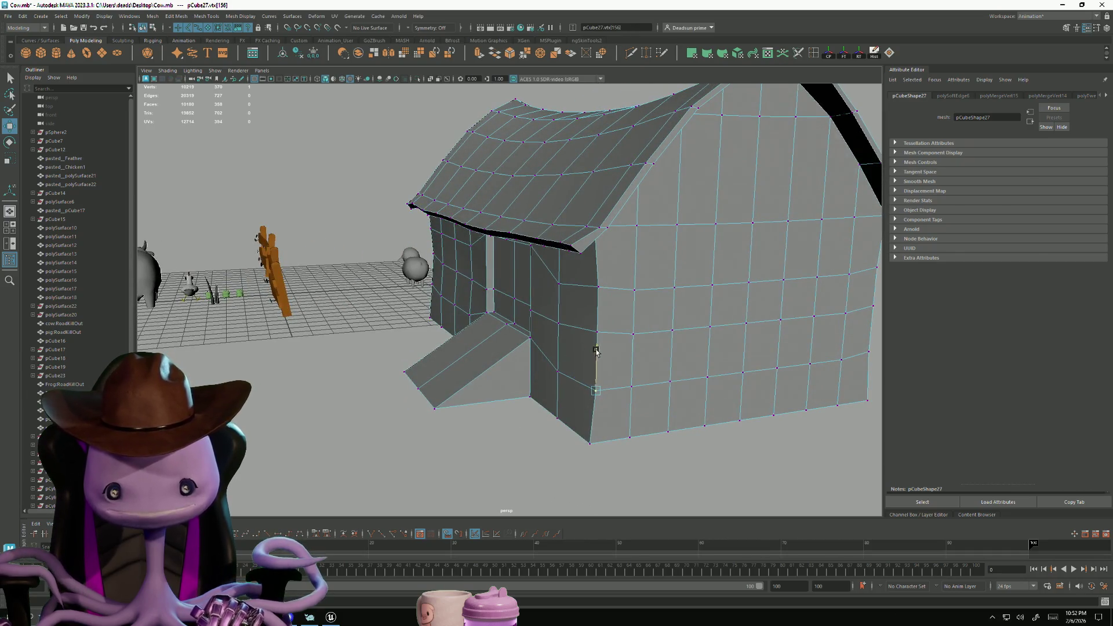
left_click(597, 286)
left_click_drag(600, 245, 600, 250)
left_click(590, 341)
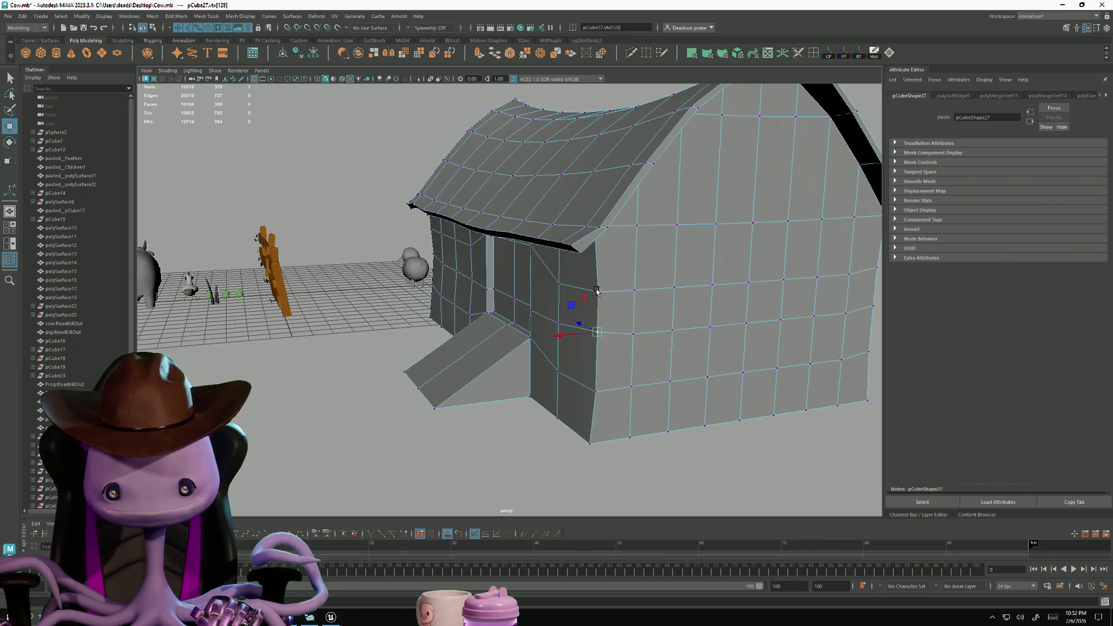
Box-select vertices along the barn's lower wall from the back-left side
mouse_move(641, 306)
left_mouse_down("alt")
mouse_move(519, 308)
mouse_move(563, 300)
left_mouse_up("alt")
left_click(414, 302)
mouse_move(637, 348)
left_mouse_down("alt")
mouse_move(681, 302)
mouse_move(507, 393)
mouse_move(518, 424)
left_mouse_up("alt")
right_click_drag(519, 424, 418, 400, "alt")
mouse_move(418, 400)
left_mouse_down("alt")
mouse_move(403, 370)
mouse_move(518, 436)
mouse_move(464, 432)
mouse_move(446, 377)
left_mouse_up("alt")
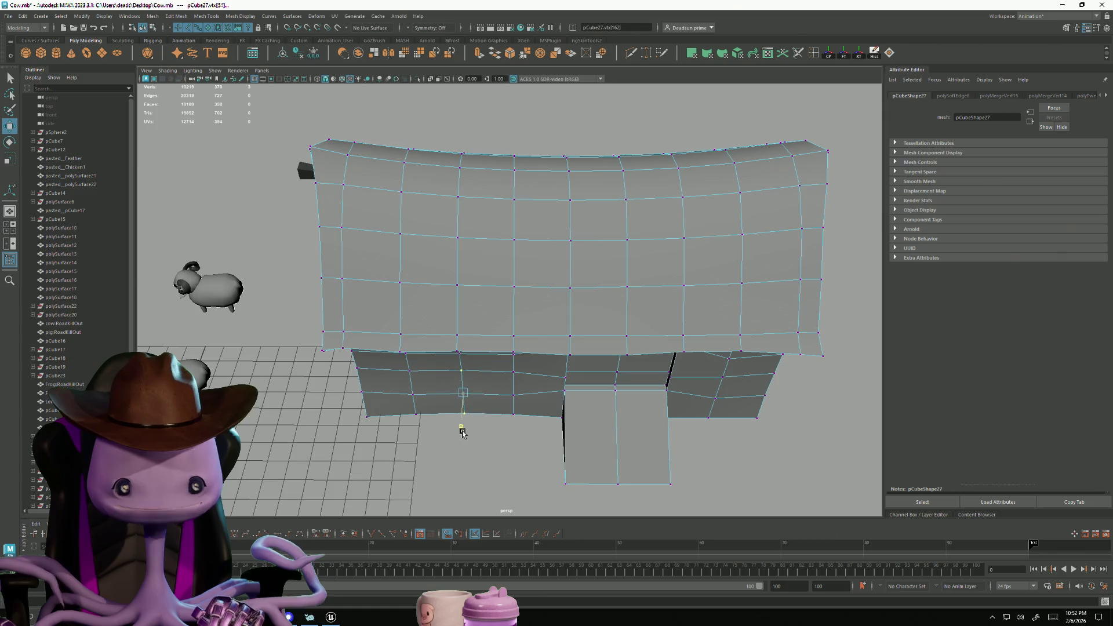
middle_click_drag(562, 428, 440, 434, "alt")
mouse_move(532, 445)
left_mouse_down()
mouse_move(516, 444)
mouse_move(521, 435)
mouse_move(474, 442)
mouse_move(472, 427)
mouse_move(554, 469)
mouse_move(497, 422)
mouse_move(460, 430)
mouse_move(443, 393)
left_mouse_up()
mouse_move(428, 351)
left_mouse_down()
mouse_move(715, 453)
mouse_move(587, 447)
mouse_move(512, 387)
left_mouse_up()
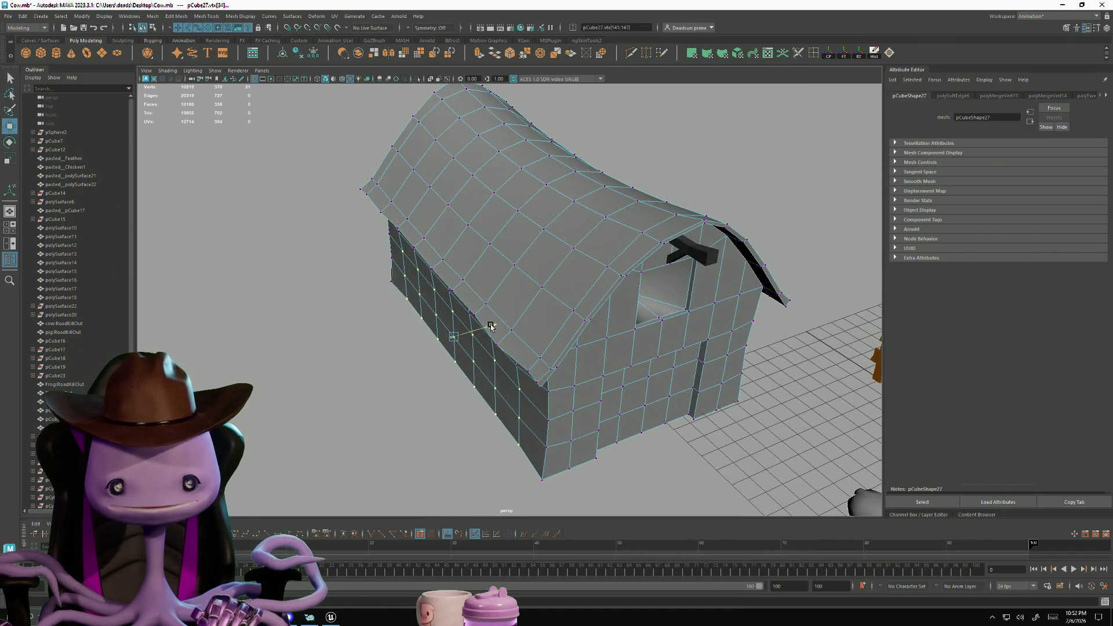
left_click_drag(491, 326, 380, 275, "alt")
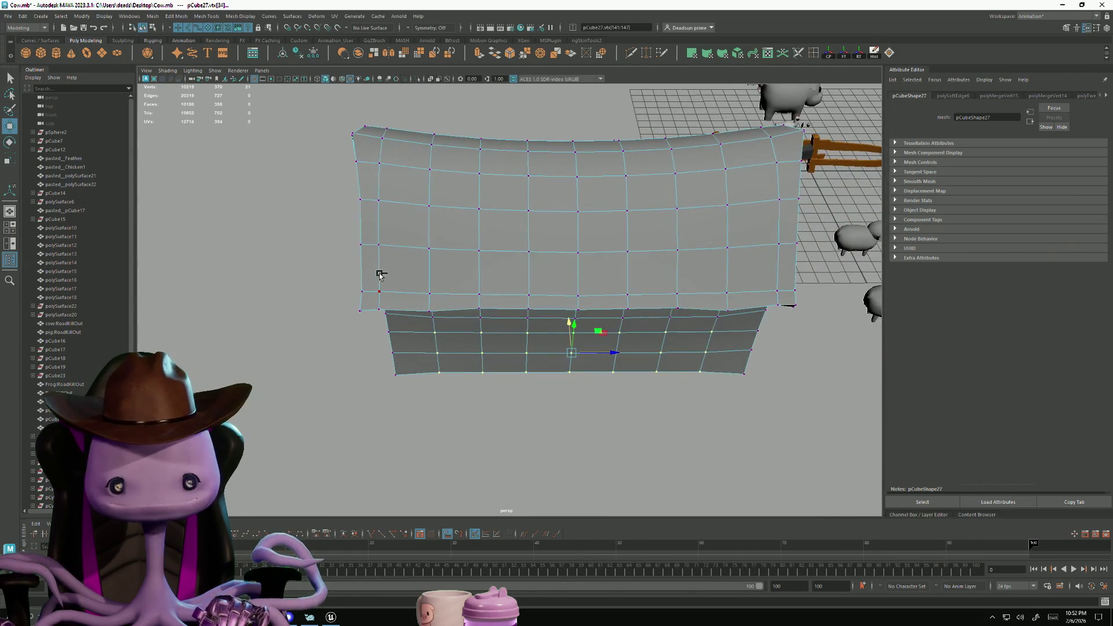
mouse_move(578, 366)
left_mouse_down("alt")
mouse_move(611, 385)
mouse_move(563, 289)
left_mouse_up("alt")
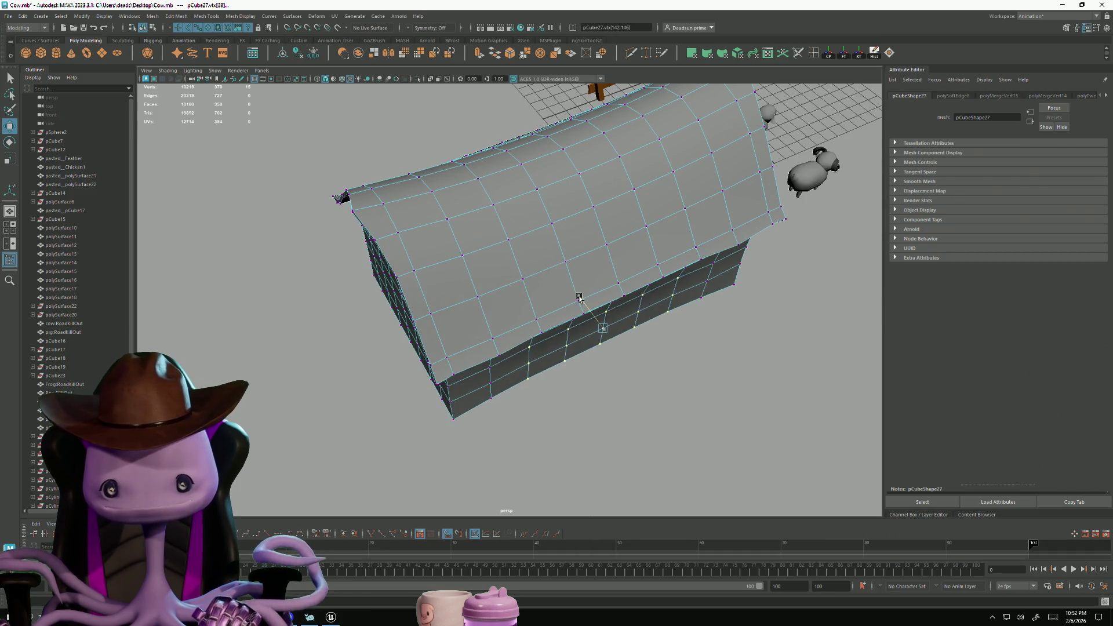
left_click_drag(604, 347, 546, 346, "alt")
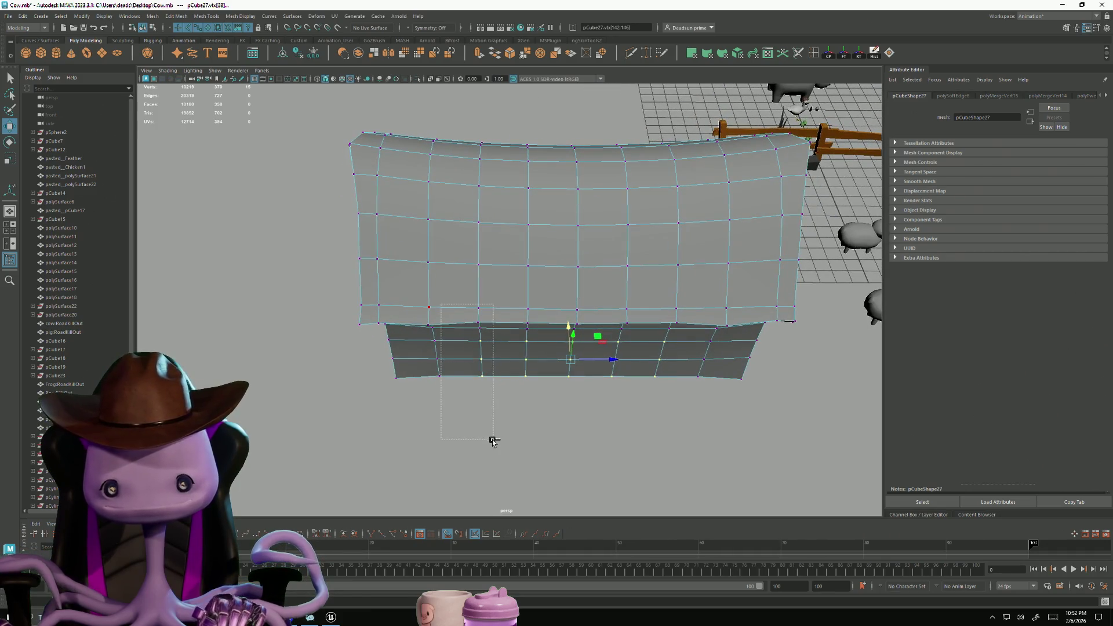
left_click_drag(694, 435, 694, 434)
mouse_move(694, 435)
left_mouse_down("alt")
mouse_move(569, 435)
mouse_move(522, 336)
mouse_move(447, 365)
mouse_move(472, 368)
left_mouse_up("alt")
mouse_move(557, 387)
left_mouse_down("alt")
mouse_move(512, 377)
mouse_move(519, 388)
left_mouse_up("alt")
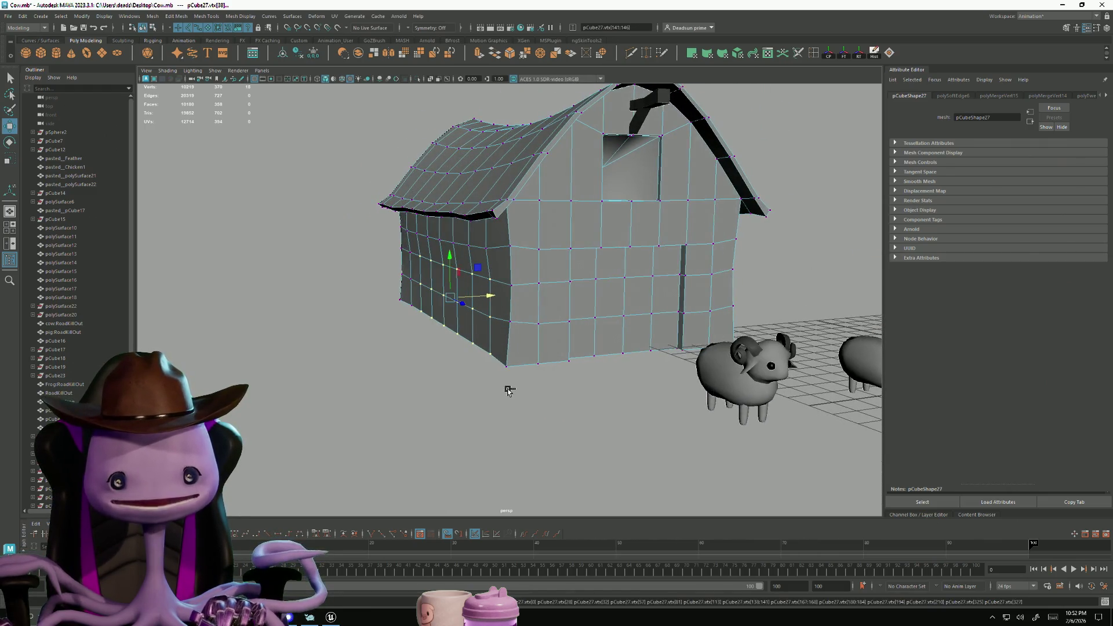
left_click_drag(398, 288, 470, 307, "alt")
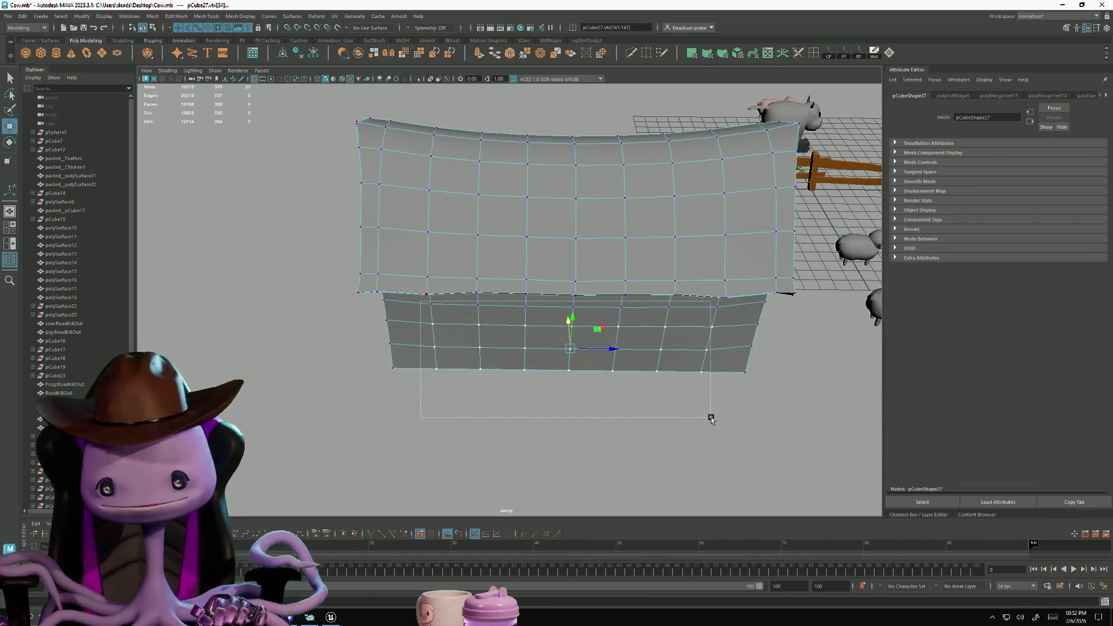
left_click_drag(719, 420, 719, 420)
mouse_move(719, 419)
left_mouse_down("alt")
mouse_move(599, 405)
mouse_move(680, 400)
left_mouse_up("alt")
mouse_move(470, 488)
left_mouse_down("alt")
mouse_move(534, 479)
mouse_move(323, 412)
left_mouse_up("alt")
mouse_move(322, 413)
right_mouse_down("alt")
mouse_move(437, 437)
mouse_move(450, 297)
right_mouse_up("alt")
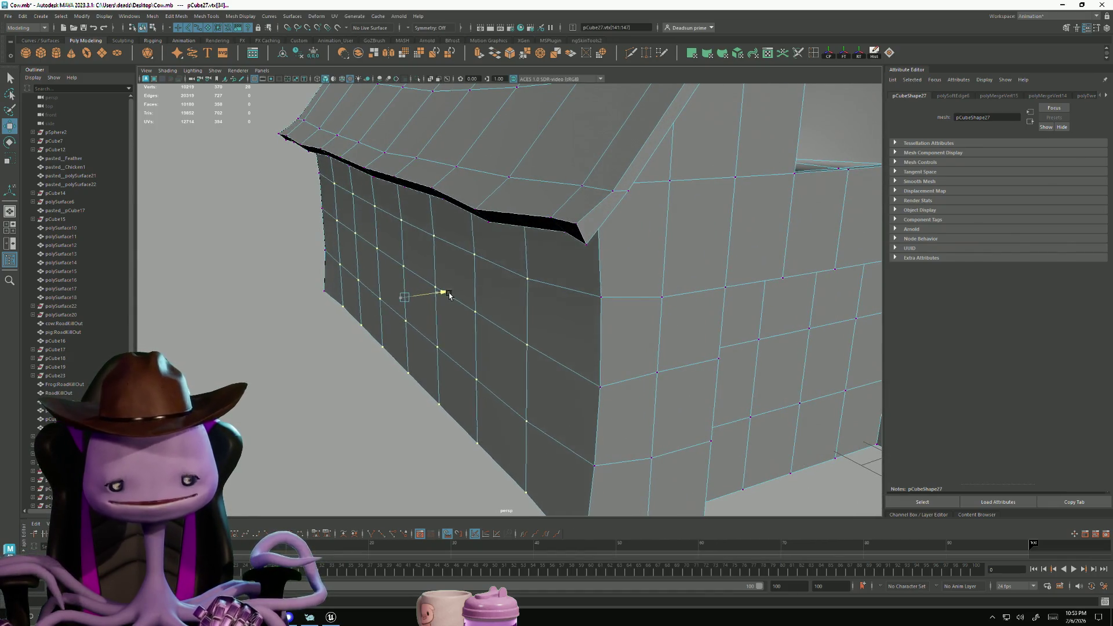
left_click_drag(387, 333, 440, 353, "alt")
mouse_move(416, 458)
left_mouse_down("alt")
mouse_move(643, 403)
mouse_move(562, 301)
left_mouse_up("alt")
left_click_drag(613, 445, 613, 446, "ctrl")
left_click_drag(613, 445, 496, 430, "alt")
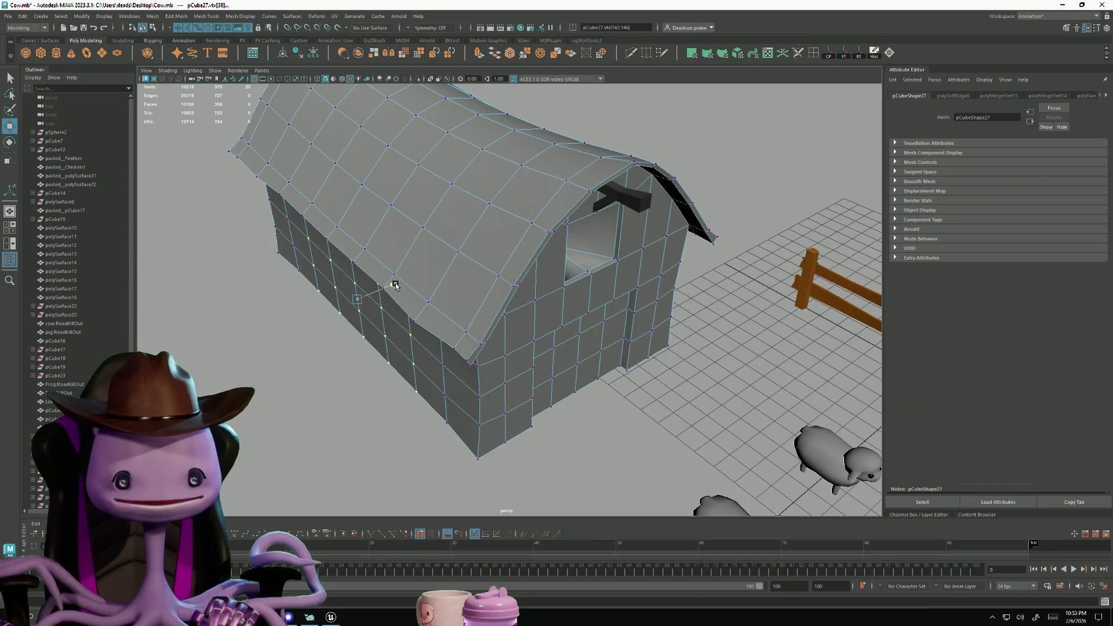
mouse_move(246, 334)
left_mouse_down("alt")
mouse_move(298, 323)
mouse_move(307, 413)
left_mouse_up("alt")
left_click_drag(550, 436, 549, 436, "ctrl")
mouse_move(549, 436)
left_mouse_down("alt")
mouse_move(435, 392)
mouse_move(489, 390)
mouse_move(367, 387)
left_mouse_up("alt")
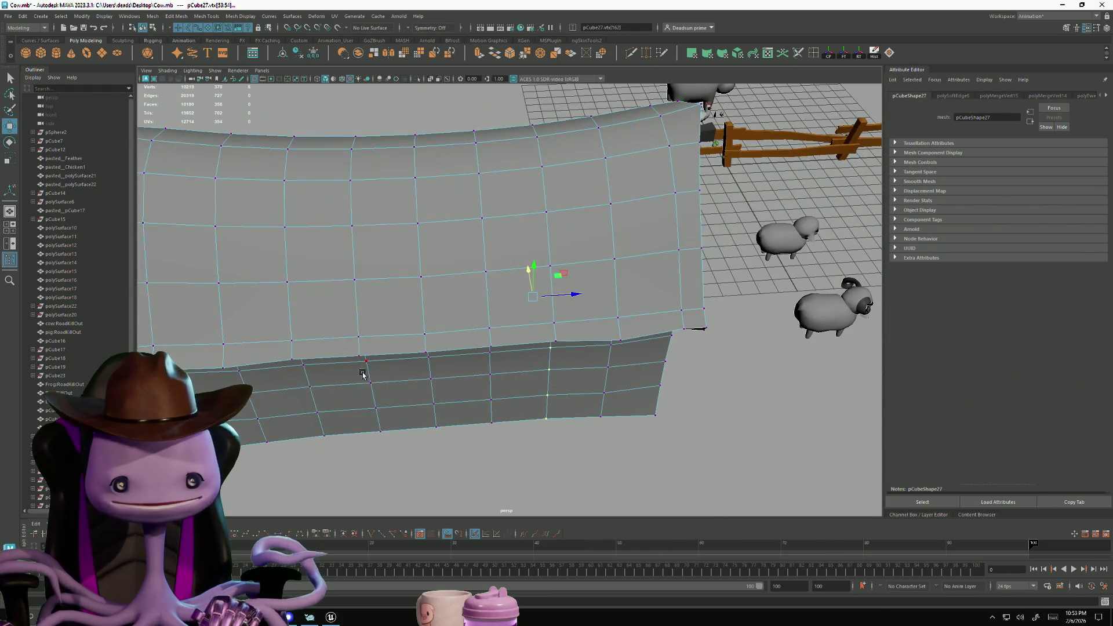
mouse_move(488, 450)
left_mouse_down("alt")
mouse_move(411, 357)
mouse_move(363, 368)
mouse_move(363, 400)
mouse_move(408, 373)
left_mouse_up("alt")
left_click(409, 373)
left_click(413, 374)
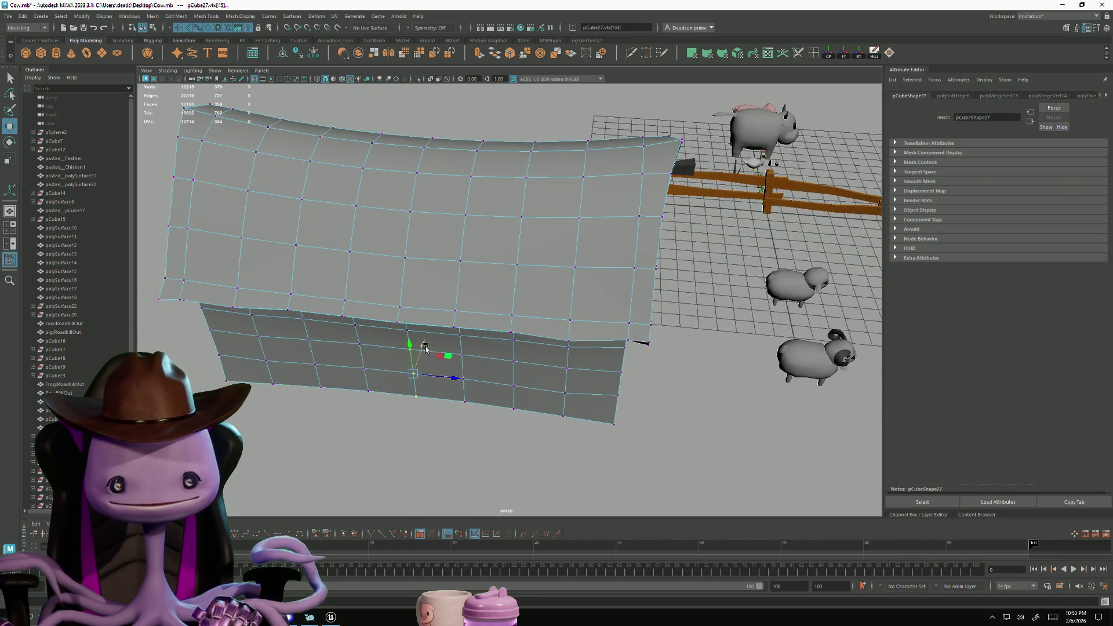
mouse_move(457, 379)
left_mouse_down("alt")
mouse_move(405, 373)
mouse_move(462, 367)
mouse_move(441, 371)
mouse_move(462, 385)
left_mouse_up("alt")
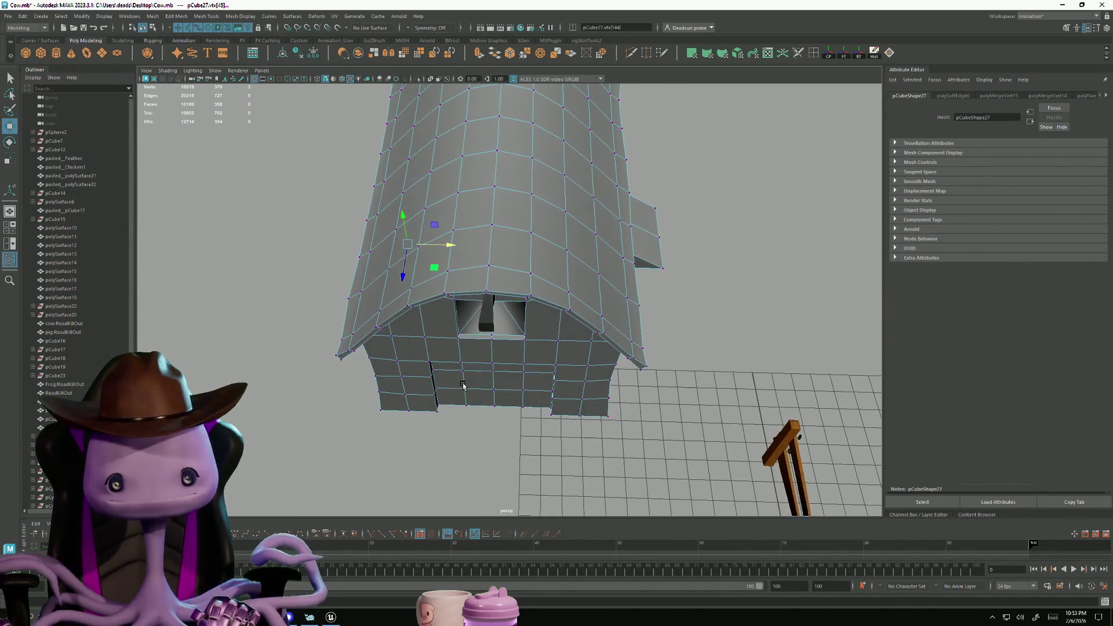
left_click_drag(416, 353, 431, 352, "alt")
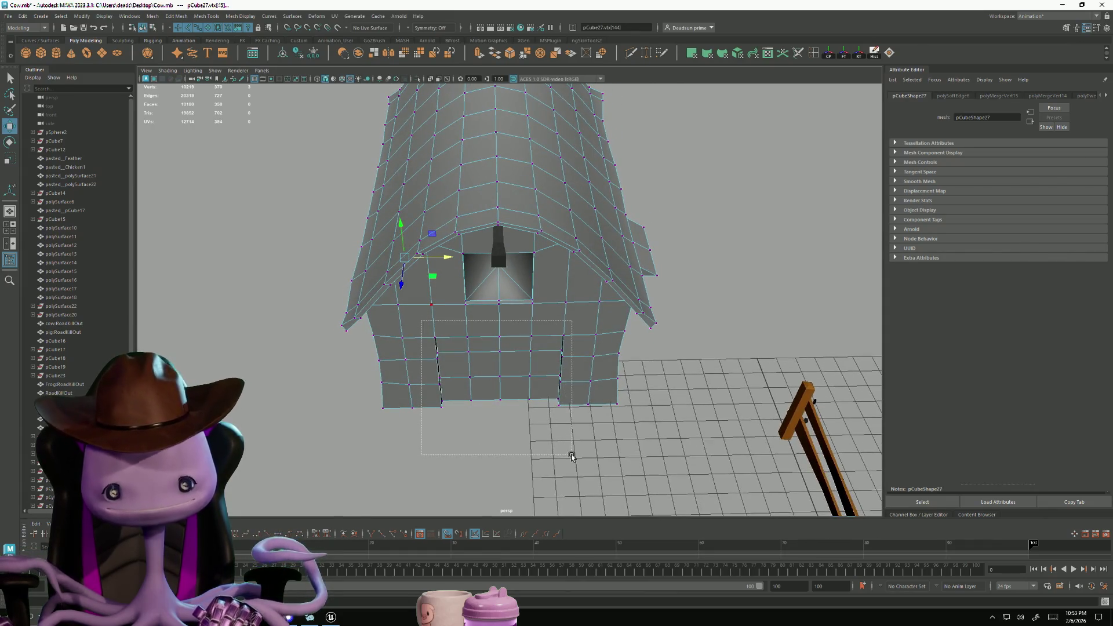
left_click_drag(513, 407, 494, 428, "alt")
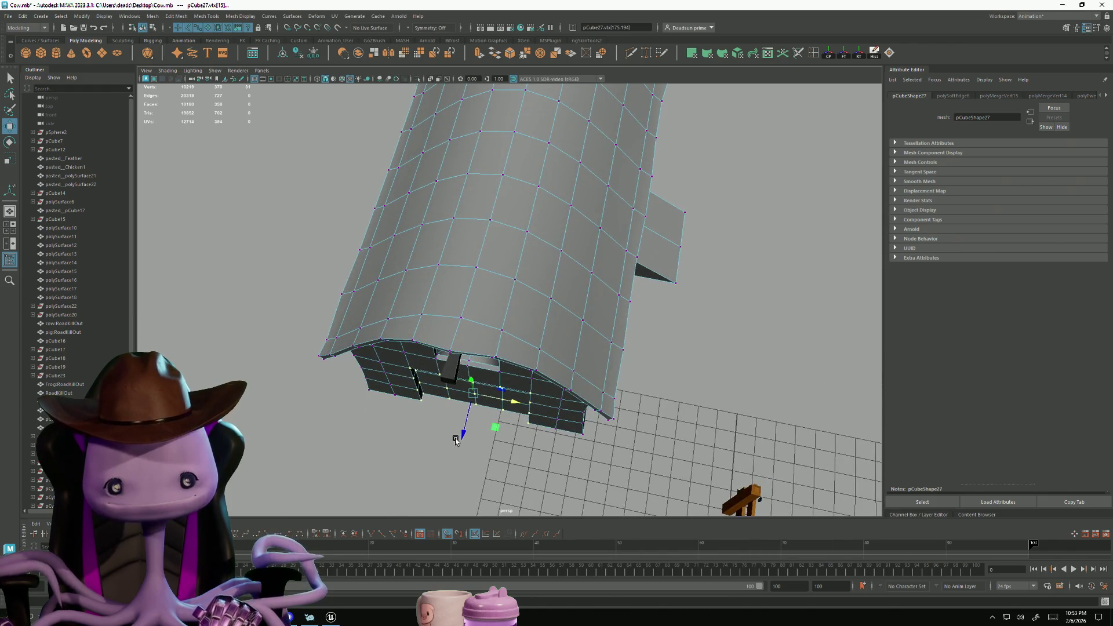
left_click(418, 417)
mouse_move(418, 418)
left_mouse_down("alt")
mouse_move(429, 390)
mouse_move(436, 396)
left_mouse_up("alt")
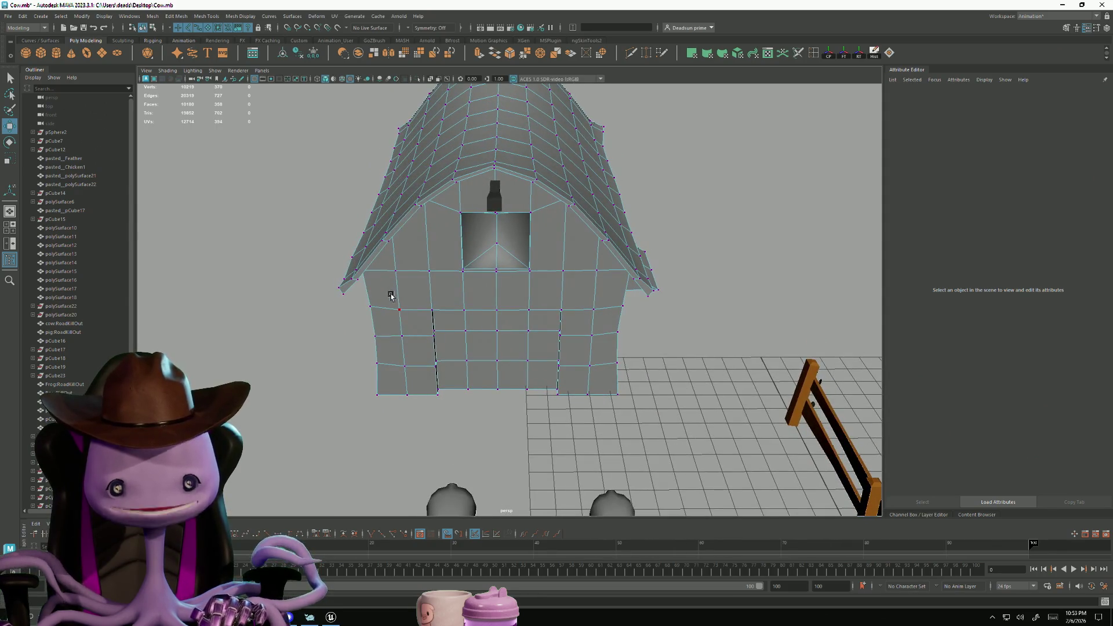
left_click_drag(599, 443, 598, 442)
mouse_move(599, 442)
left_mouse_down("alt")
mouse_move(557, 420)
mouse_move(552, 335)
left_mouse_up("alt")
mouse_move(524, 432)
left_mouse_down("alt")
mouse_move(529, 443)
mouse_move(499, 402)
left_mouse_up("alt")
right_click_drag(499, 403, 555, 401, "alt")
left_click_drag(555, 402, 413, 256, "alt")
left_click_drag(499, 428, 499, 428)
mouse_move(499, 428)
left_mouse_down("alt")
mouse_move(574, 400)
mouse_move(499, 418)
mouse_move(519, 410)
mouse_move(430, 411)
mouse_move(492, 442)
mouse_move(495, 417)
left_mouse_up("alt")
right_click_drag(495, 418, 502, 442, "alt")
scroll(499, 443, "up", 2)
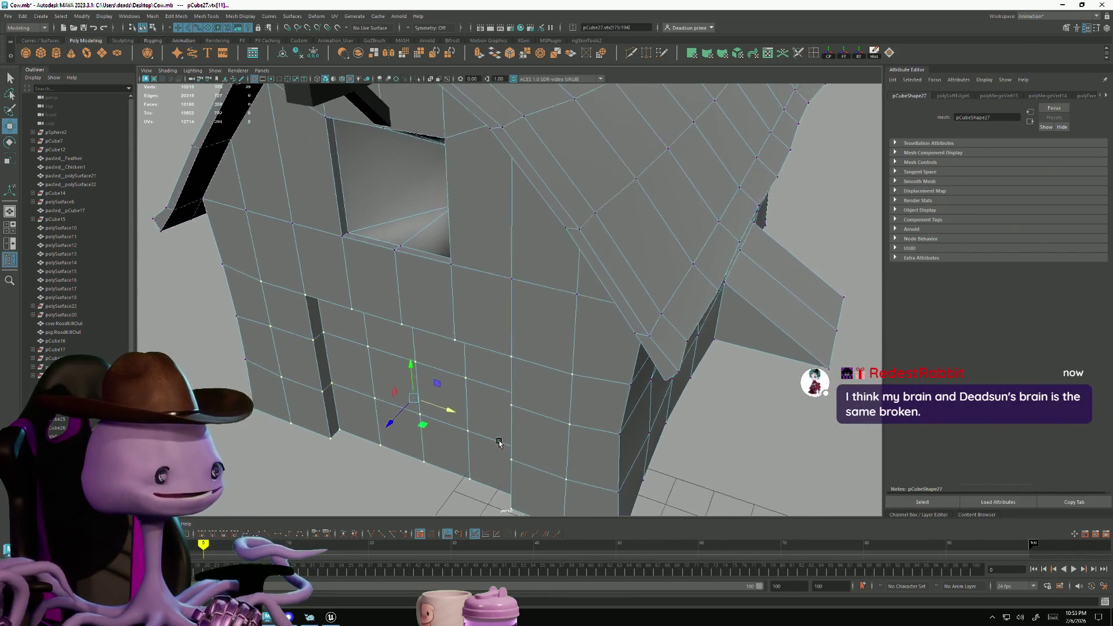
scroll(499, 444, "down", 2)
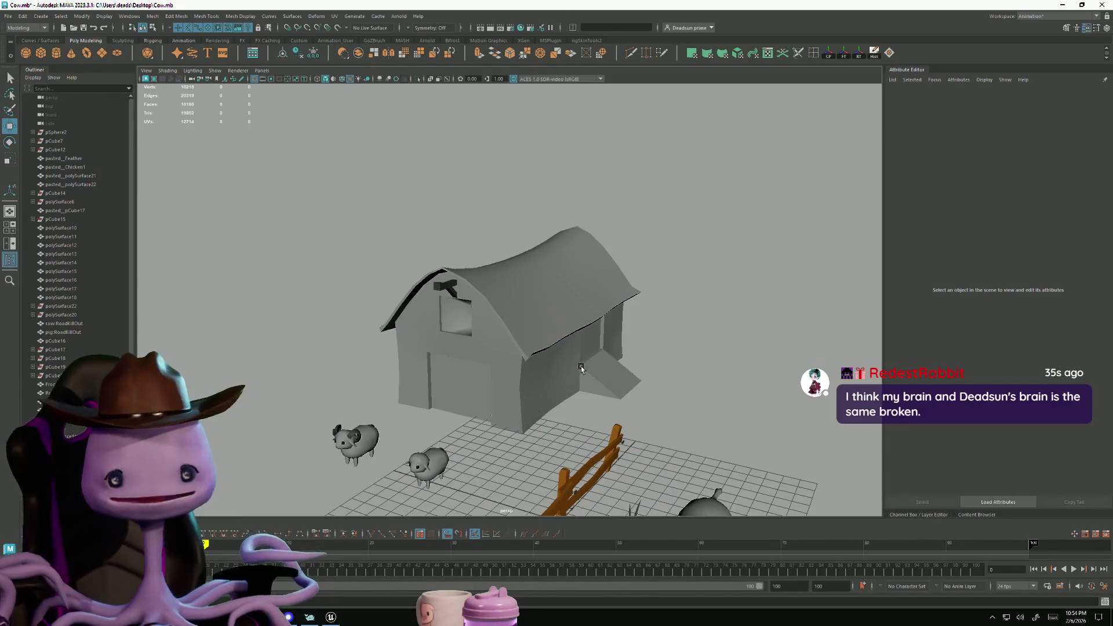
Switch to the cartoontanks scene and look over the water tower and hangar
key("alt+Tab")
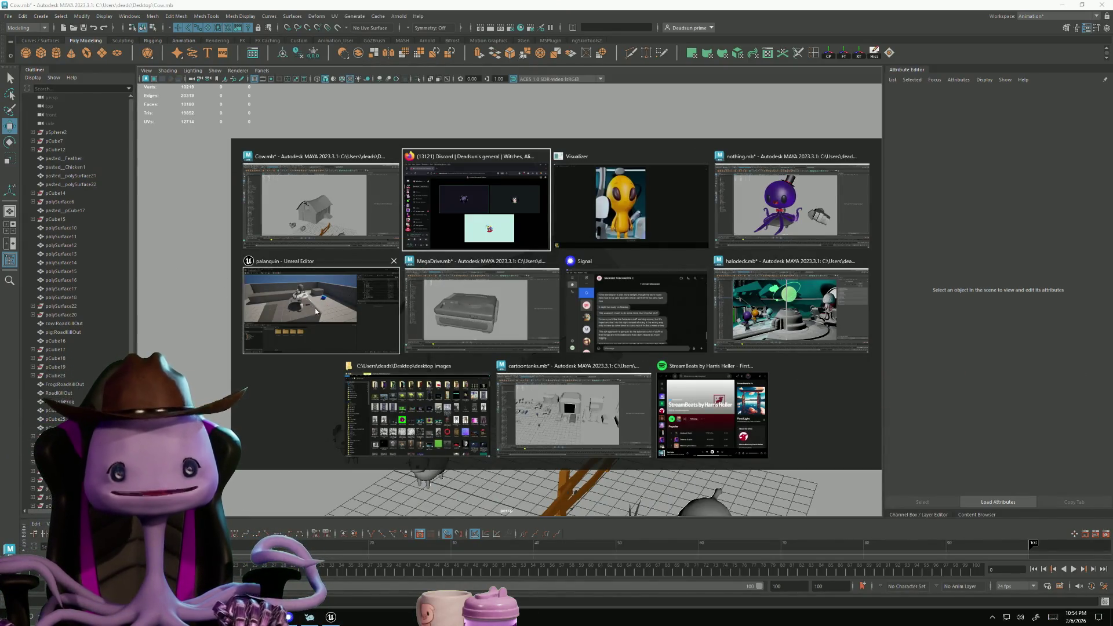
left_click(574, 414)
mouse_move(510, 325)
middle_mouse_down("alt")
mouse_move(627, 333)
mouse_move(618, 329)
middle_mouse_up("alt")
left_click_drag(618, 329, 476, 351, "alt")
mouse_move(476, 351)
right_mouse_down("alt")
mouse_move(500, 417)
mouse_move(579, 441)
right_mouse_up("alt")
mouse_move(579, 440)
left_mouse_down("alt")
mouse_move(723, 471)
mouse_move(495, 412)
mouse_move(584, 419)
mouse_move(491, 398)
left_mouse_up("alt")
Select the farmhouse in cartoontanks and cut it from the scene
left_click(267, 327)
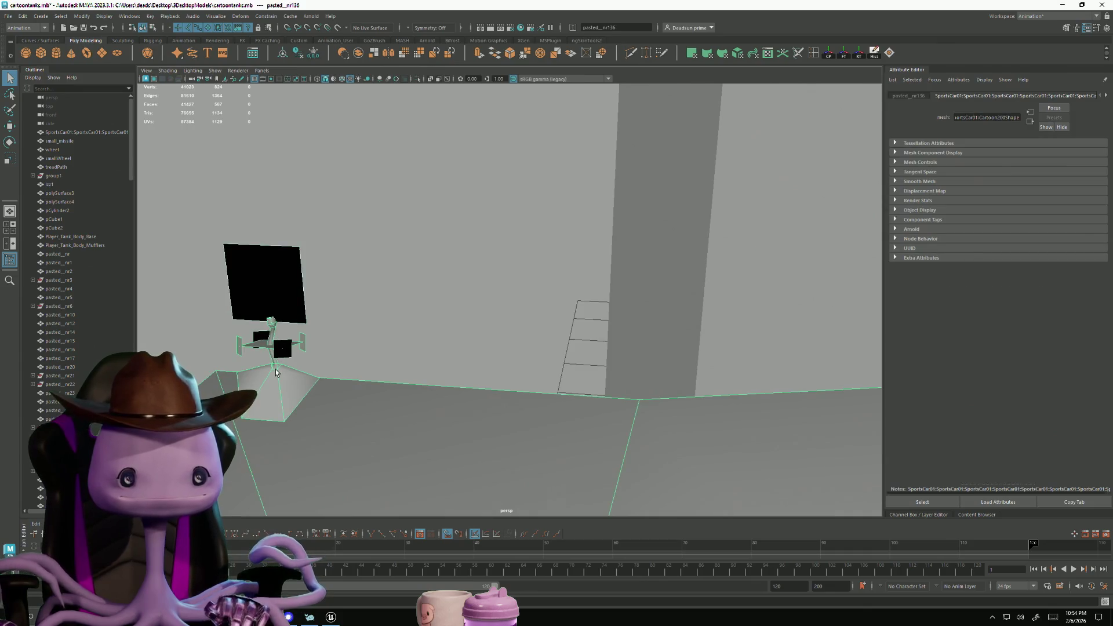
right_click_drag(276, 371, 348, 324, "alt")
left_click_drag(348, 325, 464, 348, "alt")
right_click_drag(464, 347, 568, 346, "alt")
mouse_move(569, 345)
left_mouse_down("alt")
mouse_move(548, 466)
mouse_move(355, 397)
left_mouse_up("alt")
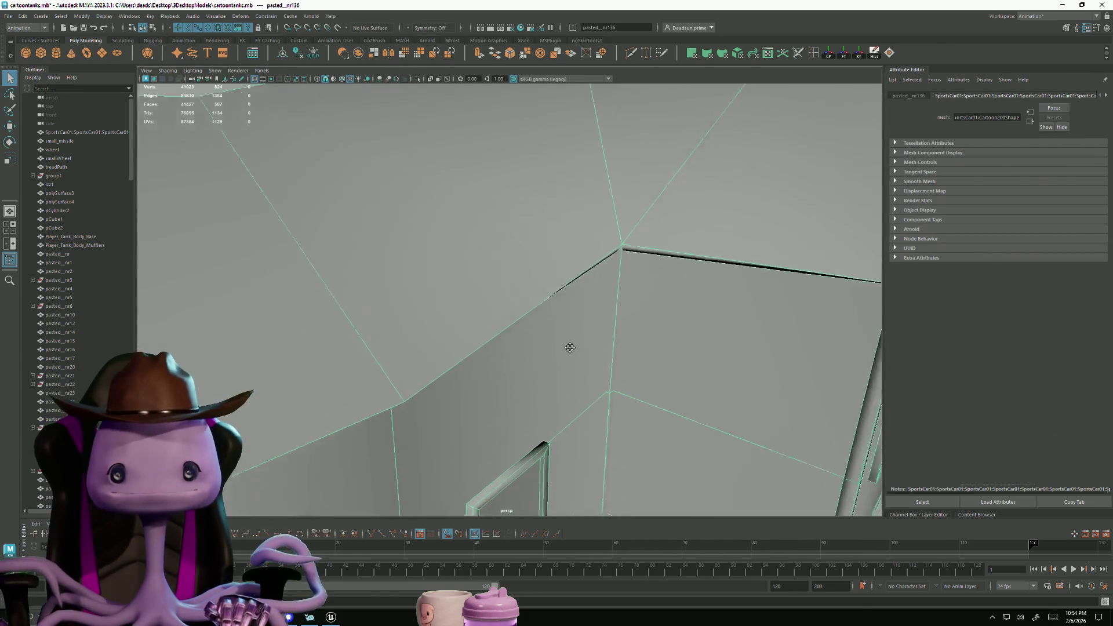
right_click_drag(355, 398, 459, 454, "alt")
left_click_drag(458, 455, 487, 437, "alt")
mouse_move(487, 438)
right_mouse_down("alt")
mouse_move(504, 427)
mouse_move(427, 442)
right_mouse_up("alt")
mouse_move(494, 416)
left_mouse_down("alt")
mouse_move(579, 410)
mouse_move(550, 382)
mouse_move(688, 395)
mouse_move(475, 369)
left_mouse_up("alt")
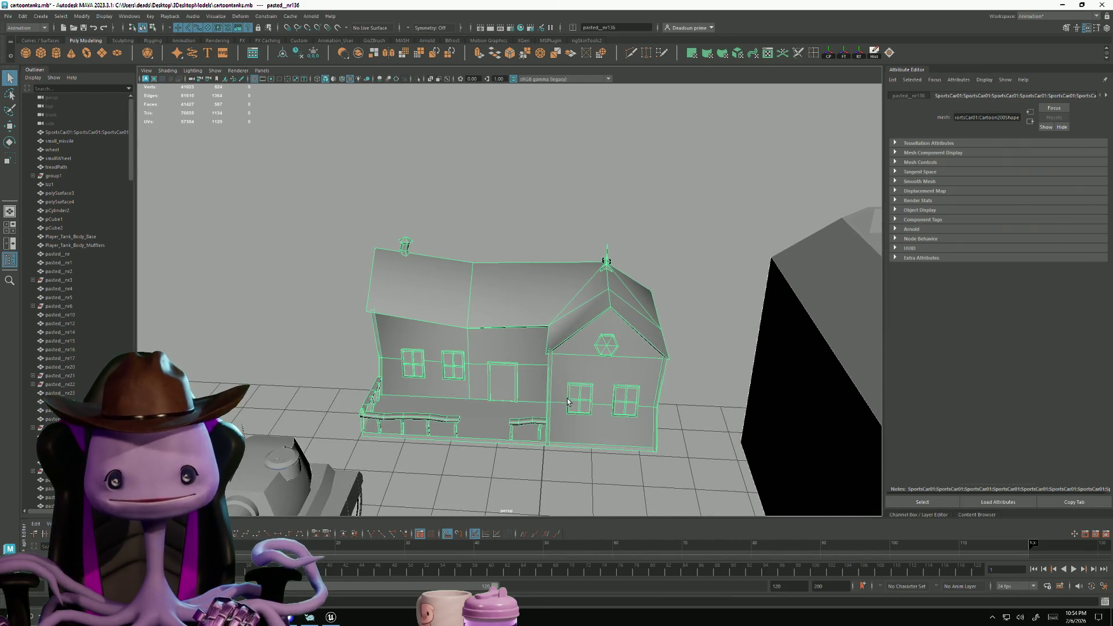
key("Delete")
key("alt+Tab")
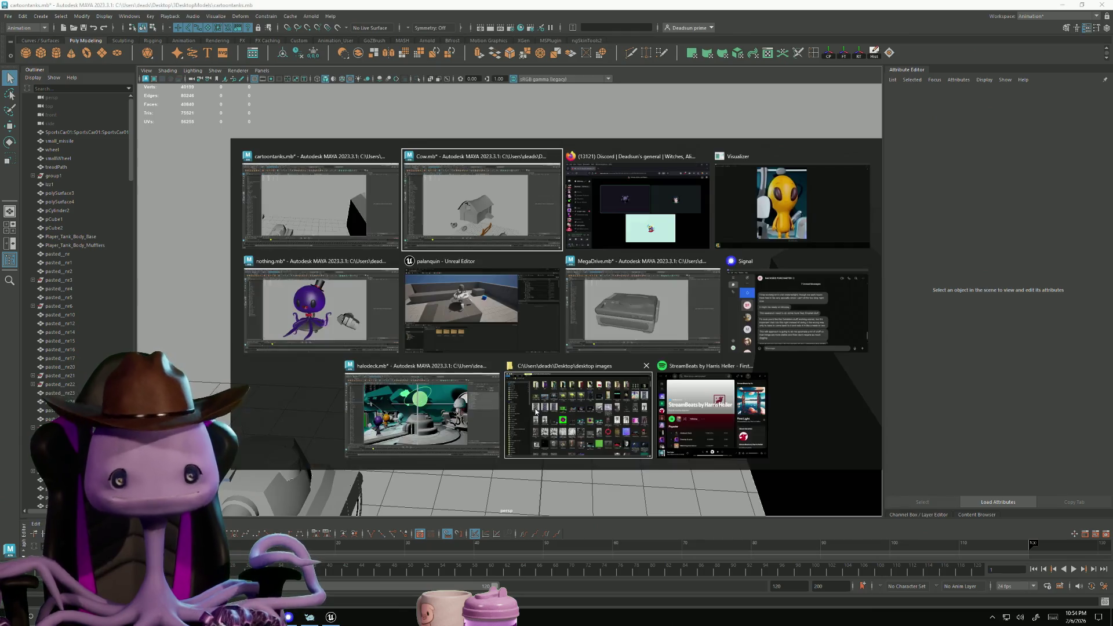
Paste the farmhouse into Cow.mb, enlarge it about threefold, and place it left of the barn
scroll(445, 398, "down", 4)
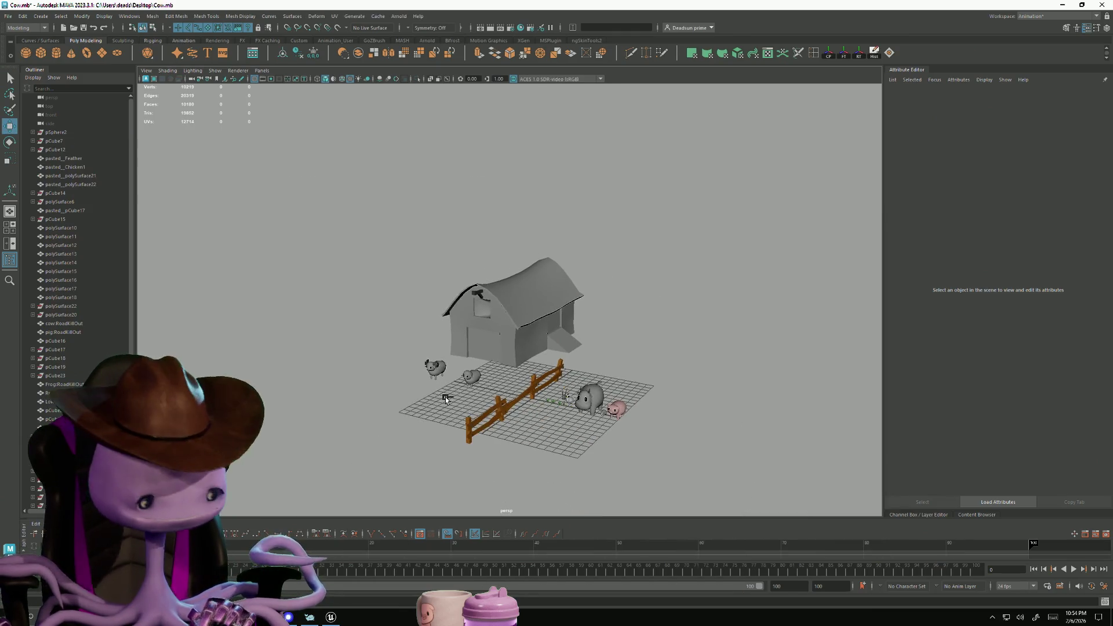
key("ctrl+z")
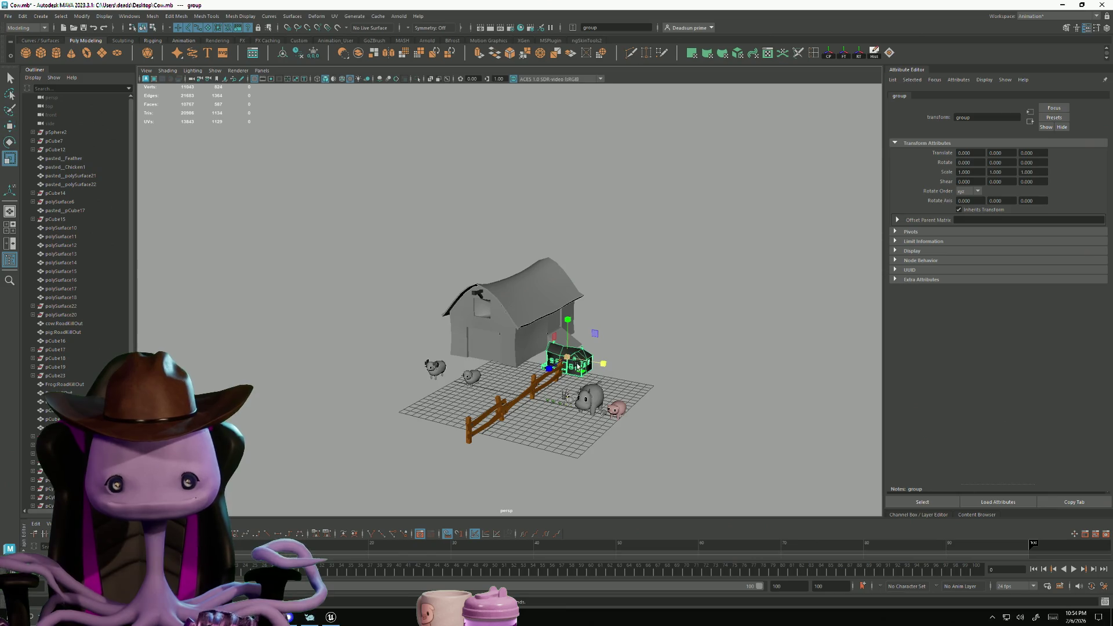
left_click_drag(567, 360, 626, 350)
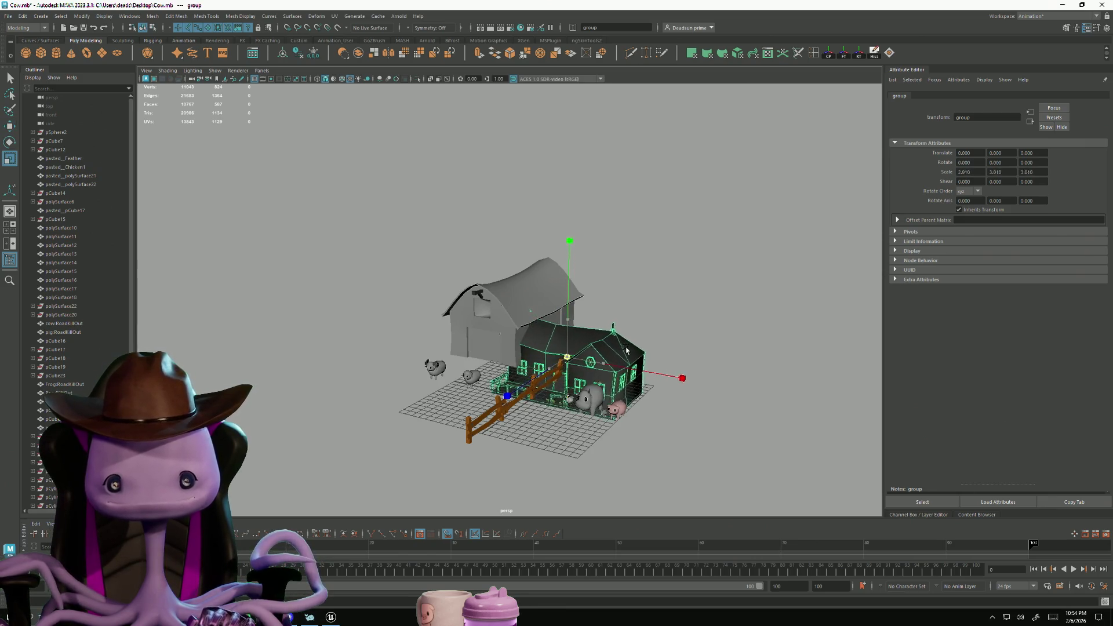
left_click_drag(570, 316, 576, 282)
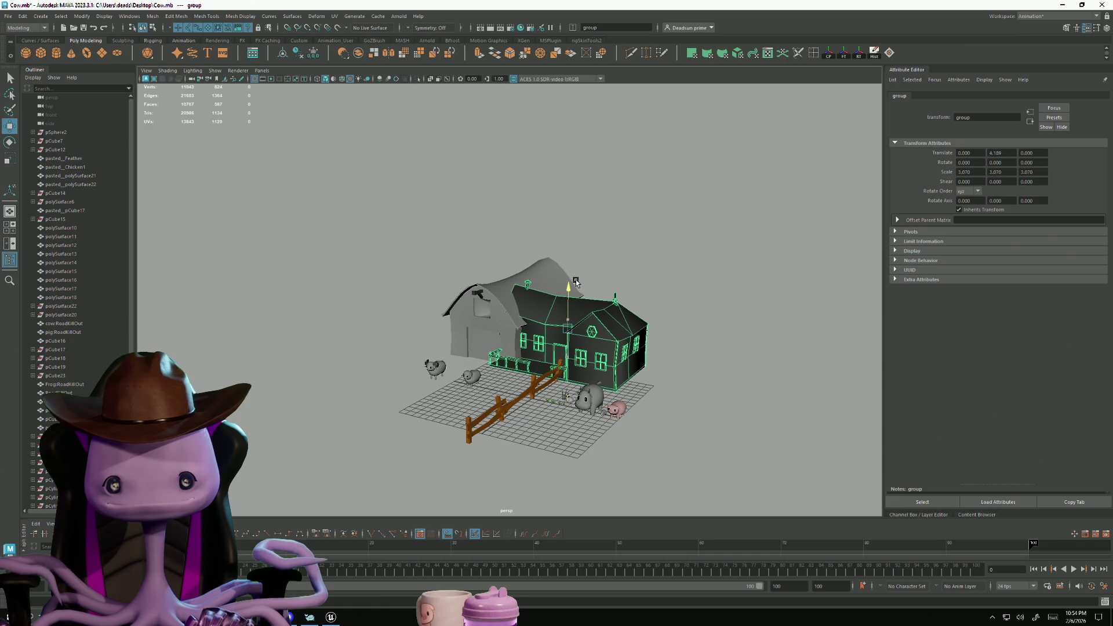
left_click_drag(565, 333, 549, 335)
mouse_move(512, 381)
left_mouse_down("alt")
mouse_move(544, 363)
mouse_move(571, 323)
left_mouse_up("alt")
left_click_drag(591, 271, 592, 279)
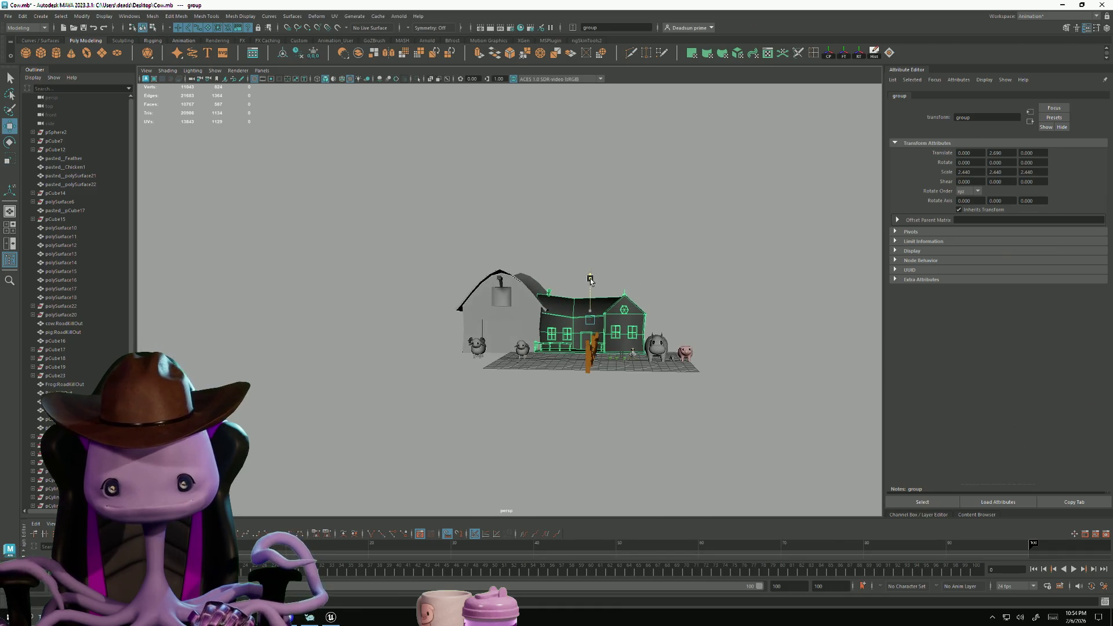
mouse_move(634, 320)
left_mouse_down()
mouse_move(425, 321)
mouse_move(532, 295)
mouse_move(615, 335)
left_mouse_up()
Undo a trial move of the barn, then move the farmhouse forward along Z
left_click(532, 295)
left_click_drag(550, 354, 570, 325)
scroll(521, 383, "up", 5)
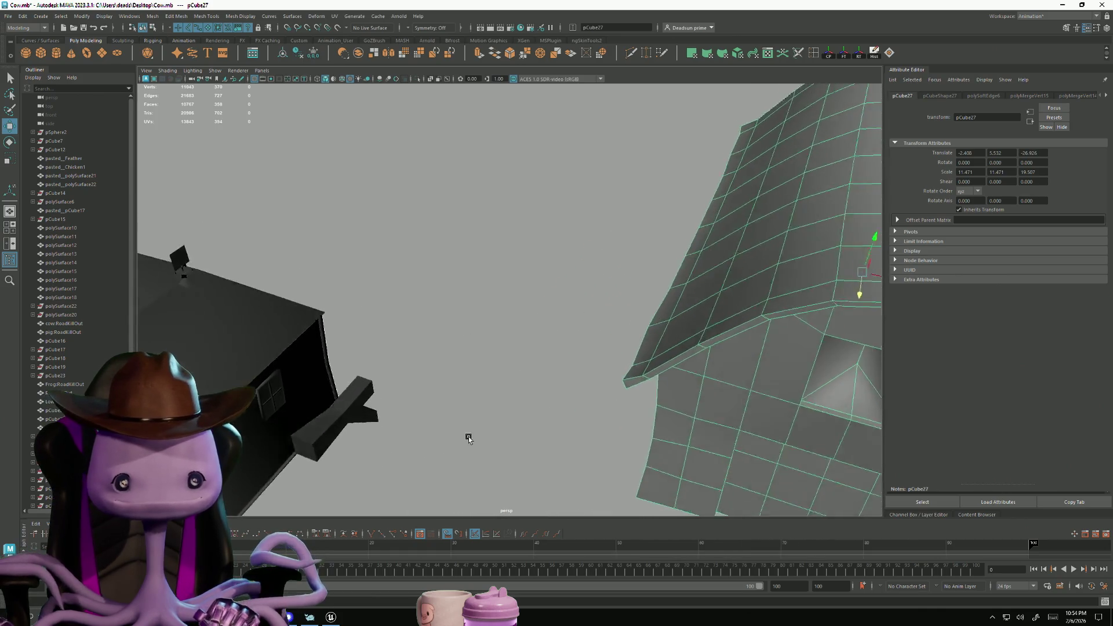
key("ctrl+z")
key("ctrl+z")
key("ctrl+z")
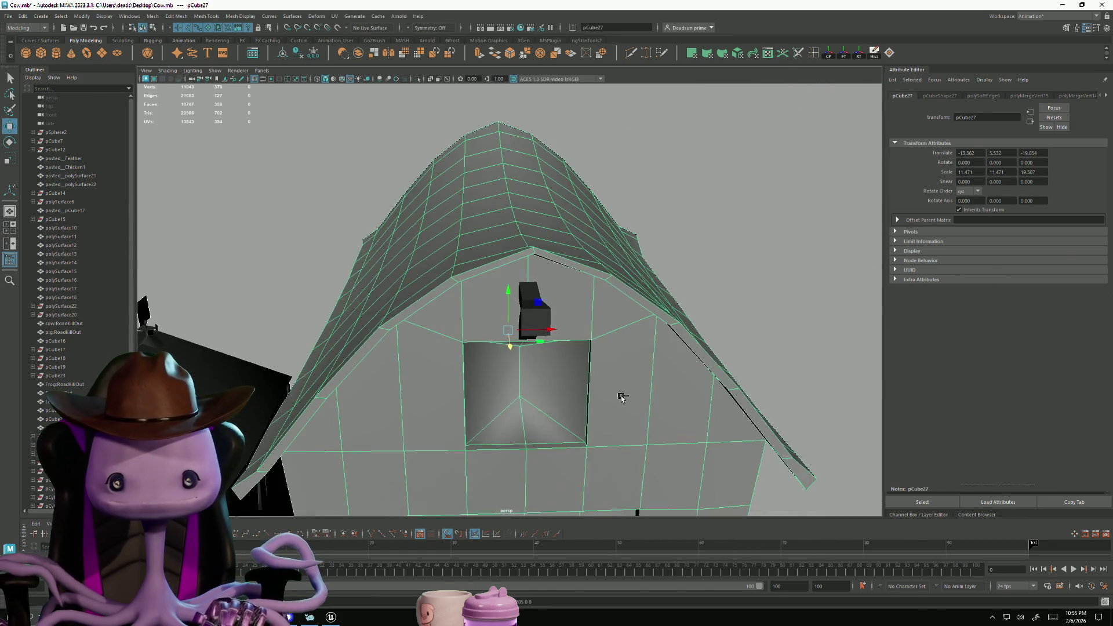
scroll(621, 398, "down", 5)
left_click(374, 371)
left_click_drag(412, 403, 308, 476, "alt")
scroll(324, 418, "down", 3)
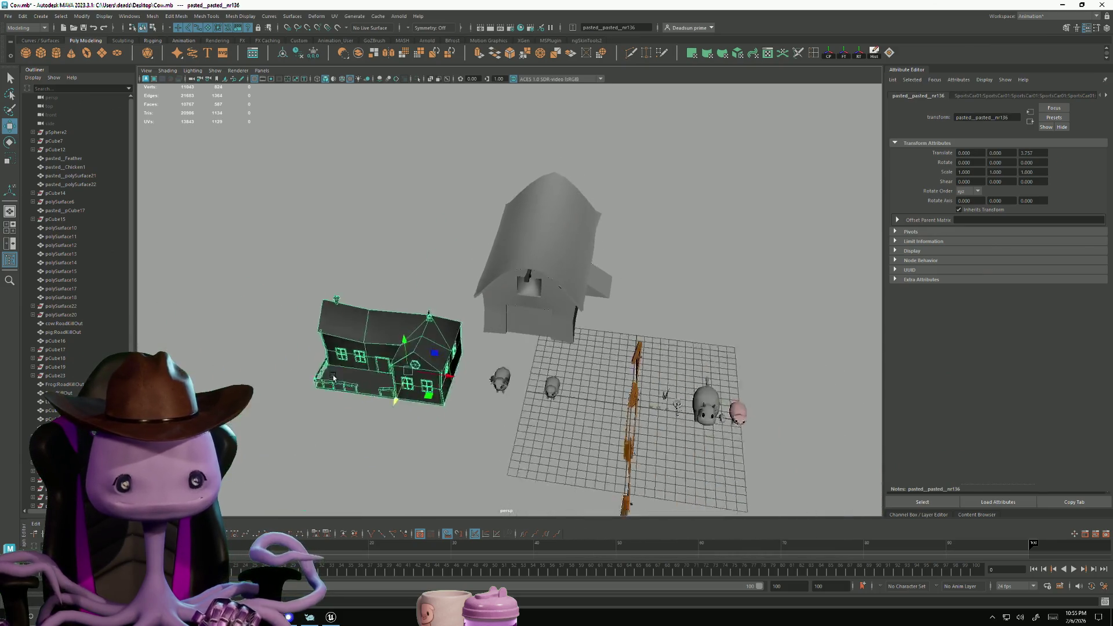
Rotate the farmhouse 90 degrees in Y and slide it along X beside the barn
scroll(333, 378, "down", 2)
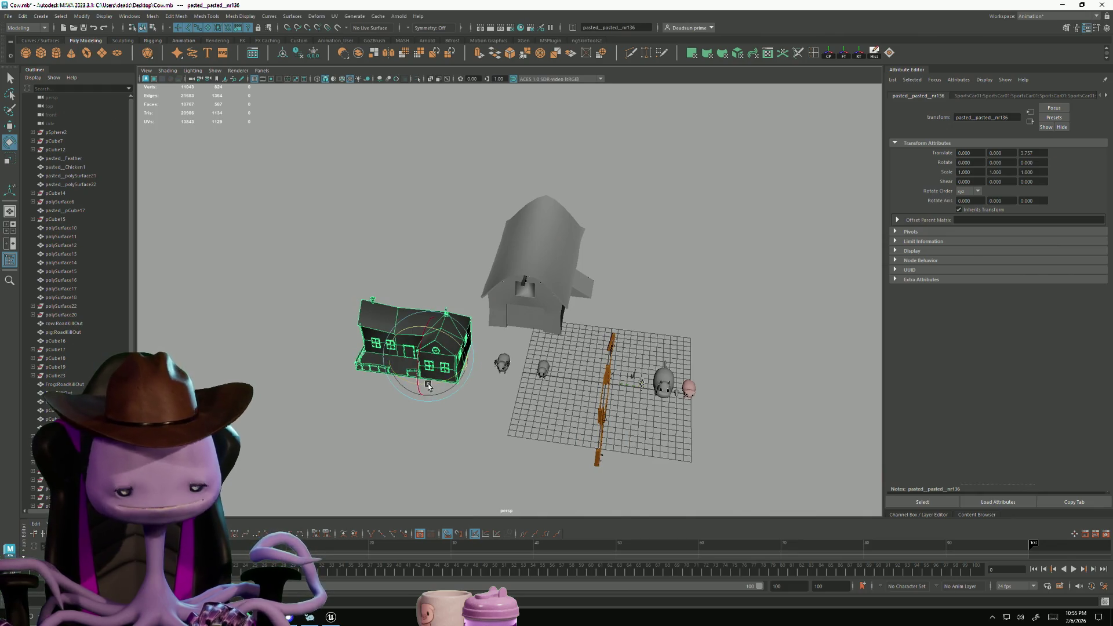
mouse_move(427, 386)
left_mouse_down()
mouse_move(480, 379)
mouse_move(419, 365)
left_mouse_up()
mouse_move(419, 365)
left_mouse_down("alt")
mouse_move(397, 348)
mouse_move(412, 368)
mouse_move(434, 373)
mouse_move(411, 395)
mouse_move(440, 391)
mouse_move(487, 302)
left_mouse_up("alt")
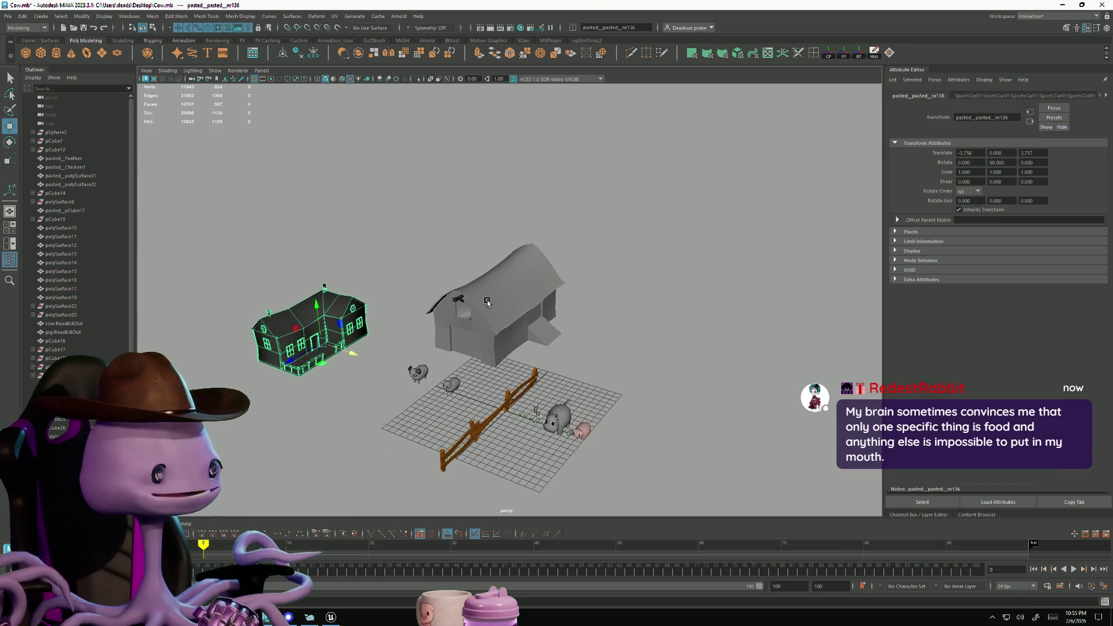
left_click(478, 291)
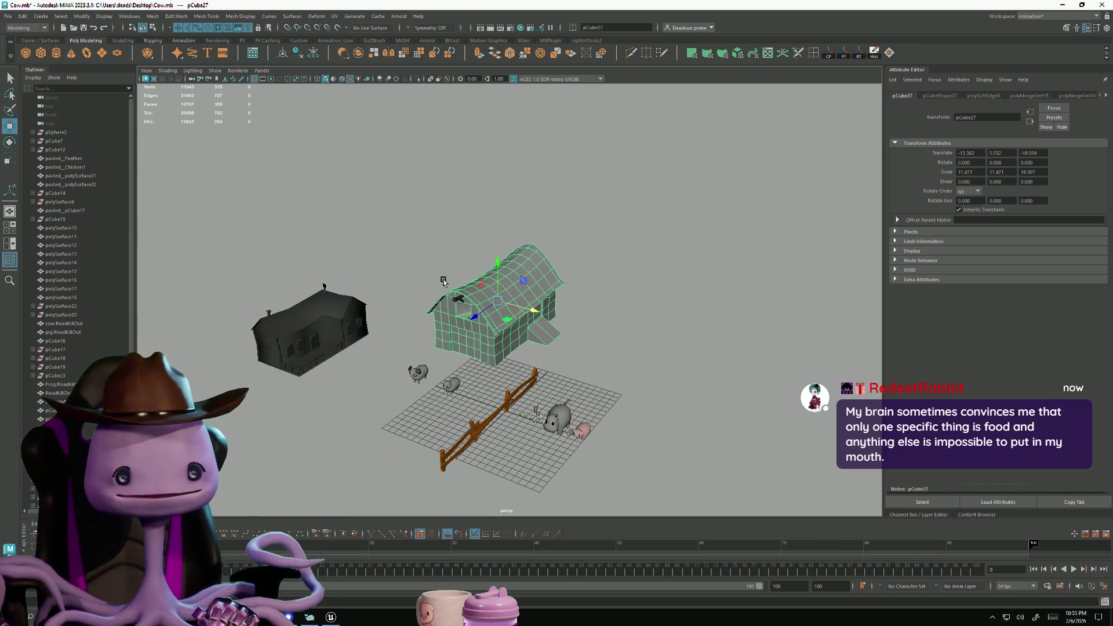
left_click_drag(437, 316, 463, 299)
left_click(280, 312)
left_click_drag(373, 352, 399, 368)
Frame the farmhouse and inspect it from below and from the front
key("f")
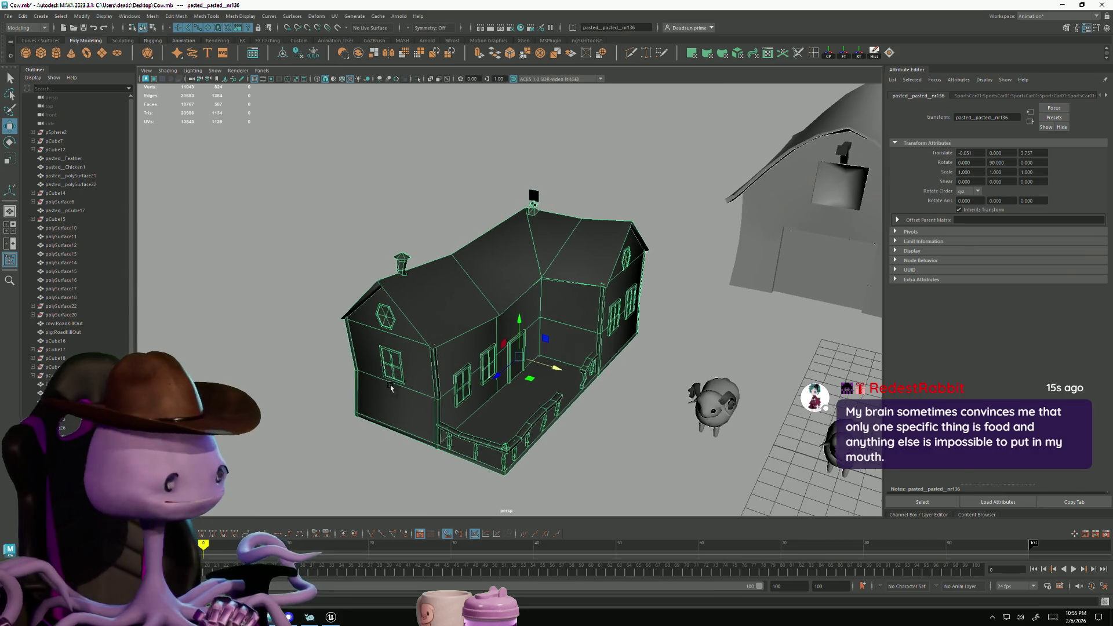
scroll(504, 417, "up", 5)
scroll(503, 417, "down", 5)
mouse_move(503, 416)
left_mouse_down("alt")
mouse_move(522, 348)
mouse_move(461, 408)
mouse_move(315, 393)
mouse_move(383, 371)
mouse_move(630, 196)
mouse_move(575, 242)
left_mouse_up("alt")
left_click(603, 191)
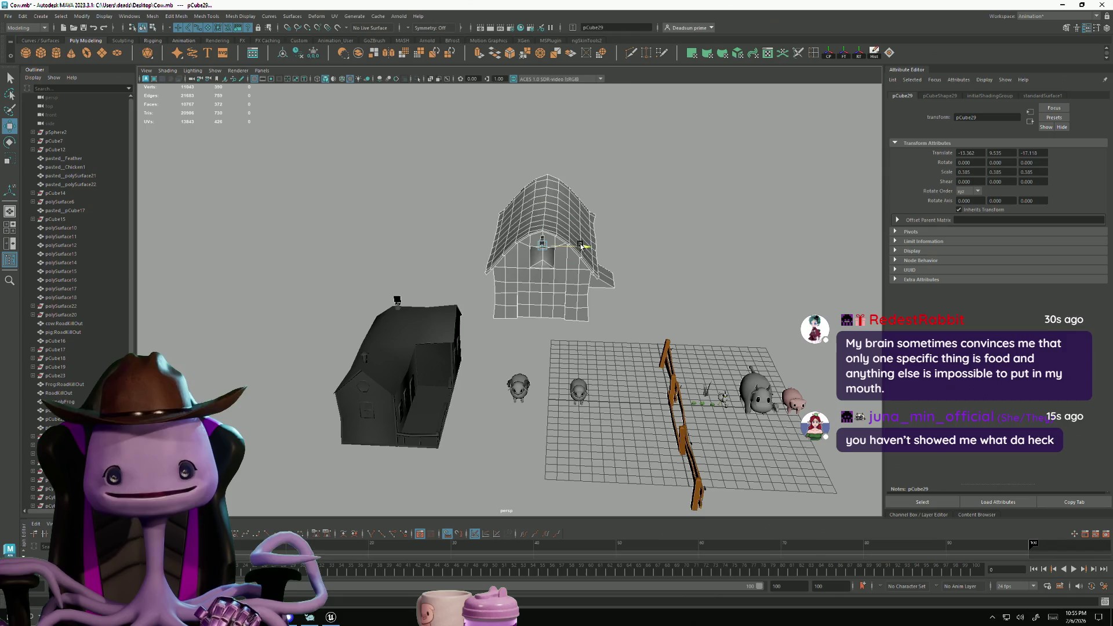
left_click(420, 371)
key("f")
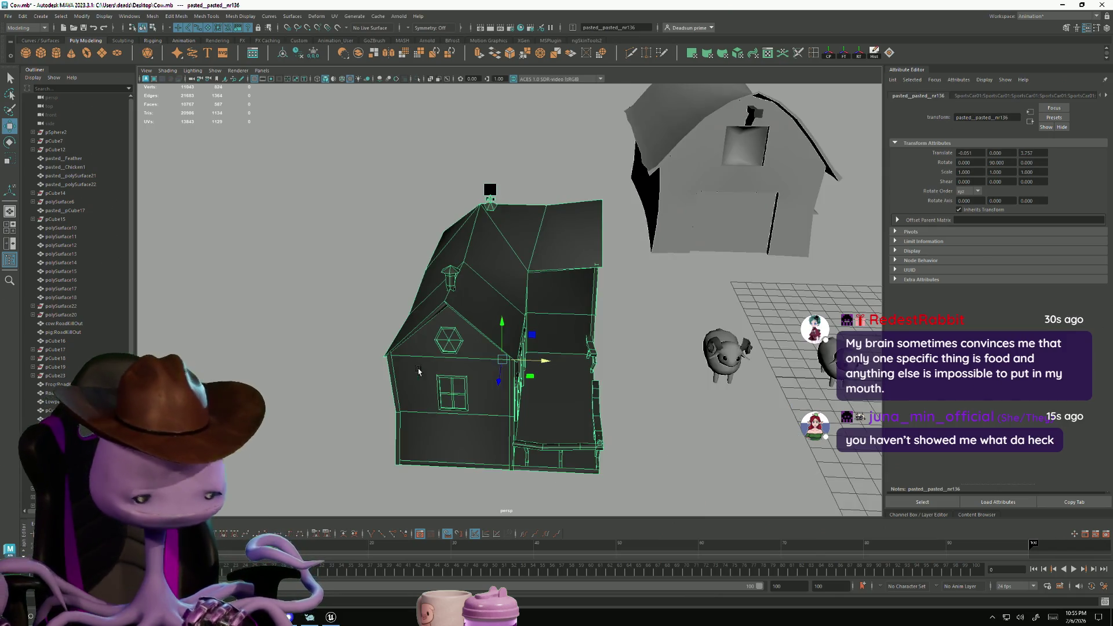
mouse_move(420, 372)
left_mouse_down("alt")
mouse_move(334, 384)
mouse_move(507, 409)
mouse_move(393, 401)
mouse_move(430, 376)
mouse_move(521, 402)
mouse_move(503, 397)
left_mouse_up("alt")
scroll(507, 409, "up", 5)
scroll(423, 404, "down", 3)
scroll(481, 394, "down", 3)
scroll(514, 406, "down", 3)
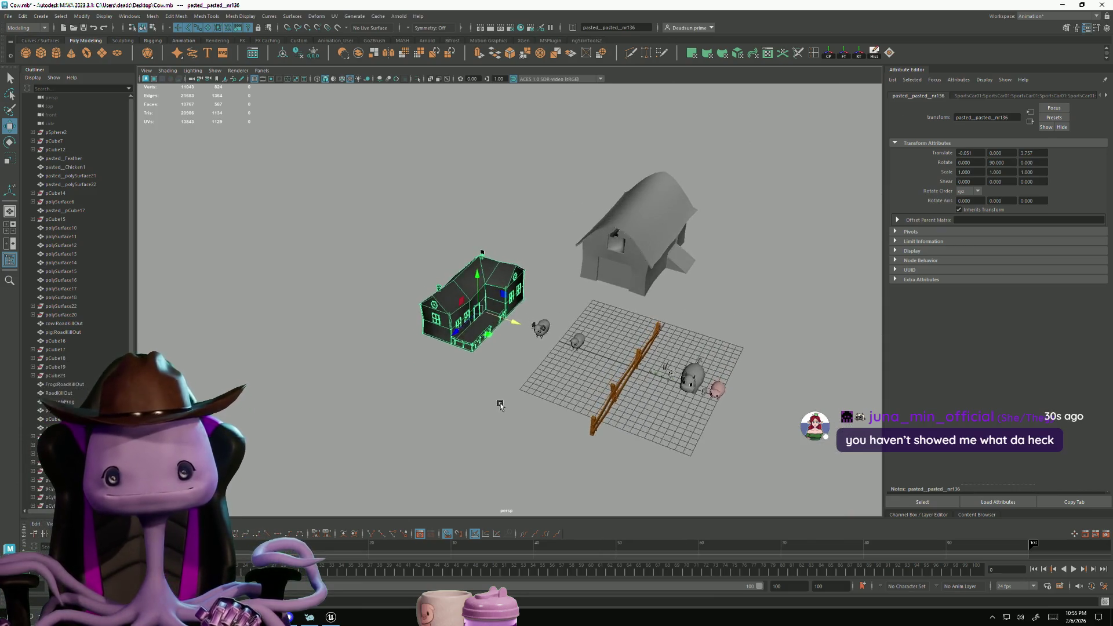
left_click(496, 397)
left_click(467, 328)
mouse_move(517, 390)
left_mouse_down("alt")
mouse_move(496, 383)
mouse_move(525, 423)
mouse_move(473, 394)
mouse_move(422, 404)
mouse_move(432, 401)
left_mouse_up("alt")
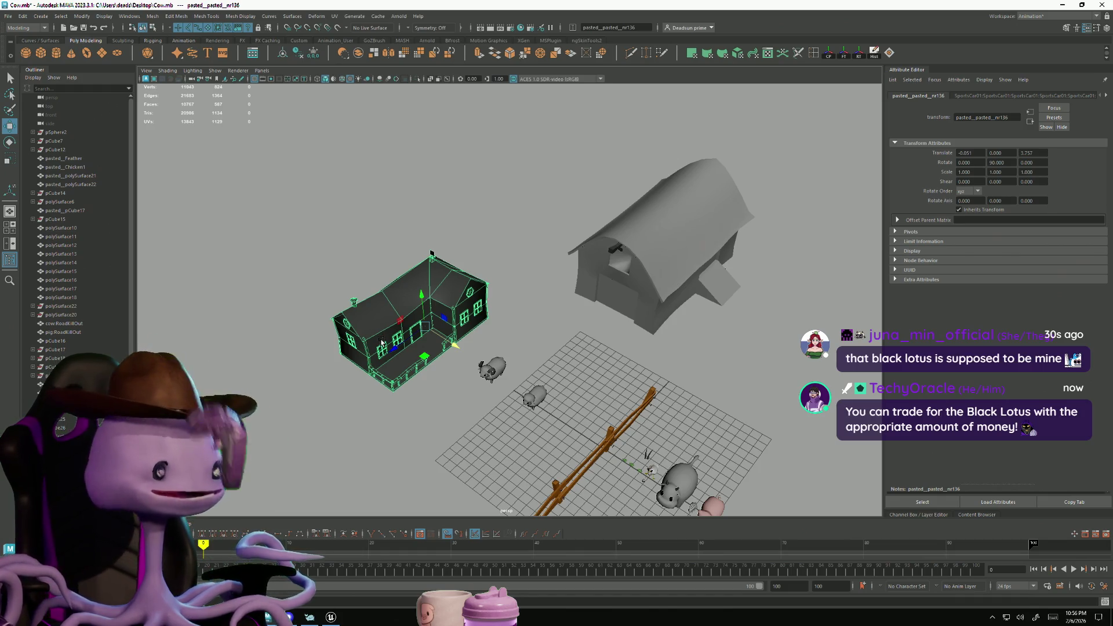
key("f")
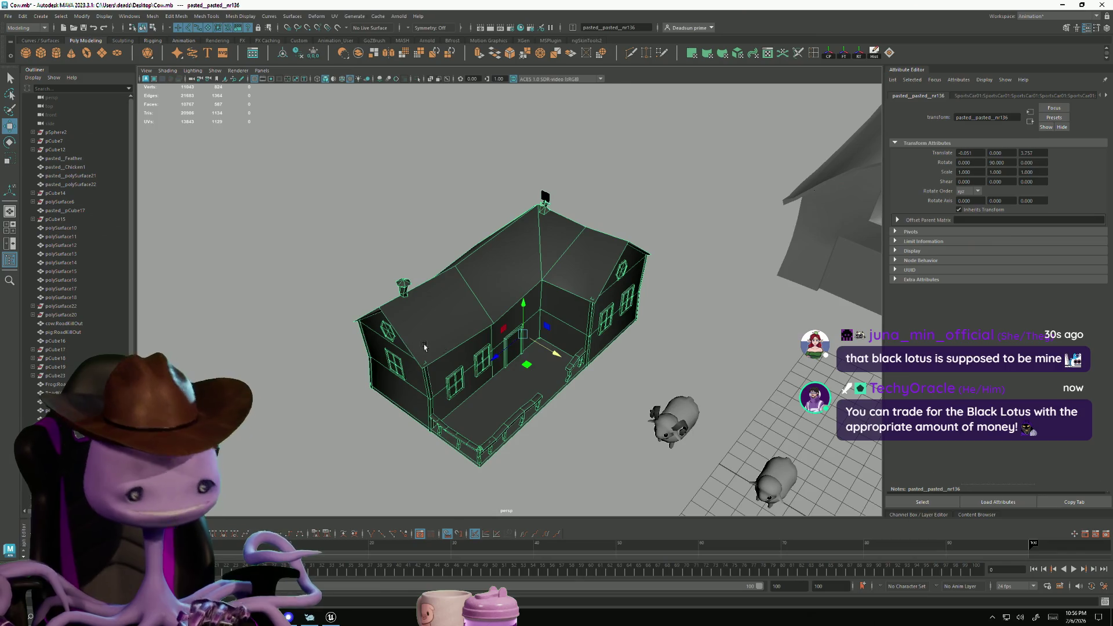
left_click(323, 435)
mouse_move(323, 435)
left_mouse_down("alt")
mouse_move(427, 405)
mouse_move(426, 374)
left_mouse_up("alt")
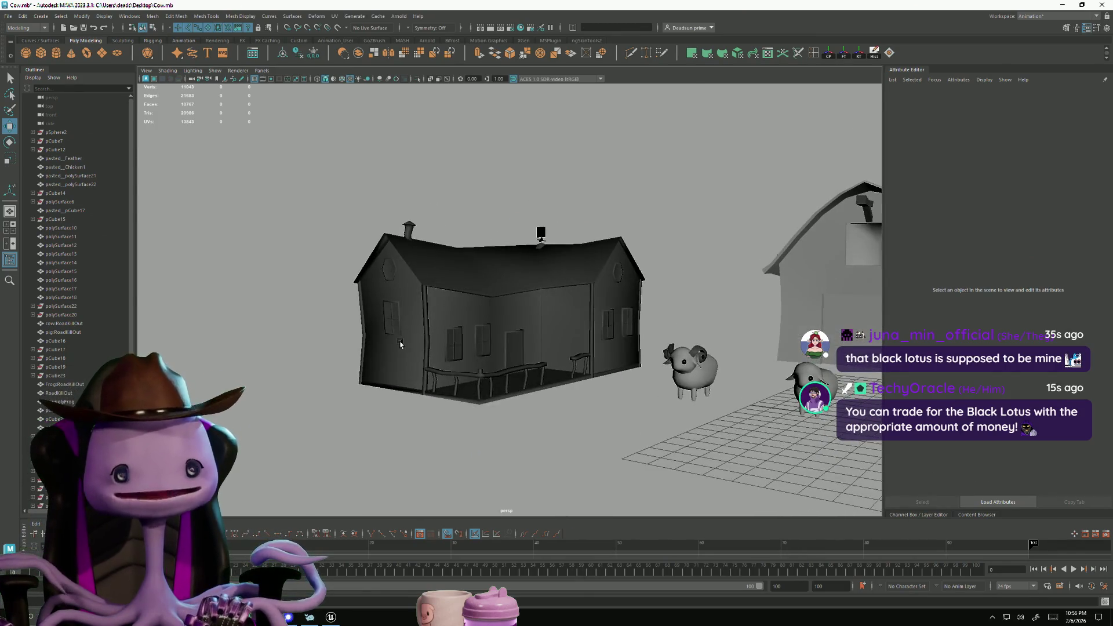
left_click(426, 374)
key("f")
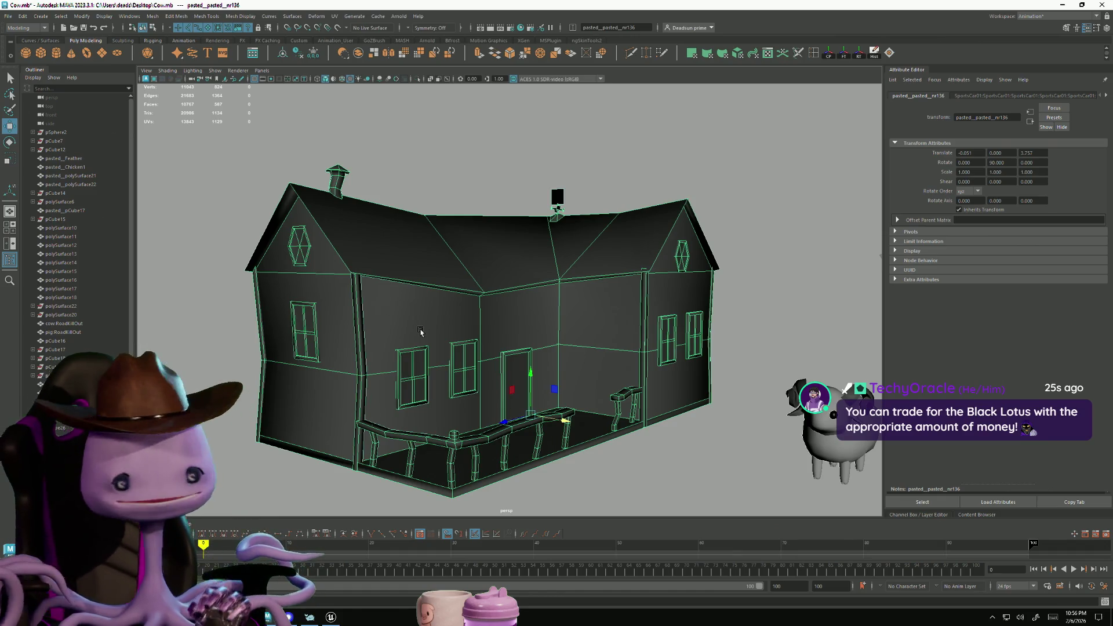
left_click_drag(474, 259, 437, 230, "alt")
right_click_drag(437, 230, 458, 228)
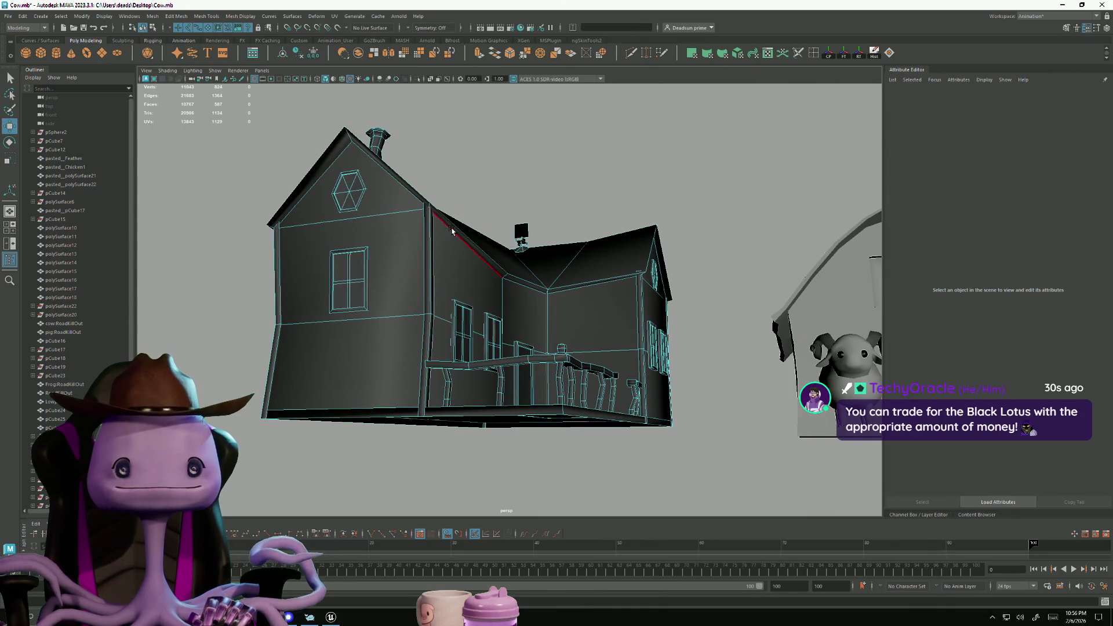
double_click(453, 231)
mouse_move(452, 231)
left_mouse_down("alt")
mouse_move(339, 225)
mouse_move(290, 243)
mouse_move(280, 251)
mouse_move(299, 248)
mouse_move(304, 330)
left_mouse_up("alt")
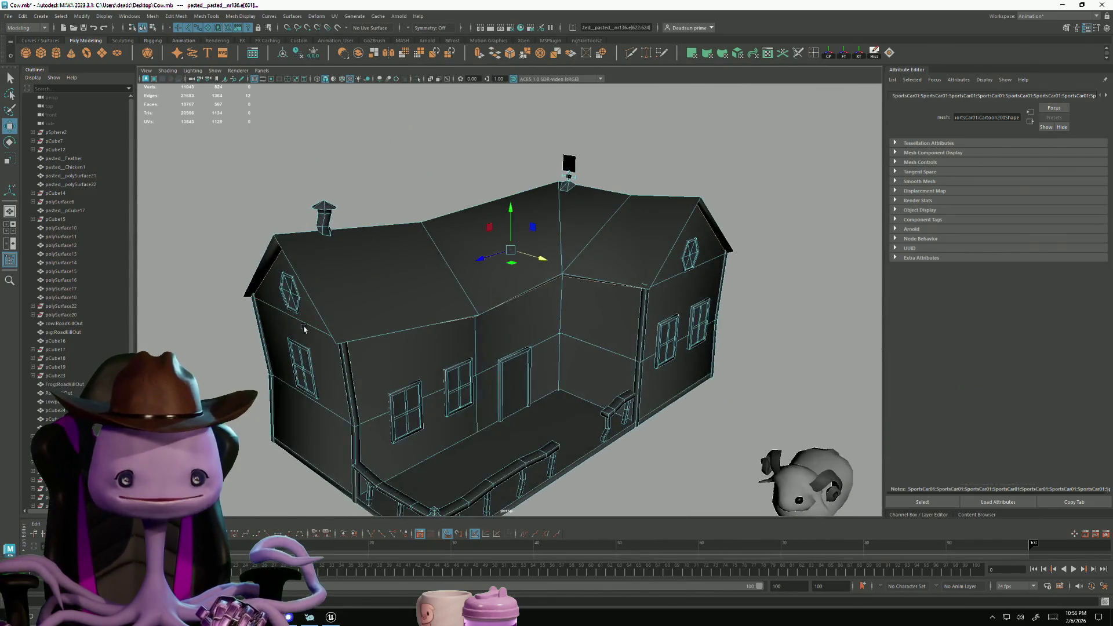
left_click_drag(356, 467, 278, 481, "alt")
left_click(152, 14)
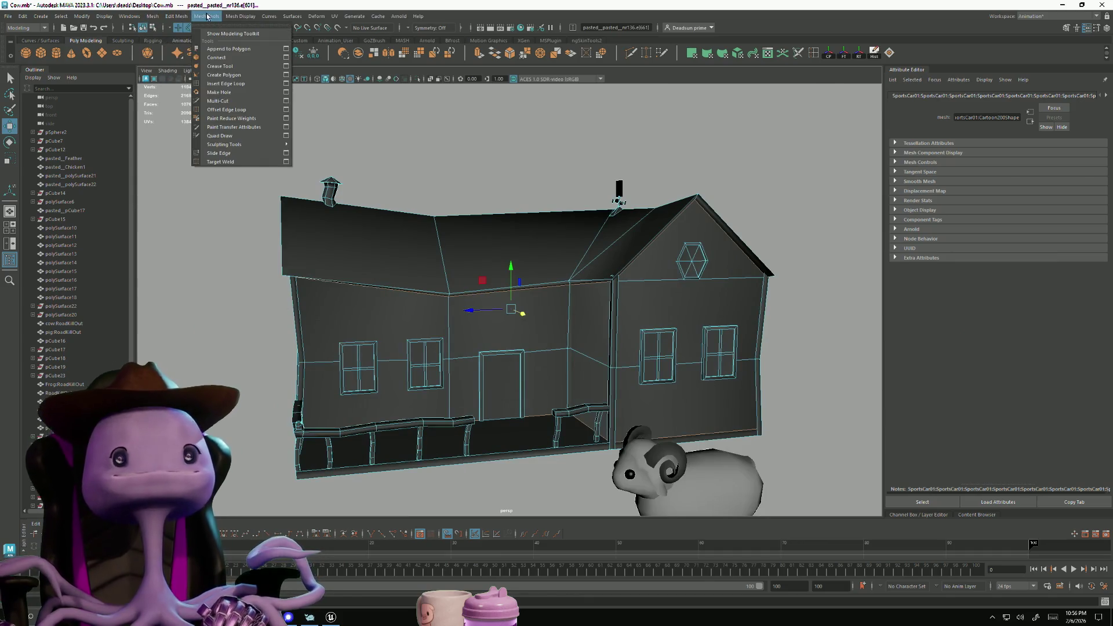
mouse_move(240, 17)
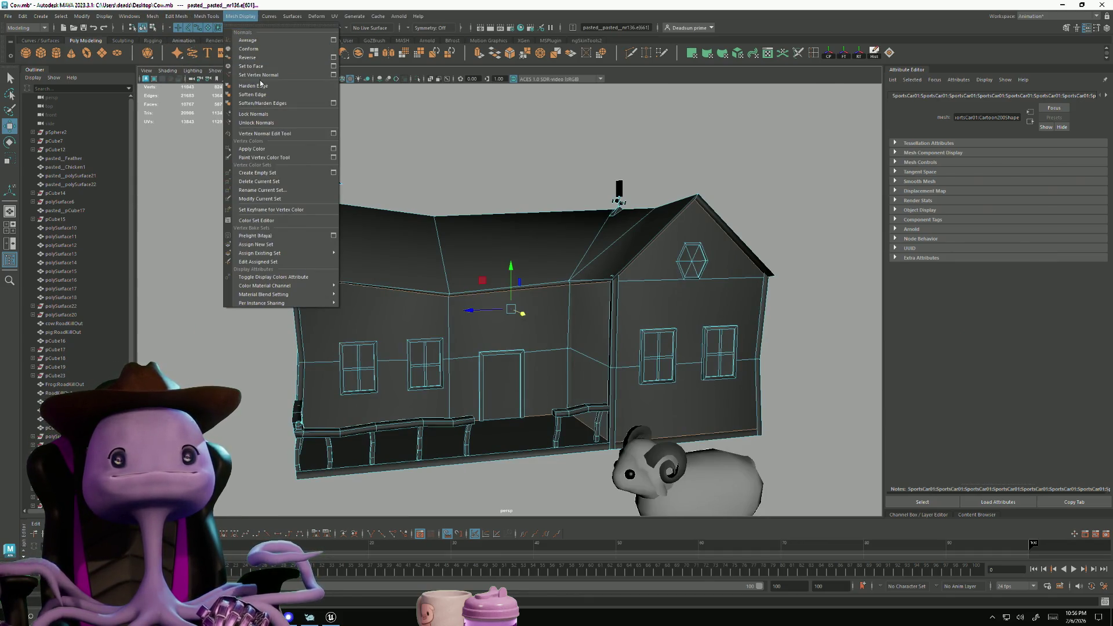
mouse_move(406, 348)
left_mouse_down("alt")
mouse_move(441, 301)
mouse_move(451, 245)
left_mouse_up("alt")
right_click_drag(451, 245, 484, 233)
mouse_move(483, 233)
left_mouse_down("alt")
mouse_move(444, 291)
mouse_move(518, 274)
mouse_move(493, 359)
mouse_move(485, 303)
mouse_move(426, 306)
mouse_move(424, 322)
mouse_move(378, 347)
mouse_move(495, 357)
mouse_move(498, 325)
mouse_move(499, 351)
left_mouse_up("alt")
scroll(485, 387, "up", 5)
scroll(484, 387, "down", 3)
left_click(442, 296)
scroll(442, 309, "down", 3)
scroll(499, 350, "up", 5)
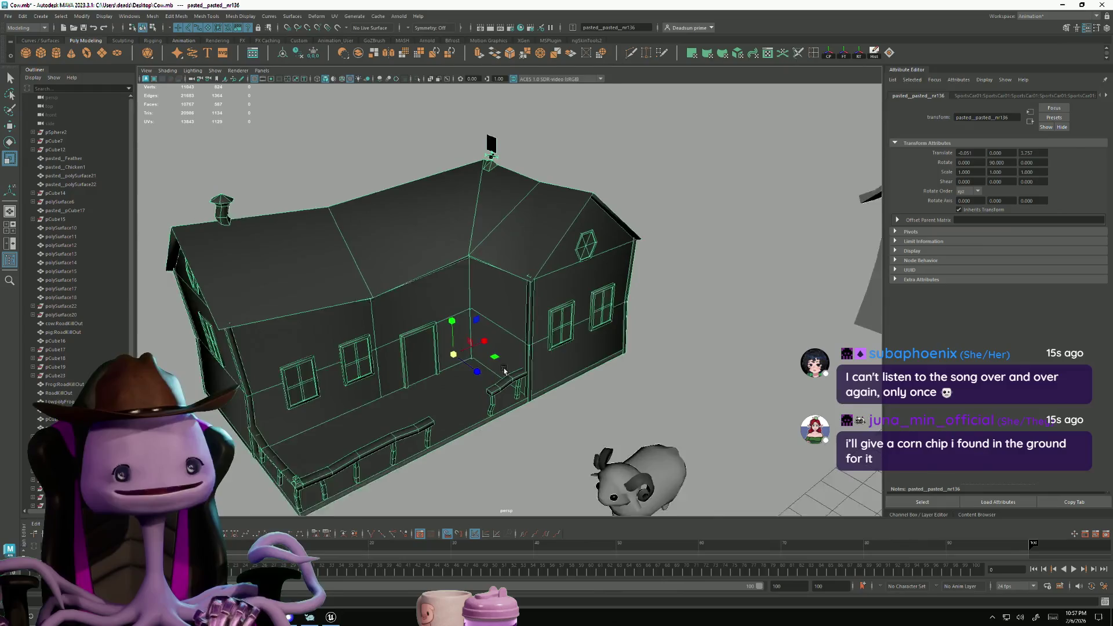
right_click_drag(328, 276, 325, 286)
left_click(325, 285)
left_click_drag(326, 285, 408, 341, "alt")
left_click(407, 340, "shift")
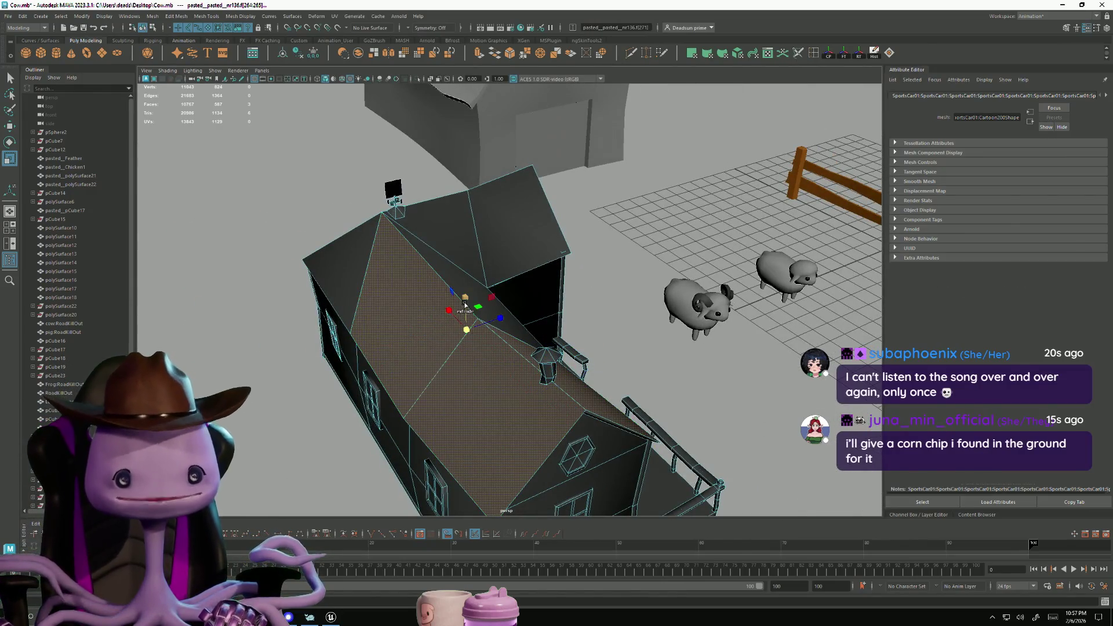
mouse_move(459, 280)
left_mouse_down("alt")
mouse_move(372, 315)
mouse_move(400, 301)
left_mouse_up("alt")
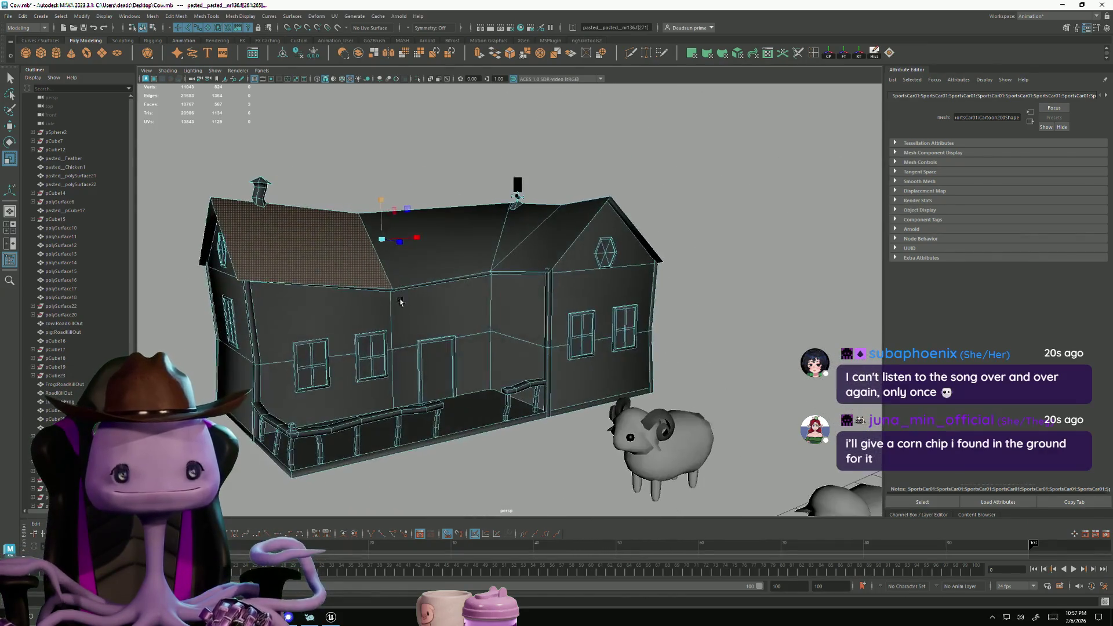
left_click(683, 323)
mouse_move(683, 323)
left_mouse_down("alt")
mouse_move(439, 320)
mouse_move(493, 283)
left_mouse_up("alt")
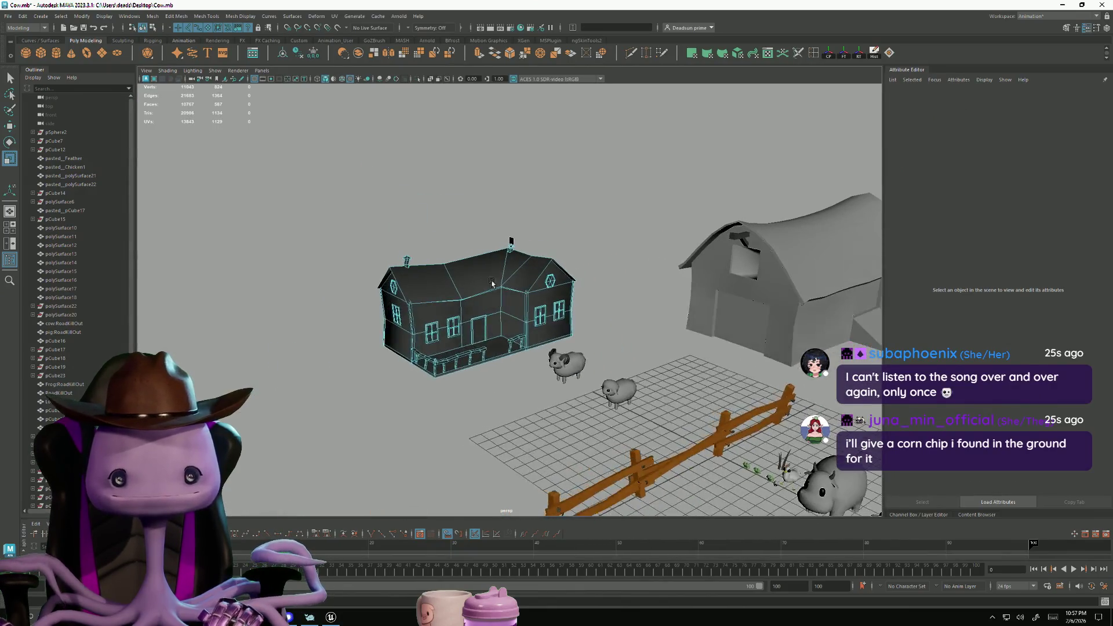
right_click_drag(593, 260, 593, 260)
scroll(436, 348, "down", 5)
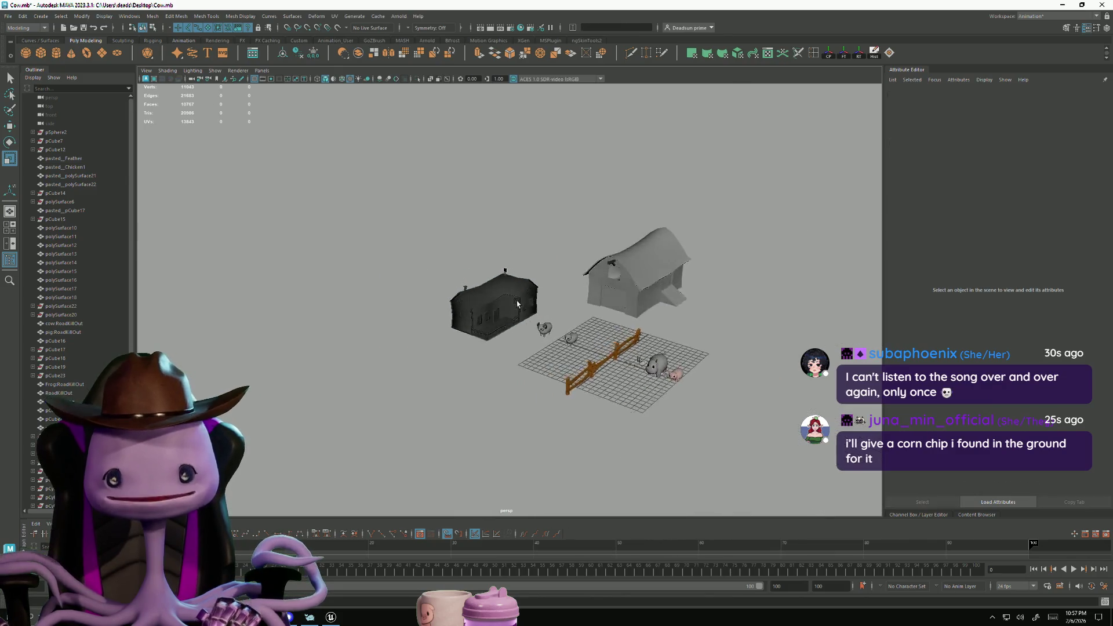
scroll(435, 348, "up", 8)
mouse_move(436, 348)
left_mouse_down("alt")
mouse_move(335, 306)
mouse_move(348, 294)
left_mouse_up("alt")
left_click(279, 256)
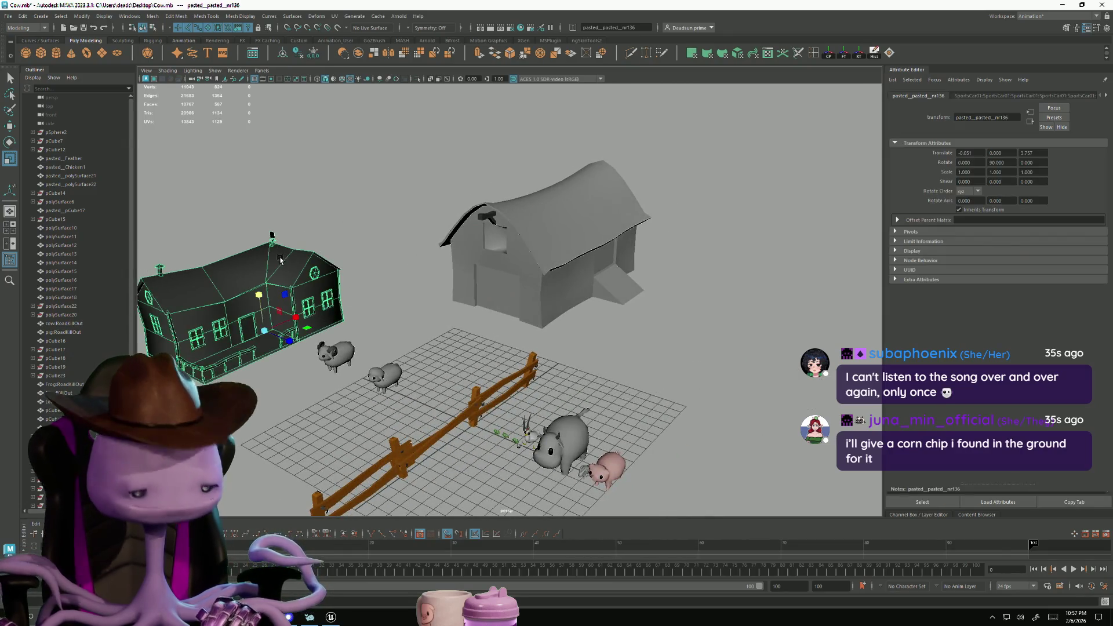
key("f")
mouse_move(245, 275)
left_mouse_down("alt")
mouse_move(522, 379)
mouse_move(395, 358)
mouse_move(442, 405)
mouse_move(427, 412)
mouse_move(397, 390)
mouse_move(487, 385)
mouse_move(499, 359)
mouse_move(488, 335)
mouse_move(360, 320)
mouse_move(411, 325)
mouse_move(491, 363)
mouse_move(442, 338)
mouse_move(412, 379)
mouse_move(340, 375)
left_mouse_up("alt")
scroll(475, 353, "up", 10)
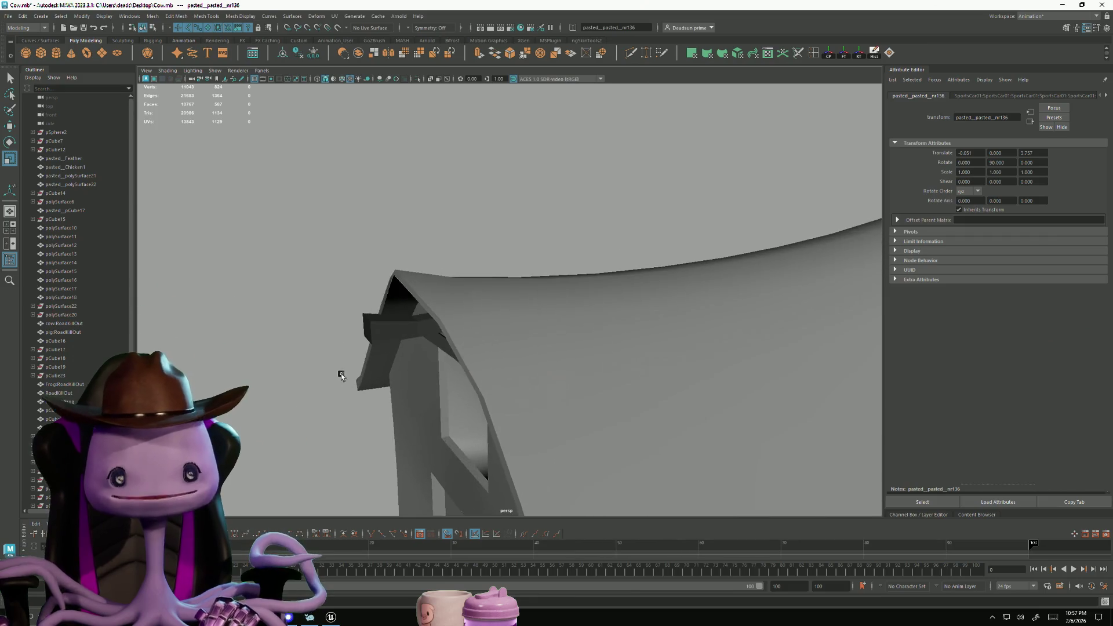
mouse_move(182, 265)
left_mouse_down("alt")
mouse_move(589, 297)
mouse_move(527, 293)
mouse_move(497, 313)
mouse_move(307, 327)
mouse_move(418, 251)
mouse_move(565, 447)
mouse_move(574, 440)
mouse_move(564, 286)
mouse_move(492, 285)
mouse_move(555, 305)
mouse_move(531, 301)
mouse_move(487, 331)
mouse_move(487, 346)
mouse_move(484, 336)
mouse_move(531, 357)
mouse_move(502, 323)
mouse_move(530, 371)
mouse_move(504, 305)
mouse_move(285, 242)
mouse_move(443, 249)
mouse_move(464, 276)
mouse_move(307, 251)
mouse_move(541, 354)
mouse_move(444, 331)
mouse_move(400, 342)
mouse_move(433, 346)
mouse_move(406, 348)
left_mouse_up("alt")
right_click_drag(406, 347, 584, 344, "alt")
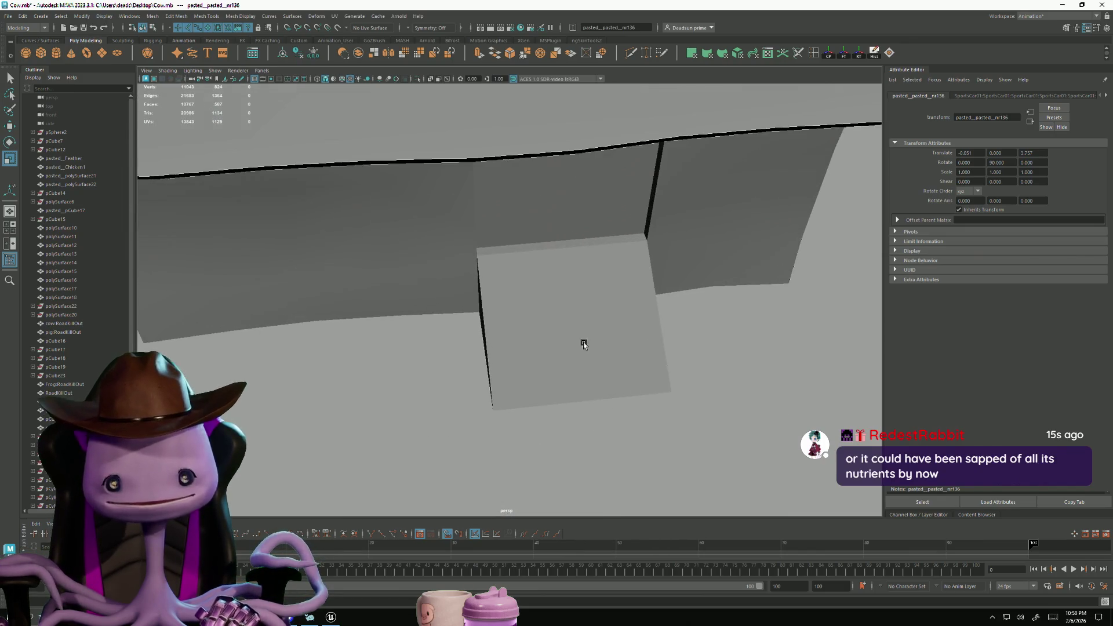
left_click(528, 326)
right_click_drag(479, 318, 491, 367)
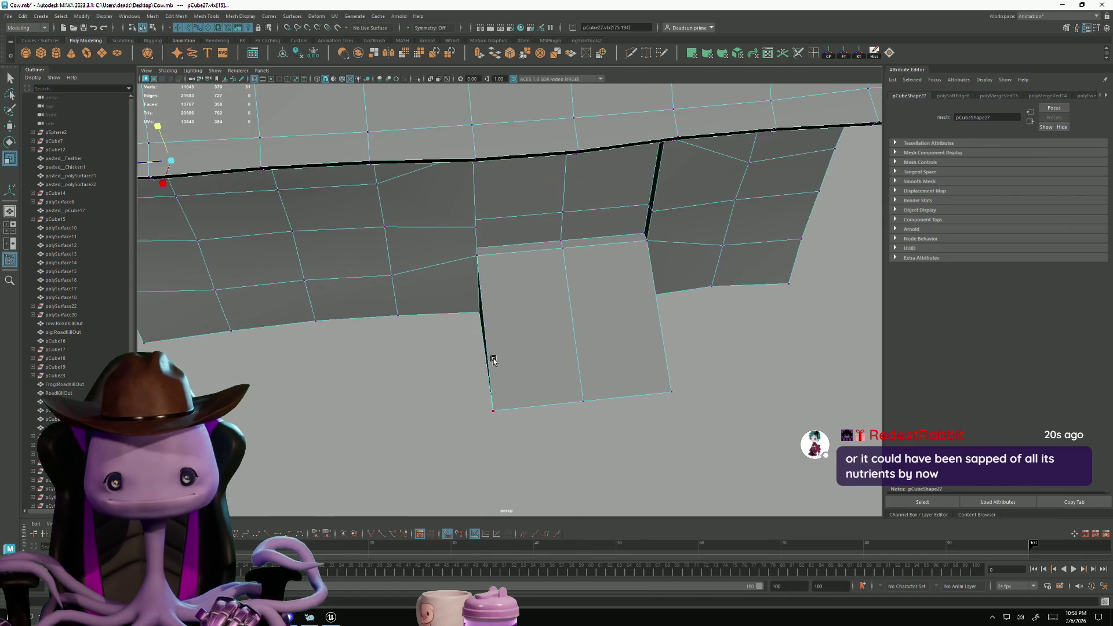
left_click_drag(492, 367, 444, 397, "alt")
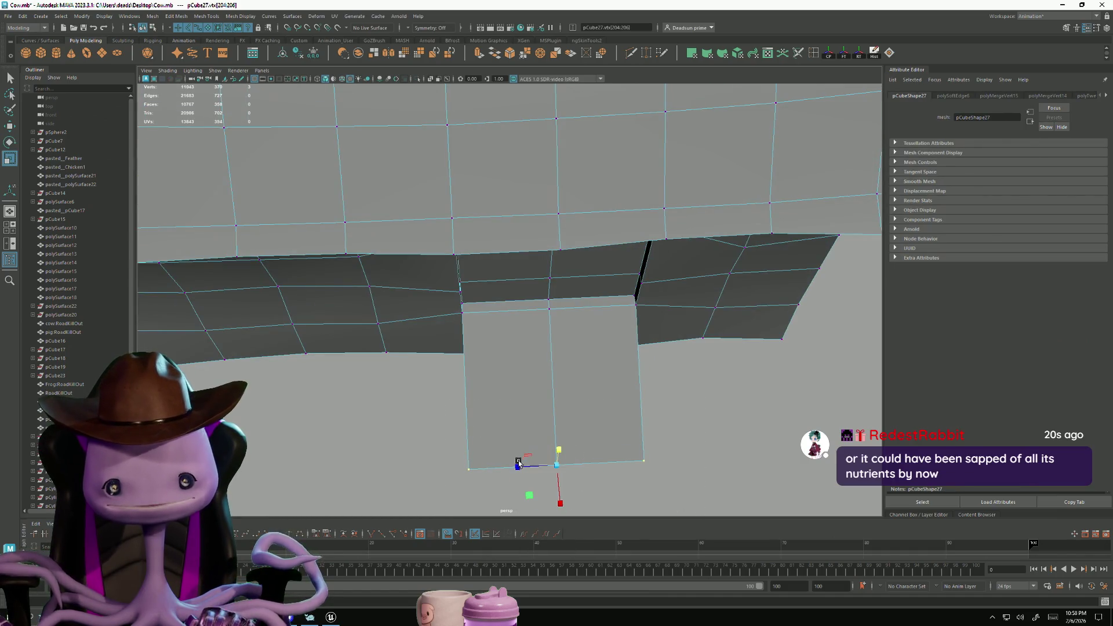
right_click_drag(541, 468, 485, 406, "alt")
left_click_drag(485, 405, 507, 367, "alt")
right_click_drag(516, 269, 559, 248)
left_click(638, 313)
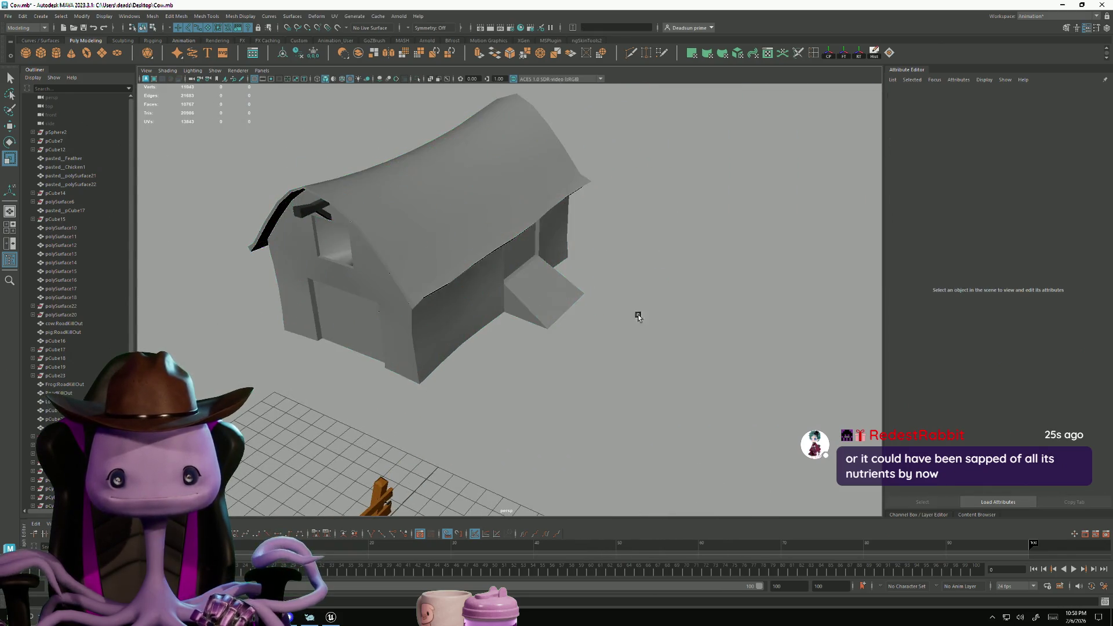
scroll(638, 313, "down", 5)
left_click_drag(360, 356, 366, 351, "alt")
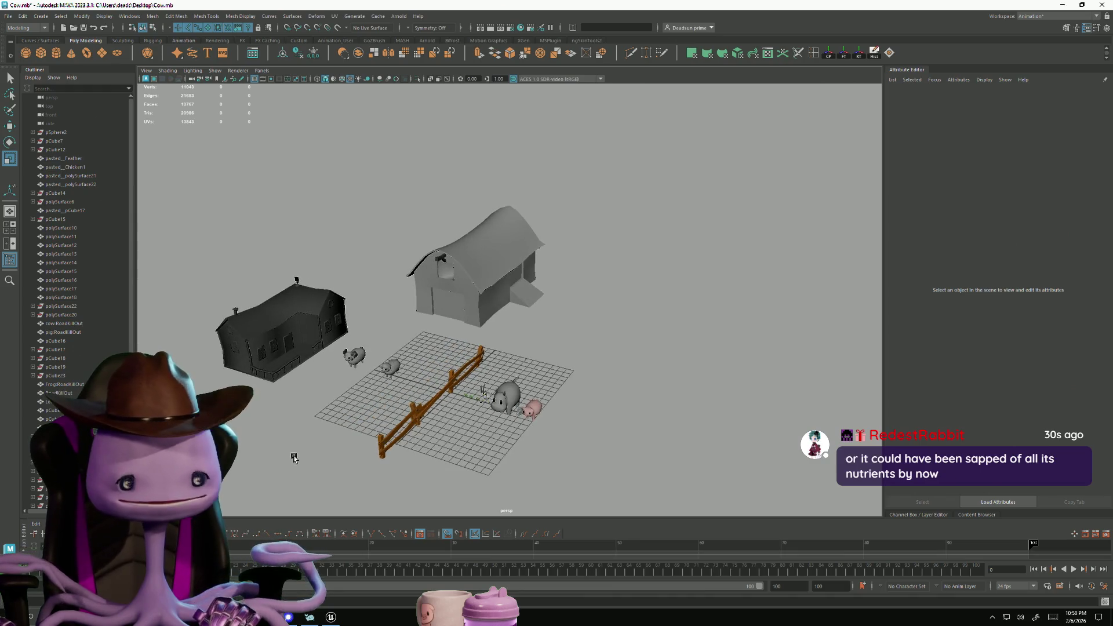
mouse_move(366, 617)
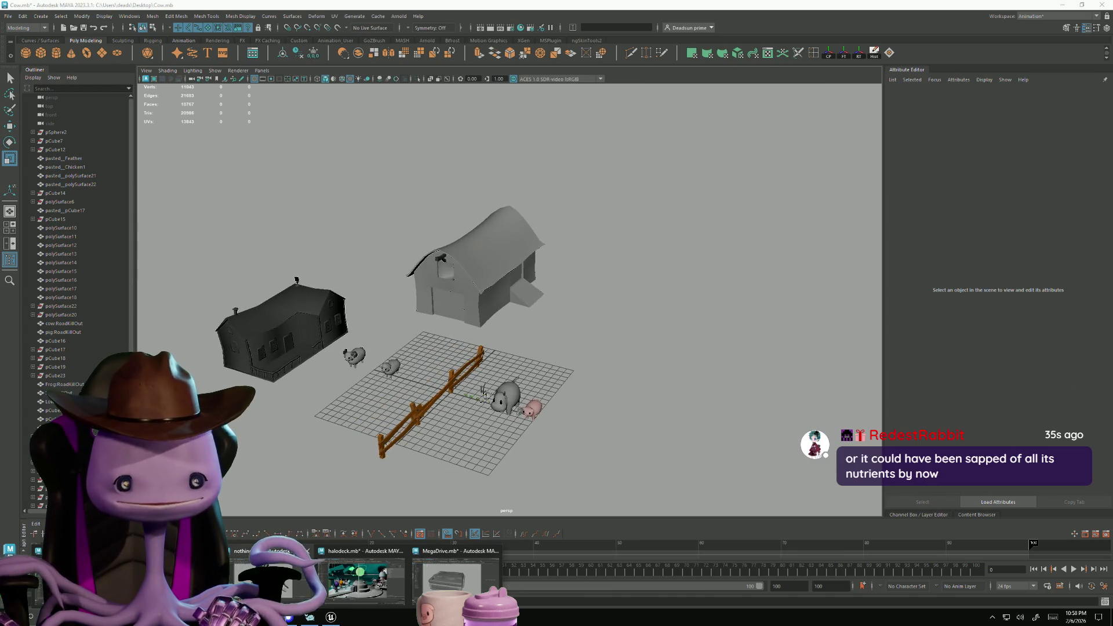
left_click(267, 580)
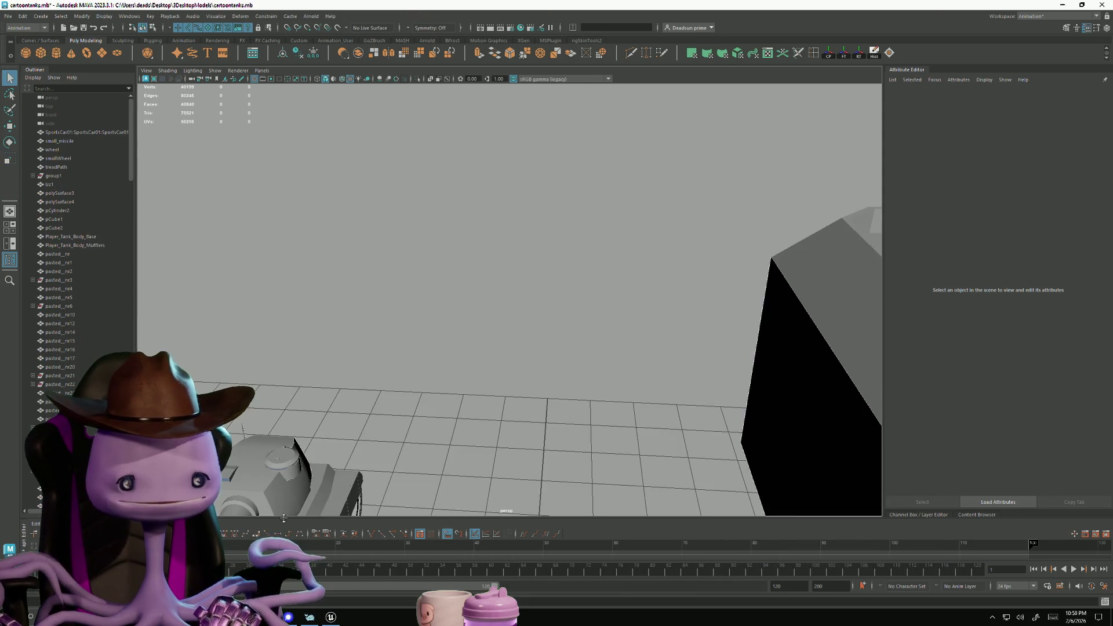
mouse_move(379, 354)
left_mouse_down("alt")
mouse_move(426, 419)
mouse_move(437, 384)
left_mouse_up("alt")
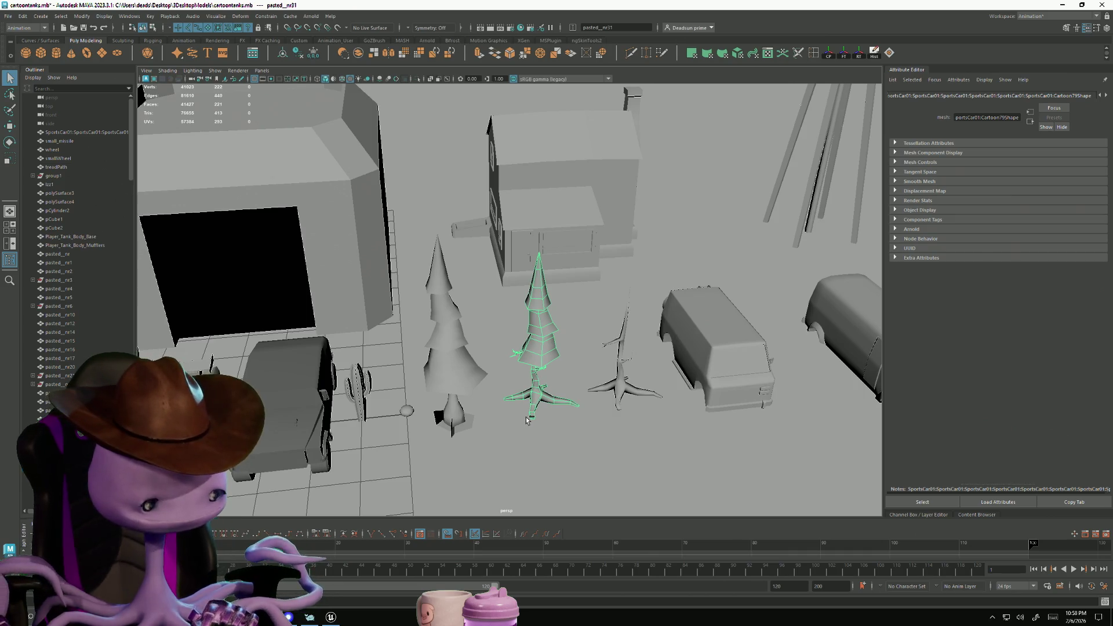
key("alt+Tab")
key("alt+Tab")
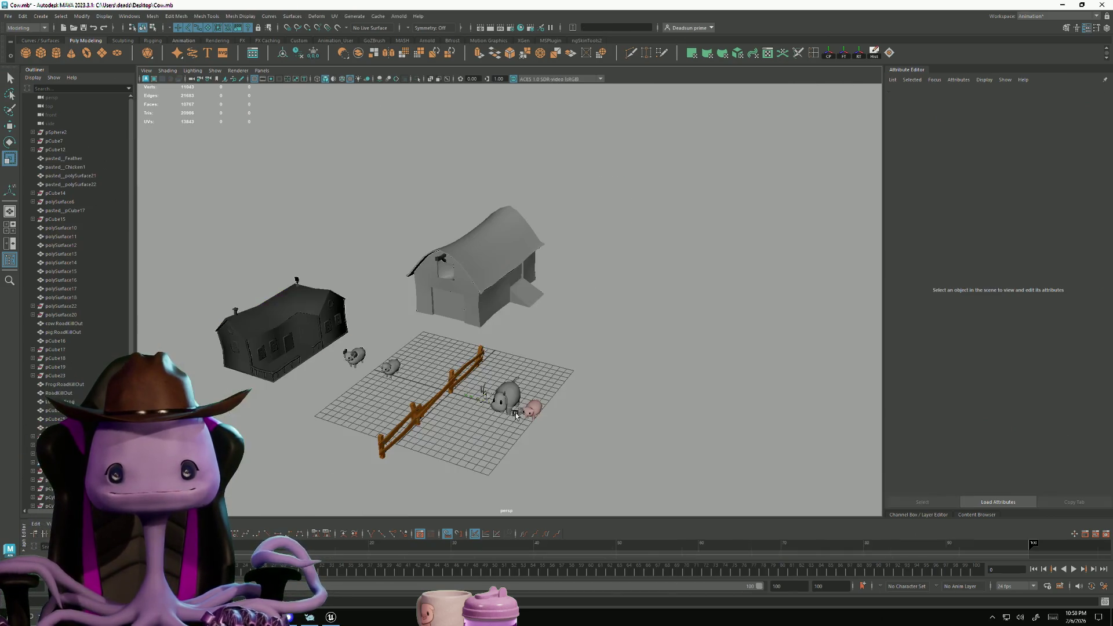
Paste the pine tree, scale it up to about 4.43, and place it right of the barn
left_click(579, 403)
key("e")
left_click_drag(579, 403, 627, 374, "alt")
left_click_drag(677, 329, 703, 325)
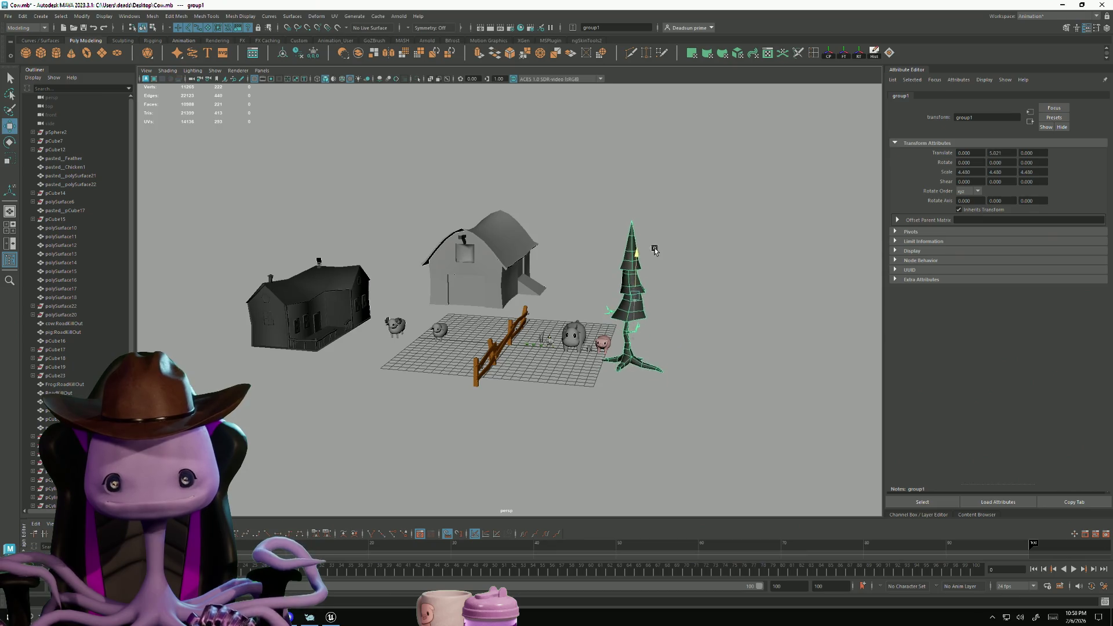
left_click_drag(651, 255, 600, 304, "alt")
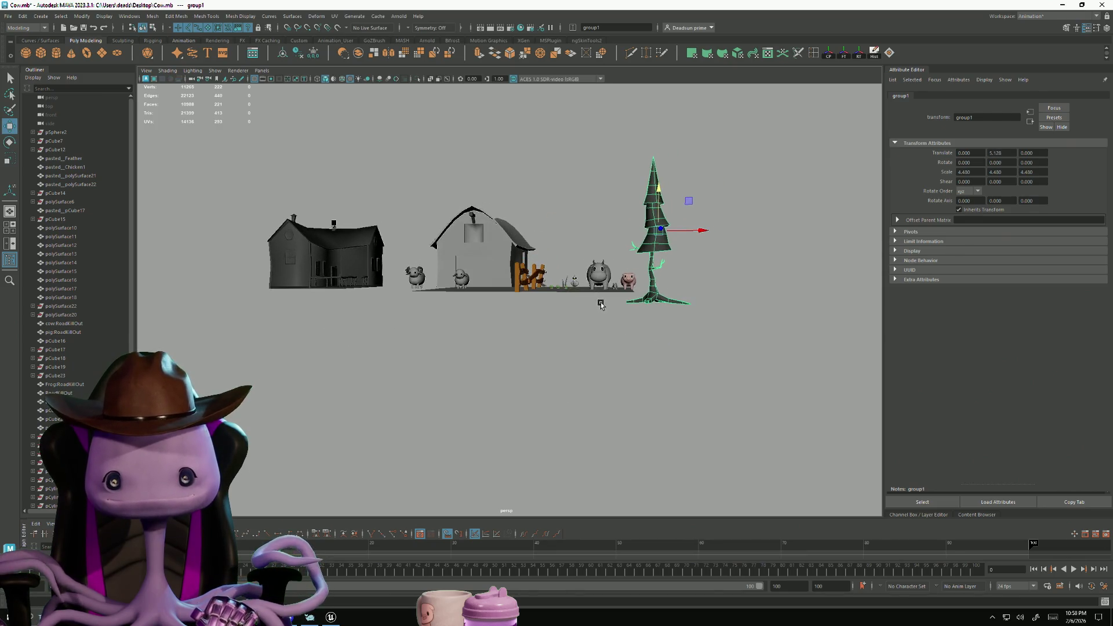
mouse_move(662, 176)
left_mouse_down("alt")
mouse_move(690, 279)
mouse_move(724, 347)
left_mouse_up("alt")
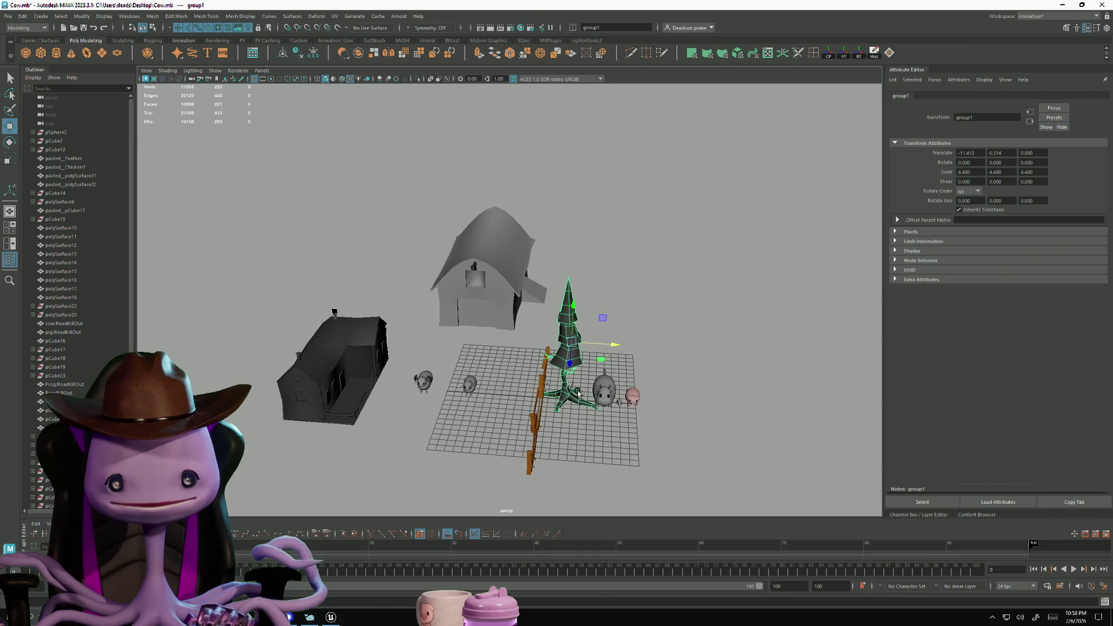
Select the dark farmhouse and bring up its right-click menu
left_click(601, 268)
mouse_move(601, 268)
left_mouse_down("alt")
mouse_move(584, 398)
mouse_move(542, 348)
mouse_move(504, 346)
mouse_move(582, 348)
mouse_move(583, 360)
left_mouse_up("alt")
left_click(293, 313)
right_click(290, 309)
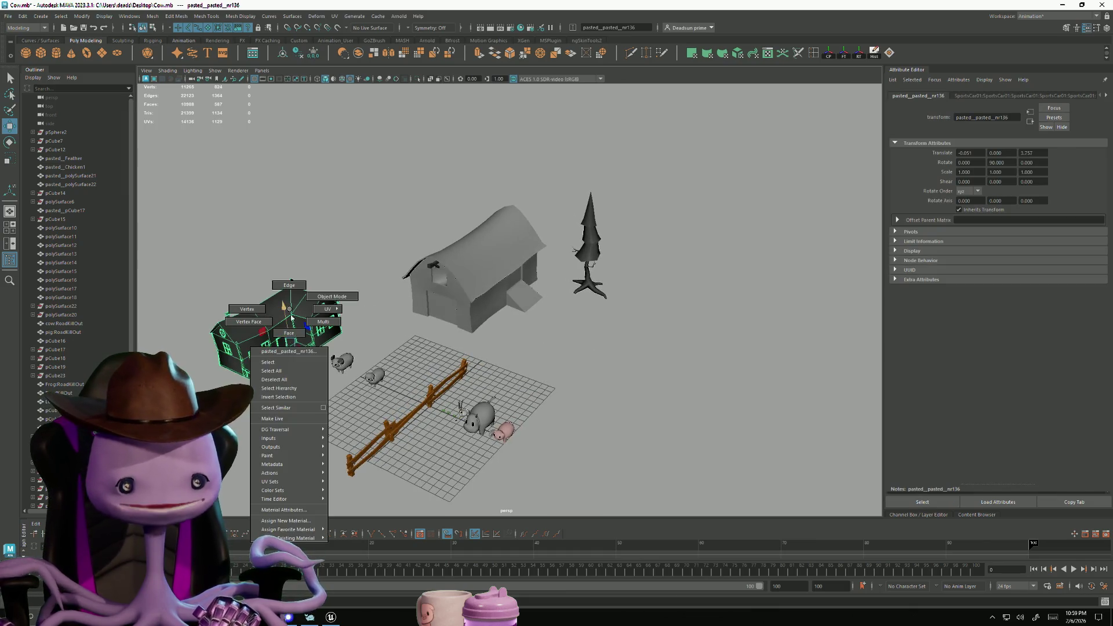
Assign a Lambert favorite material to the farmhouse so it shows light grey
mouse_move(303, 530)
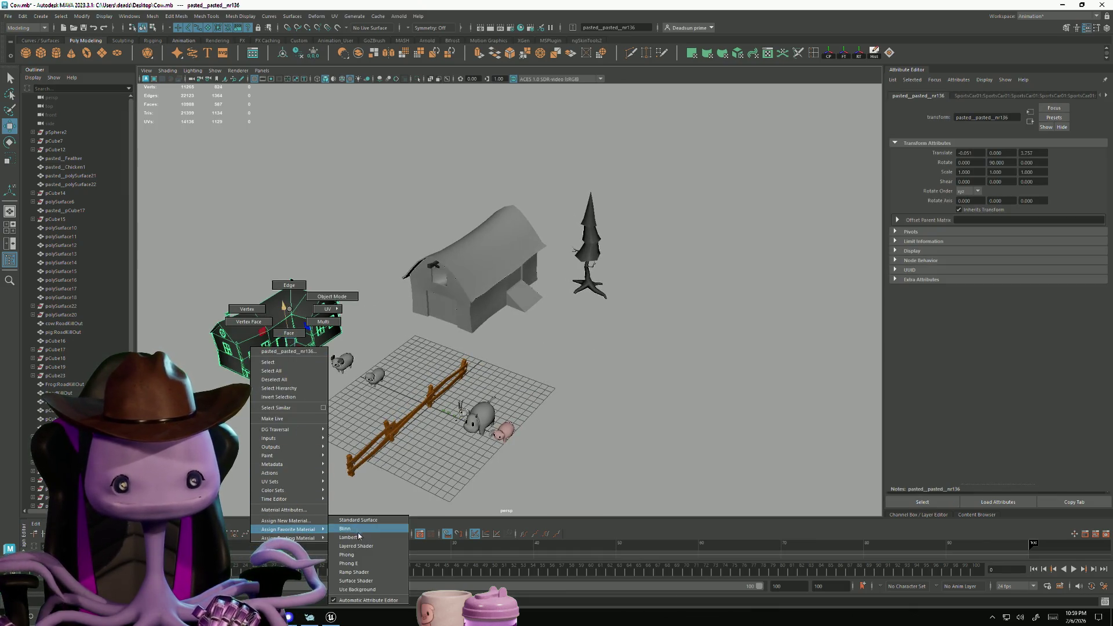
left_click(358, 536)
left_click(266, 458)
mouse_move(266, 458)
left_mouse_down("alt")
mouse_move(235, 473)
mouse_move(290, 469)
mouse_move(271, 467)
mouse_move(280, 459)
mouse_move(356, 475)
mouse_move(307, 471)
mouse_move(293, 485)
mouse_move(300, 477)
left_mouse_up("alt")
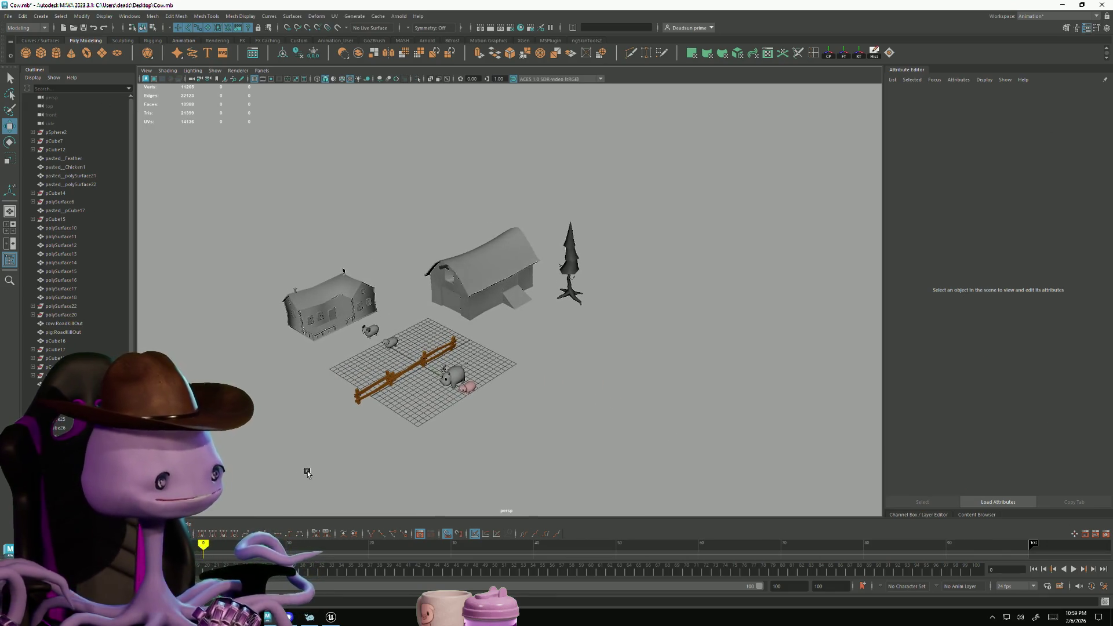
mouse_move(318, 474)
left_mouse_down("alt")
mouse_move(306, 473)
mouse_move(336, 461)
mouse_move(340, 405)
mouse_move(341, 424)
left_mouse_up("alt")
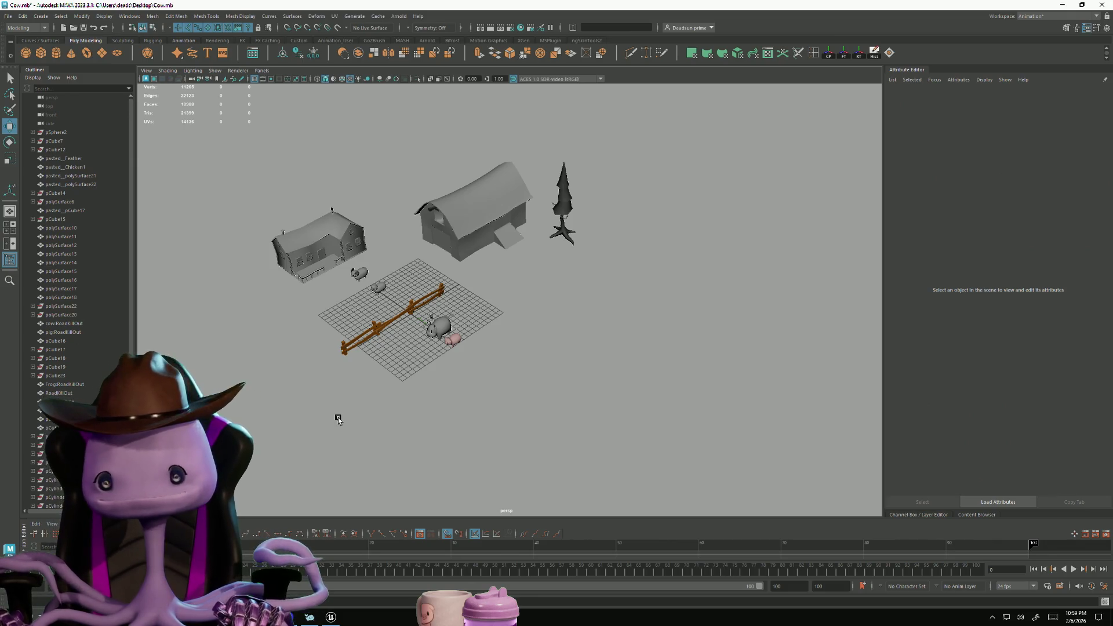
right_click_drag(380, 290, 501, 347, "alt")
mouse_move(501, 347)
left_mouse_down("alt")
mouse_move(595, 317)
mouse_move(551, 322)
mouse_move(637, 322)
mouse_move(477, 293)
left_mouse_up("alt")
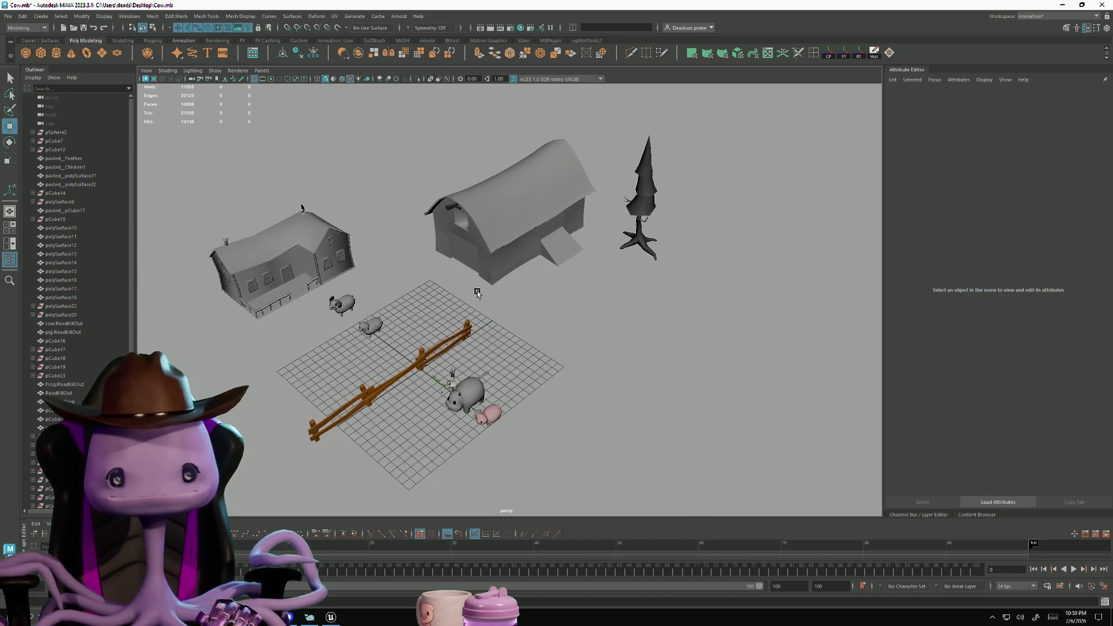
left_click(463, 206)
middle_click_drag(422, 238, 440, 259, "alt")
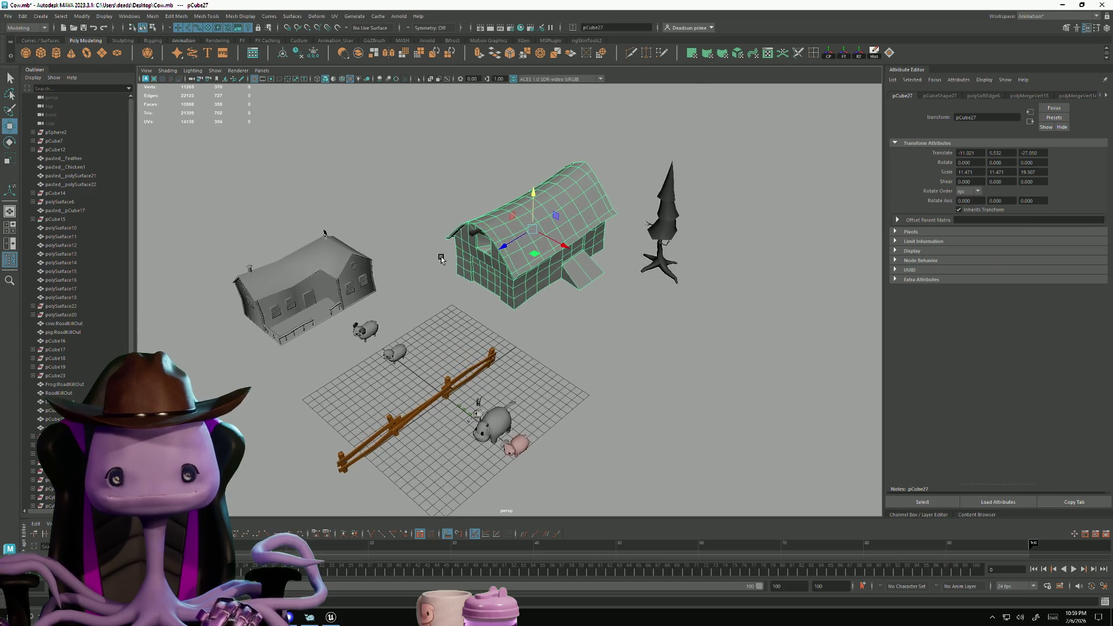
mouse_move(320, 257)
left_mouse_down("alt")
mouse_move(628, 331)
mouse_move(569, 374)
mouse_move(547, 355)
left_mouse_up("alt")
left_click(267, 266)
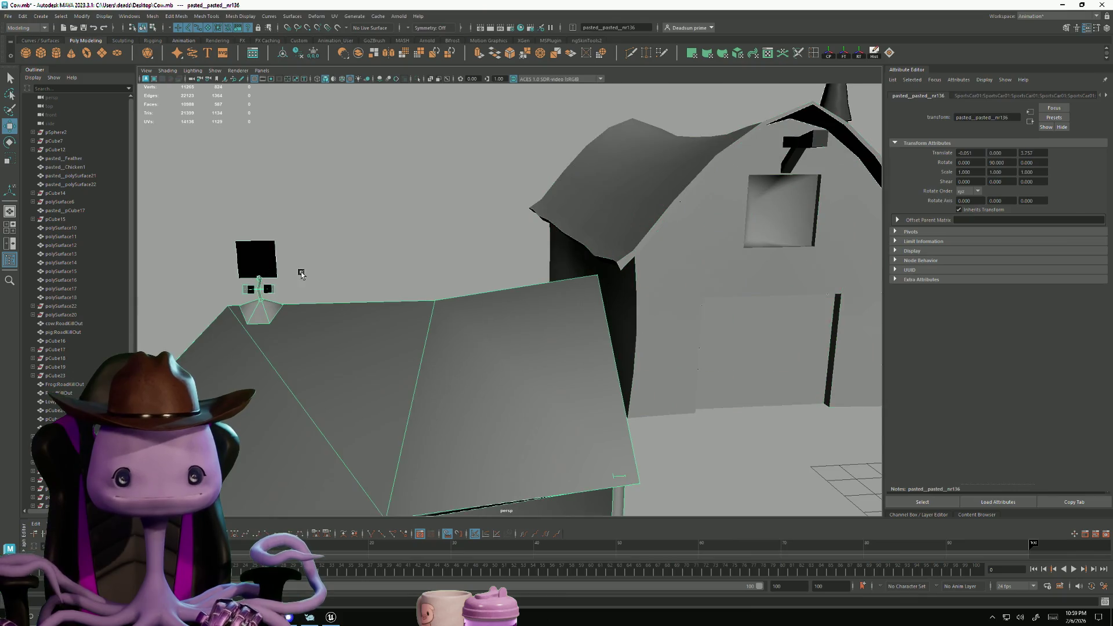
scroll(644, 328, "down", 5)
left_click_drag(644, 329, 566, 311, "alt")
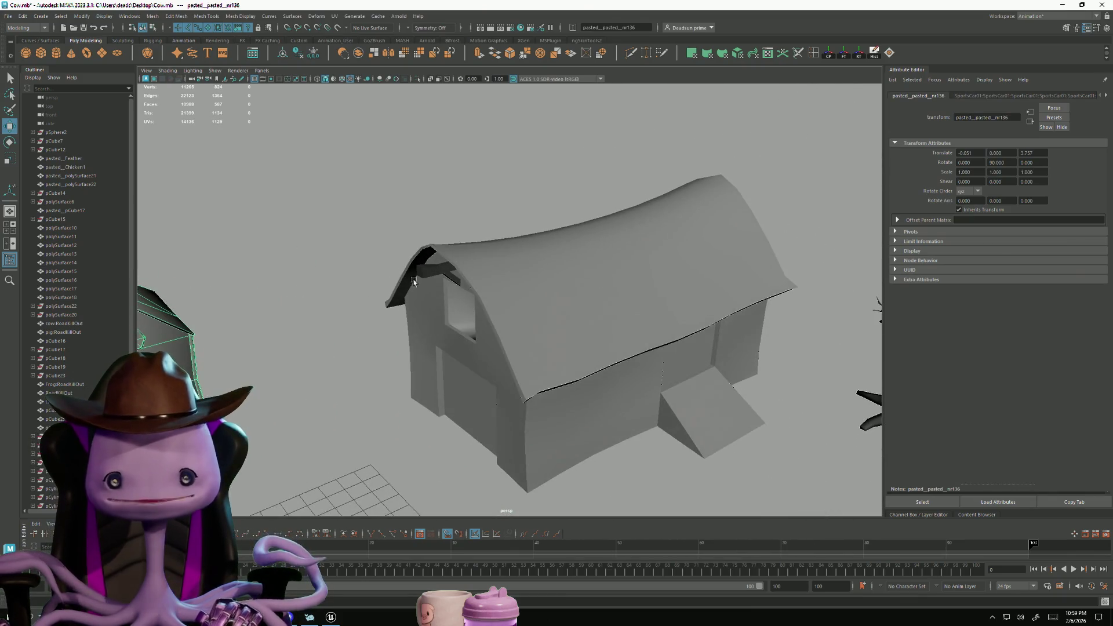
scroll(521, 342, "up", 8)
scroll(522, 342, "down", 3)
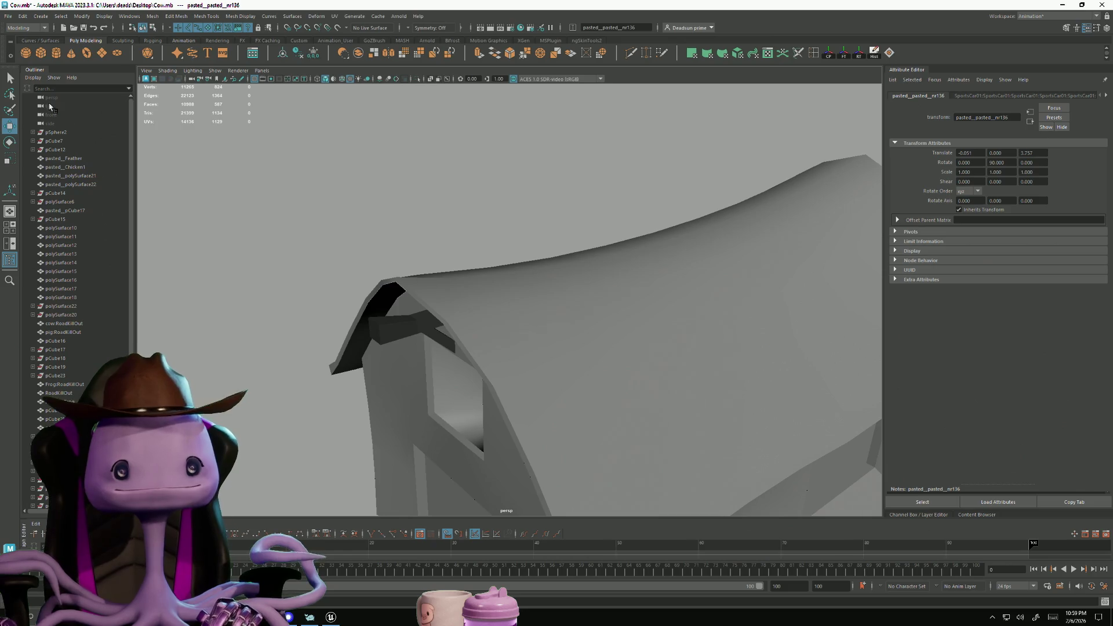
left_click(42, 54)
scroll(510, 351, "down", 5)
Slide the fence to the left along X
key("f")
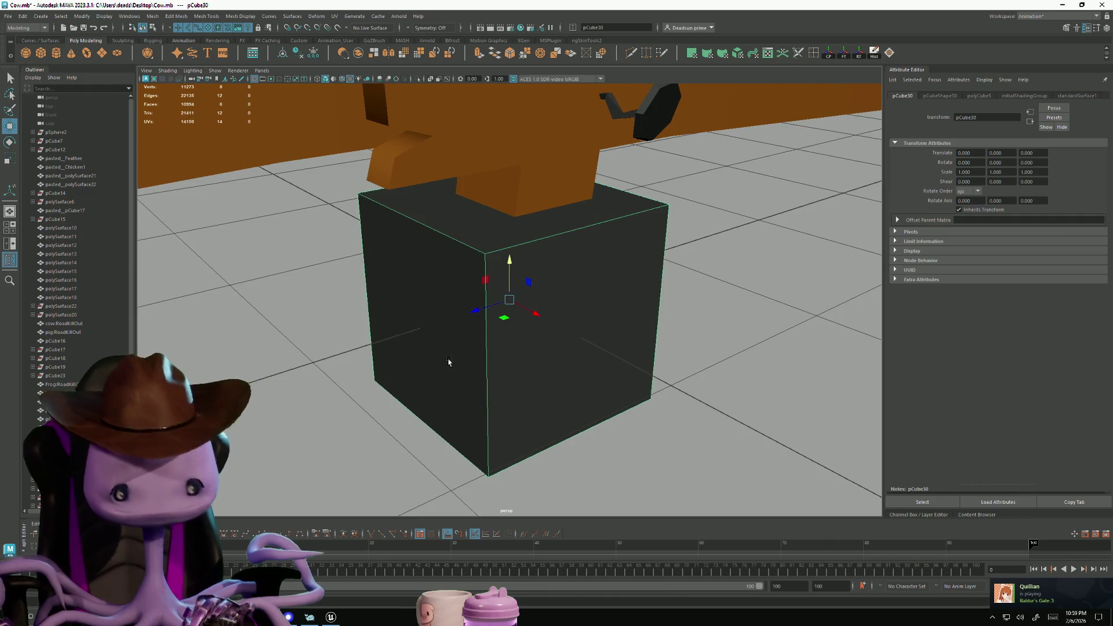
scroll(399, 367, "down", 8)
scroll(399, 367, "down", 3)
left_click(440, 363)
scroll(456, 342, "down", 3)
left_click_drag(520, 327, 447, 301)
Shrink the dark cube to about a fifth of its size
left_click(514, 302)
key("f")
key("r")
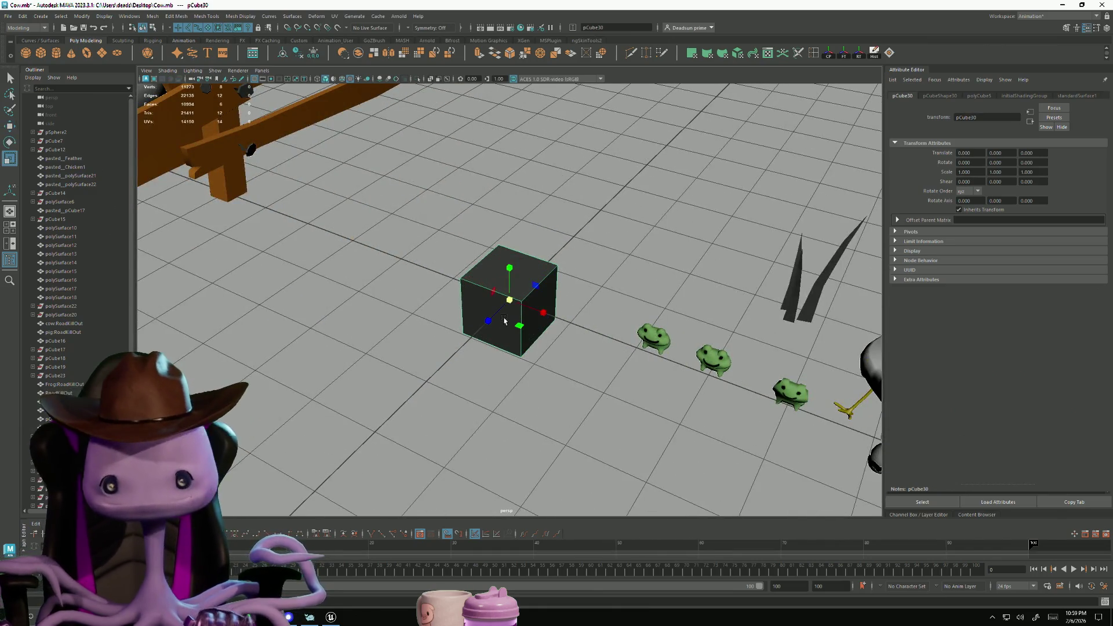
left_click_drag(509, 301, 460, 304)
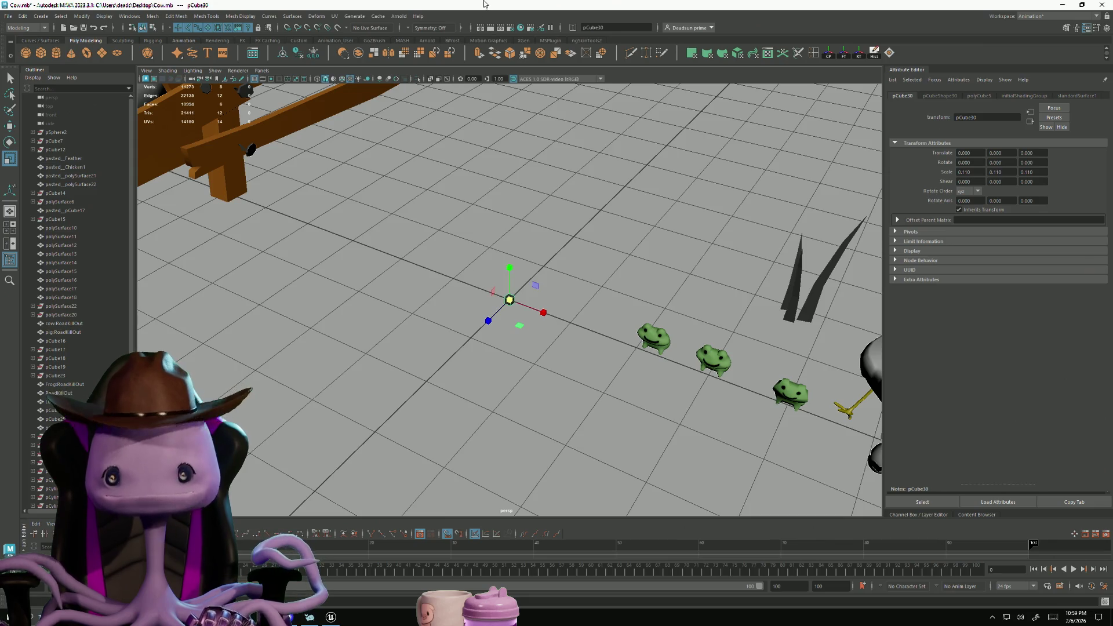
Try an upward extrusion on the cube, undo it, and delete the cube
left_click(477, 54)
left_click_drag(509, 268, 509, 252)
scroll(510, 232, "up", 5)
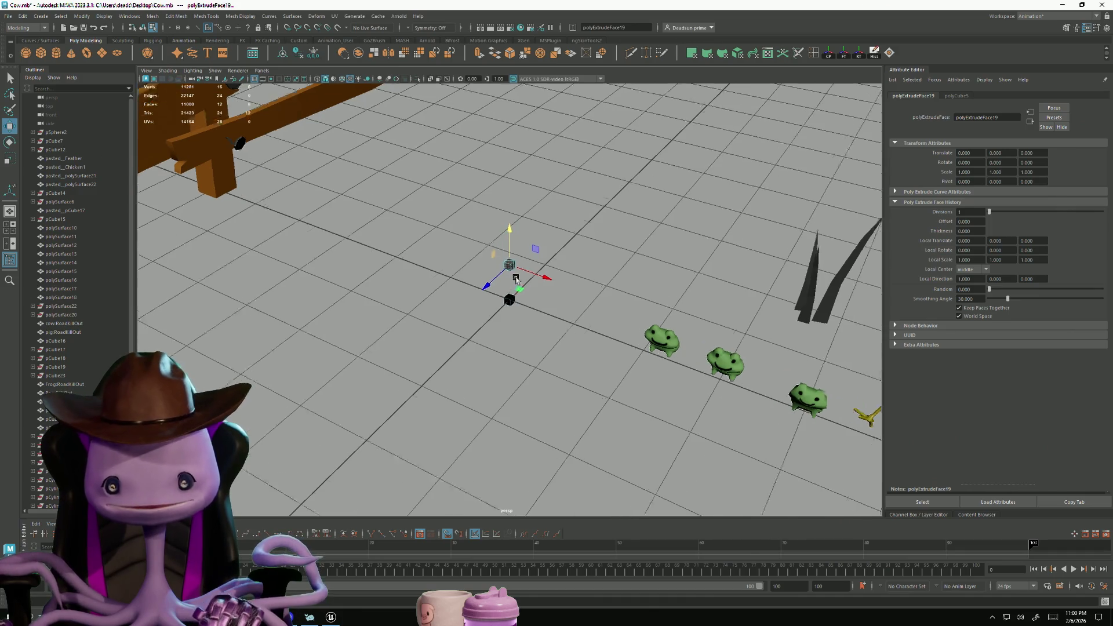
key("Delete")
right_click_drag(511, 310, 594, 251)
key("Delete")
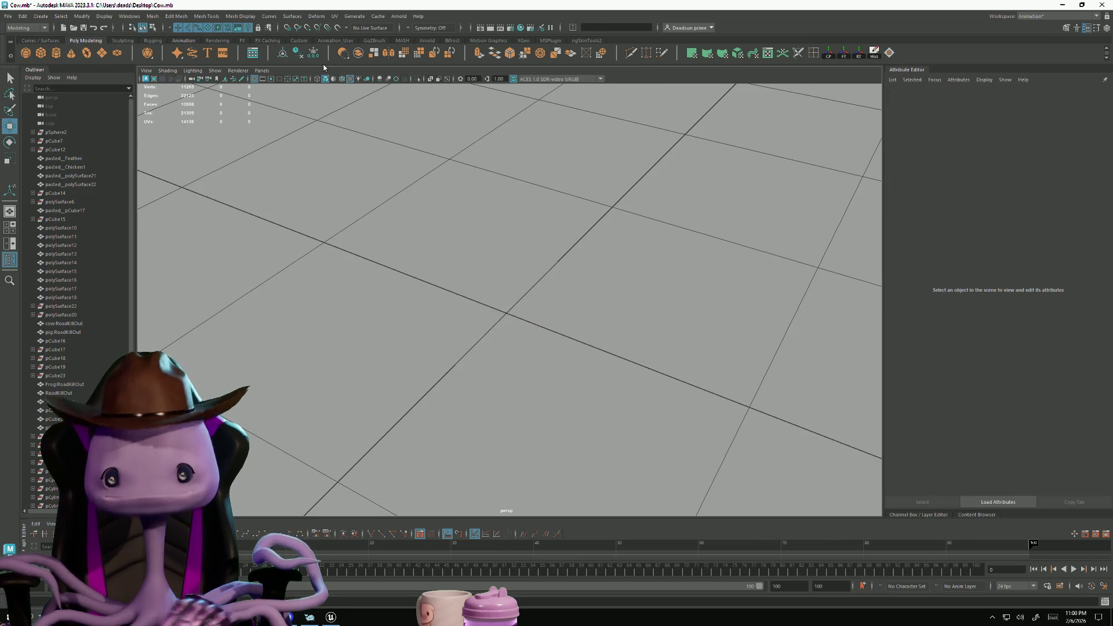
Create a new poly cube and raise its top face to make it taller
left_click(39, 53)
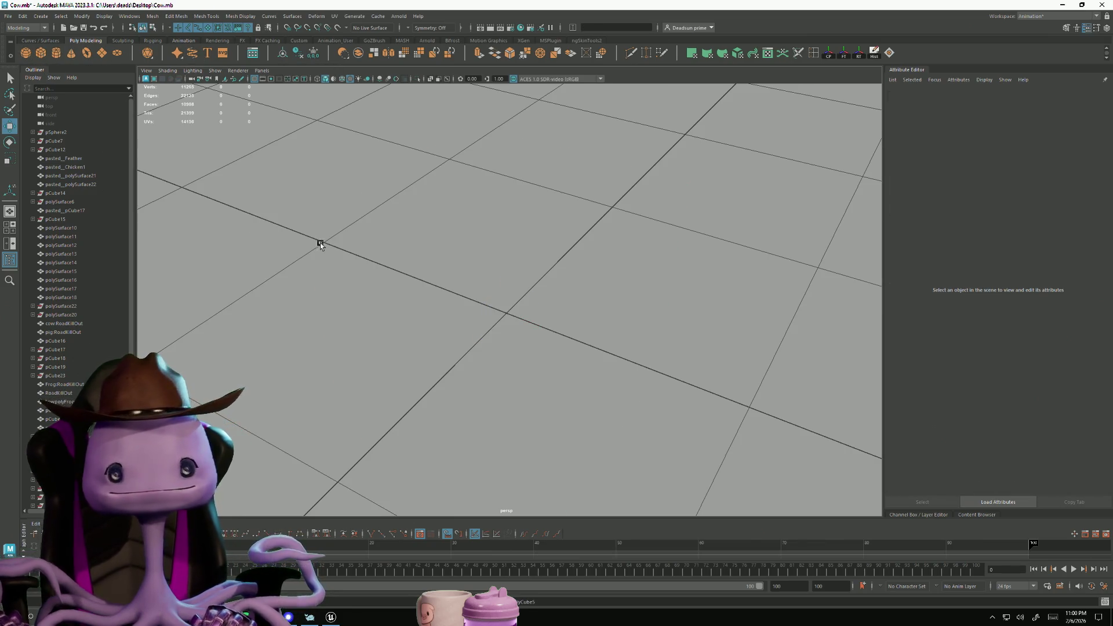
mouse_move(441, 208)
right_mouse_down()
mouse_move(441, 248)
mouse_move(441, 233)
right_mouse_up()
scroll(586, 286, "down", 5)
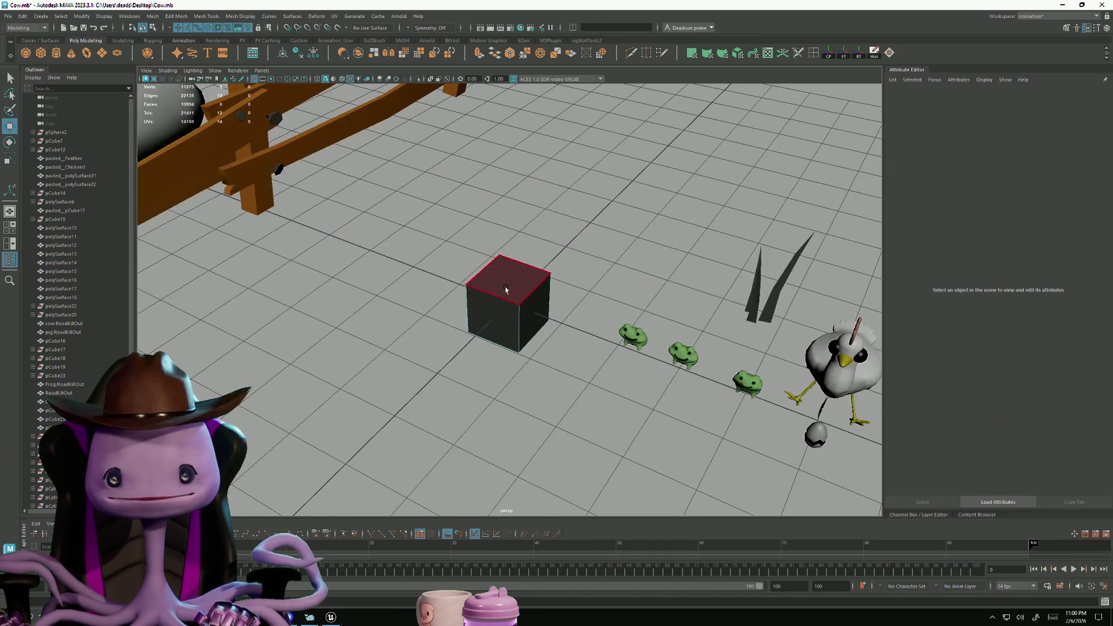
left_click(507, 284)
scroll(364, 253, "down", 3)
middle_click_drag(363, 254, 380, 364, "alt")
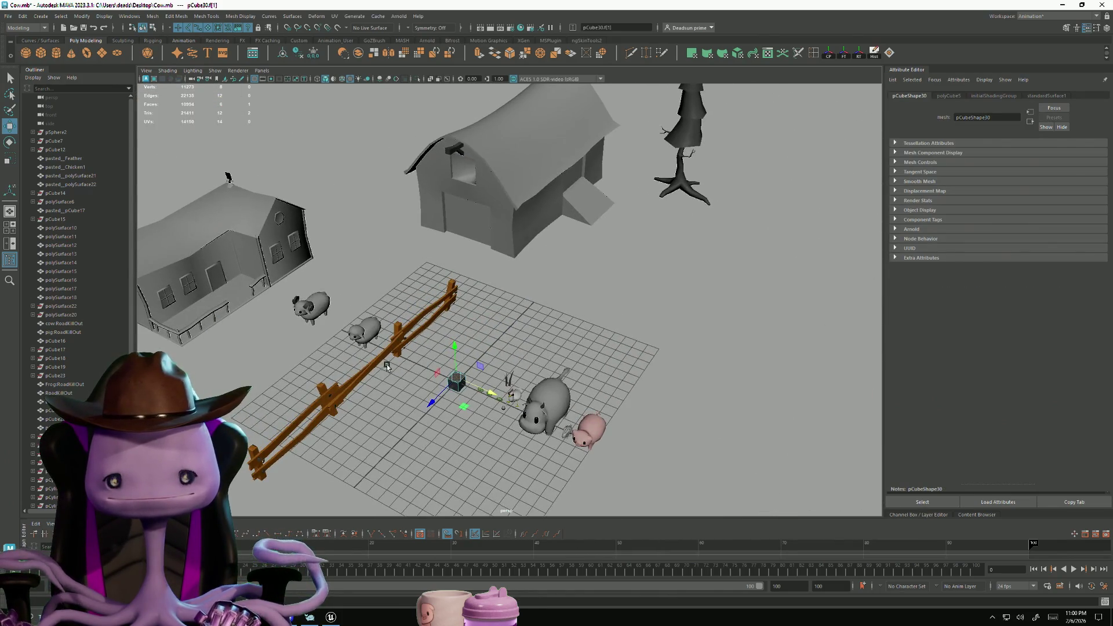
right_click_drag(386, 353, 461, 374, "alt")
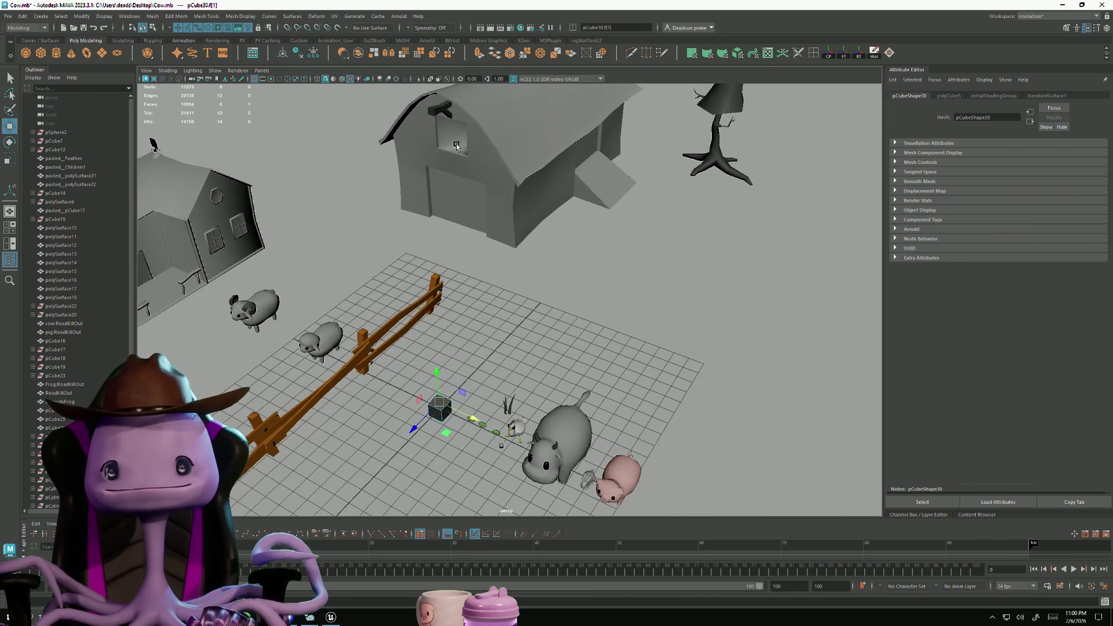
mouse_move(433, 384)
left_mouse_down()
mouse_move(434, 341)
mouse_move(411, 315)
mouse_move(427, 295)
mouse_move(418, 218)
left_mouse_up()
Extrude the top face repeatedly into a tall column with a flared cap
left_click(479, 54)
key("ctrl+e")
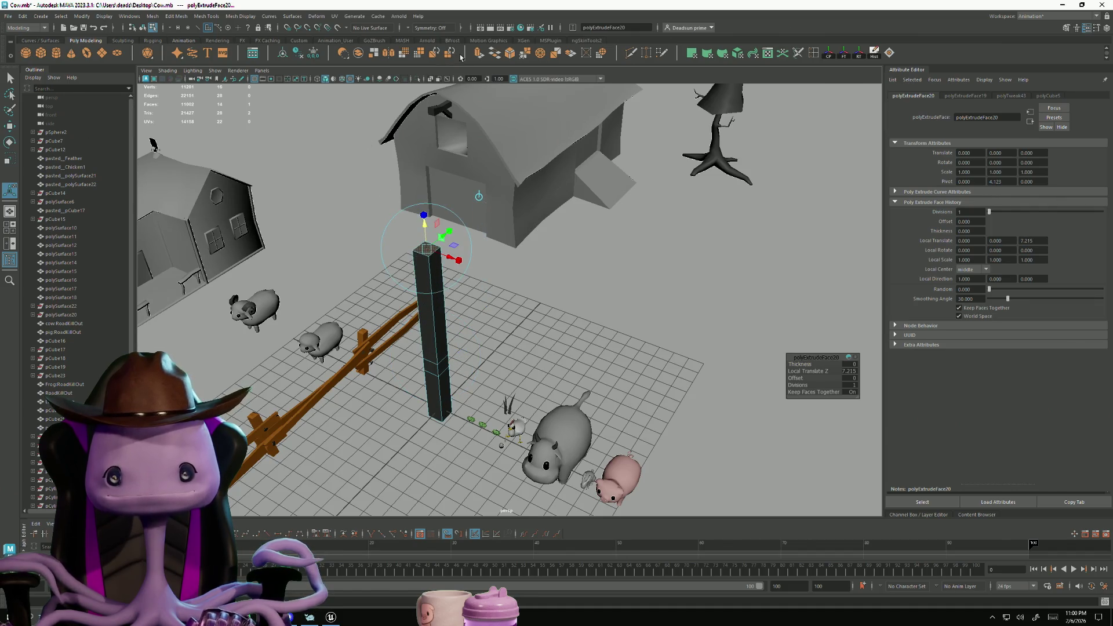
left_click(479, 54)
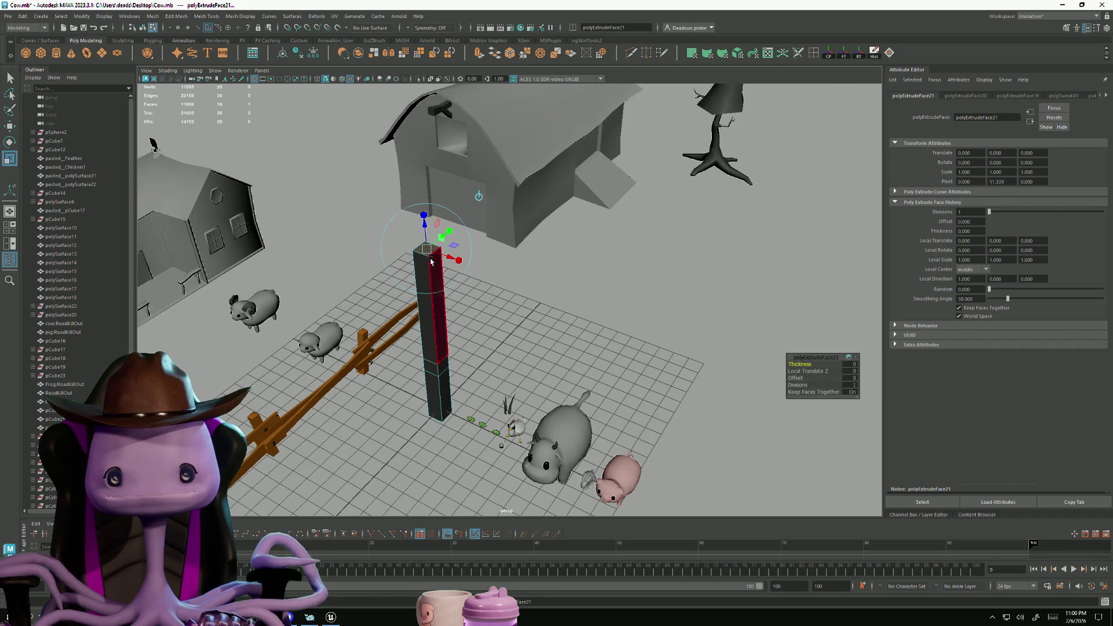
mouse_move(428, 251)
left_mouse_down()
mouse_move(442, 241)
mouse_move(422, 197)
left_mouse_up()
key("w")
left_click_drag(333, 289, 348, 280, "alt")
right_click_drag(349, 280, 465, 326, "alt")
Extrude two opposite base side faces outward into a 6.5-unit horizontal beam
left_click(428, 334)
left_click_drag(428, 333, 371, 353, "alt")
left_click(454, 245, "shift")
mouse_move(385, 293)
left_mouse_down("alt")
mouse_move(371, 333)
mouse_move(394, 276)
left_mouse_up("alt")
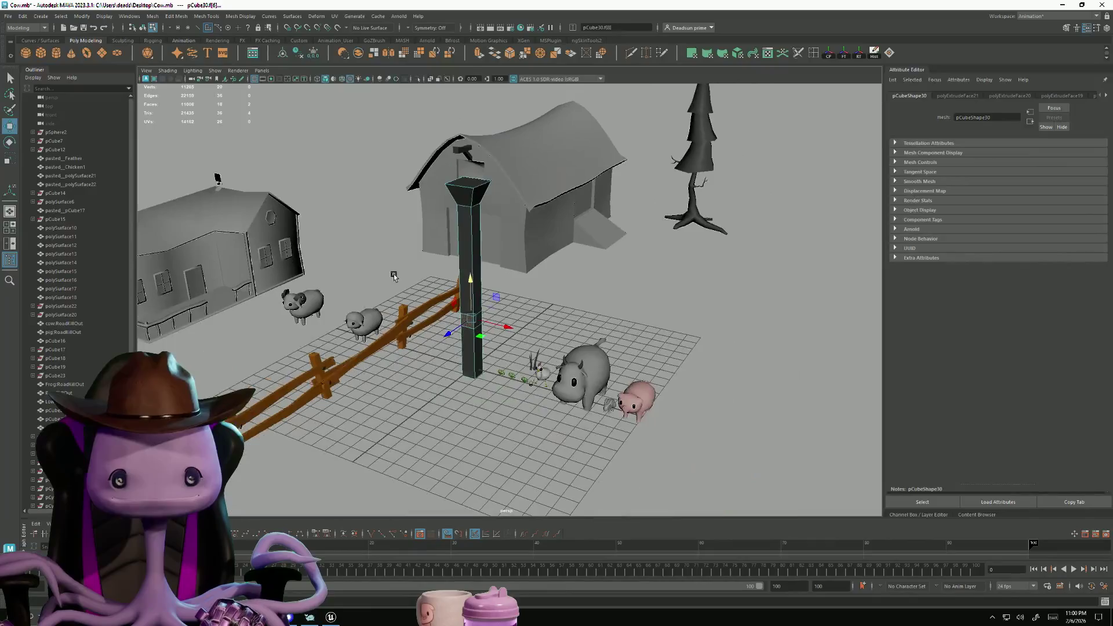
left_click(480, 53)
mouse_move(449, 341)
left_mouse_down()
mouse_move(384, 358)
mouse_move(367, 398)
mouse_move(374, 388)
left_mouse_up()
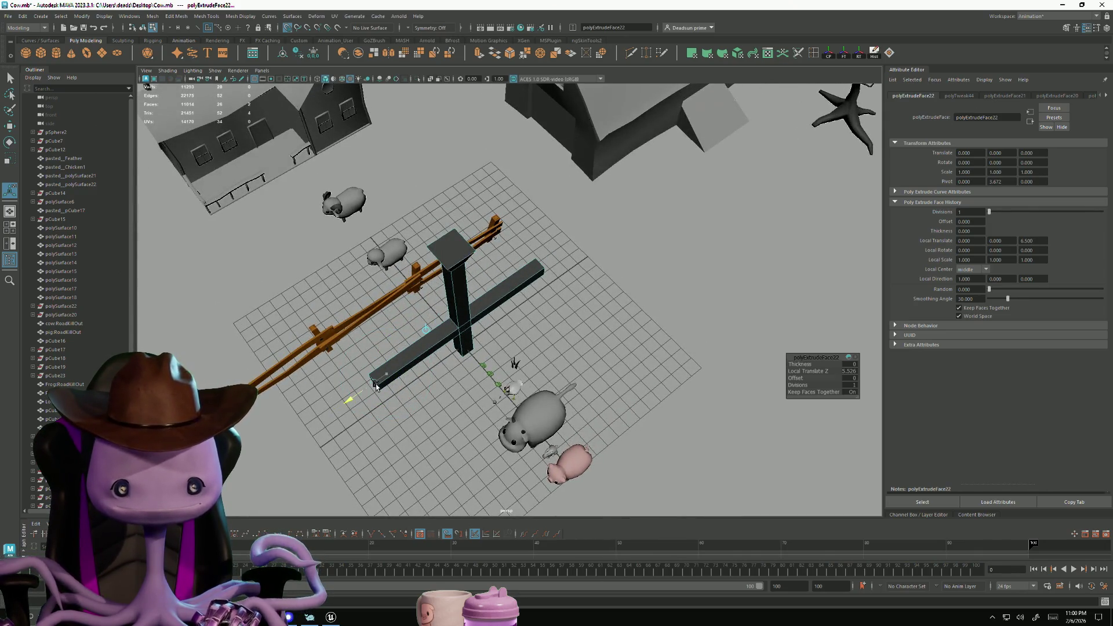
left_click(465, 328)
mouse_move(466, 328)
left_mouse_down("alt")
mouse_move(498, 342)
mouse_move(534, 336)
mouse_move(439, 134)
left_mouse_up("alt")
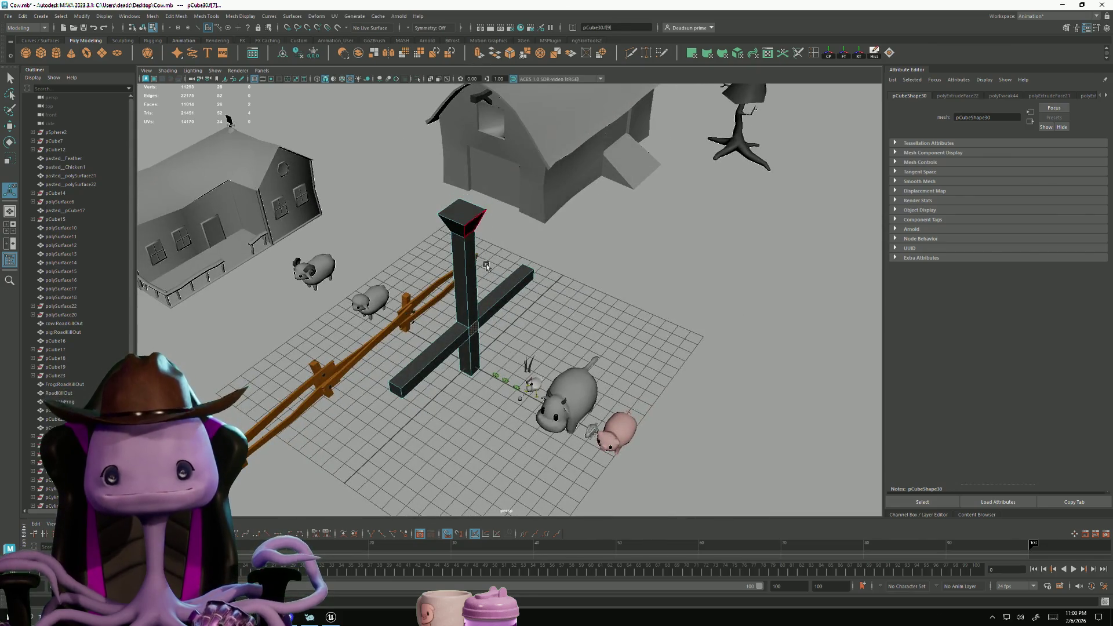
Extrude a beam side face 6.5 units into a fourth arm, then orbit to inspect the cross
key("ctrl+e")
left_click_drag(497, 341, 555, 376)
mouse_move(480, 387)
left_mouse_down("alt")
mouse_move(481, 414)
mouse_move(462, 379)
mouse_move(390, 385)
mouse_move(428, 385)
mouse_move(428, 394)
mouse_move(420, 369)
mouse_move(482, 365)
mouse_move(524, 382)
mouse_move(457, 414)
mouse_move(328, 387)
mouse_move(410, 361)
left_mouse_up("alt")
mouse_move(450, 352)
right_mouse_down("alt")
mouse_move(340, 378)
mouse_move(397, 379)
right_mouse_up("alt")
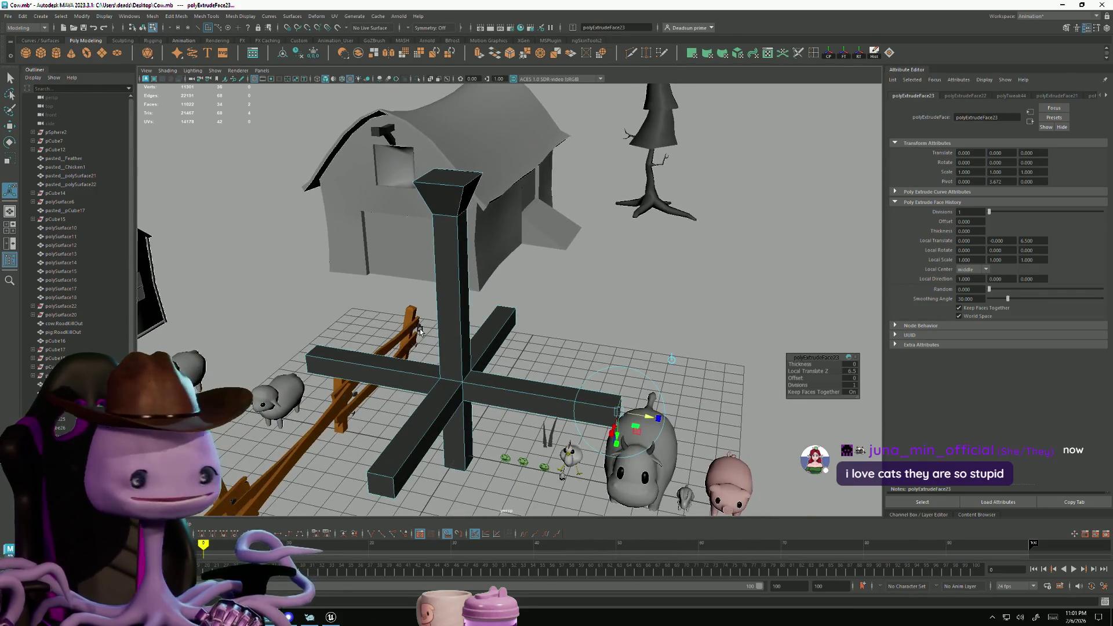
mouse_move(414, 326)
left_mouse_down("alt")
mouse_move(472, 299)
mouse_move(331, 289)
mouse_move(464, 316)
left_mouse_up("alt")
mouse_move(464, 316)
right_mouse_down("alt")
mouse_move(625, 350)
mouse_move(556, 342)
right_mouse_up("alt")
mouse_move(556, 342)
left_mouse_down("alt")
mouse_move(432, 370)
mouse_move(500, 394)
mouse_move(209, 218)
mouse_move(443, 342)
left_mouse_up("alt")
mouse_move(442, 341)
right_mouse_down("alt")
mouse_move(470, 319)
mouse_move(400, 302)
mouse_move(383, 278)
mouse_move(485, 391)
mouse_move(398, 326)
mouse_move(387, 327)
mouse_move(398, 326)
mouse_move(404, 345)
mouse_move(382, 330)
right_mouse_up("alt")
mouse_move(382, 330)
left_mouse_down("alt")
mouse_move(401, 343)
mouse_move(454, 207)
left_mouse_up("alt")
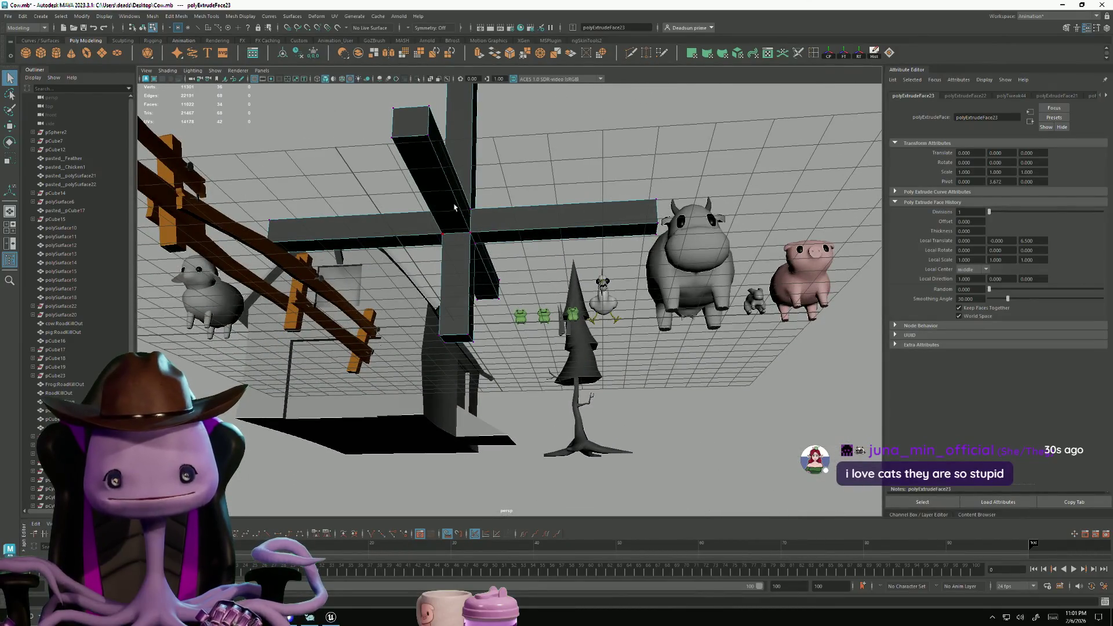
right_click_drag(440, 195, 453, 225)
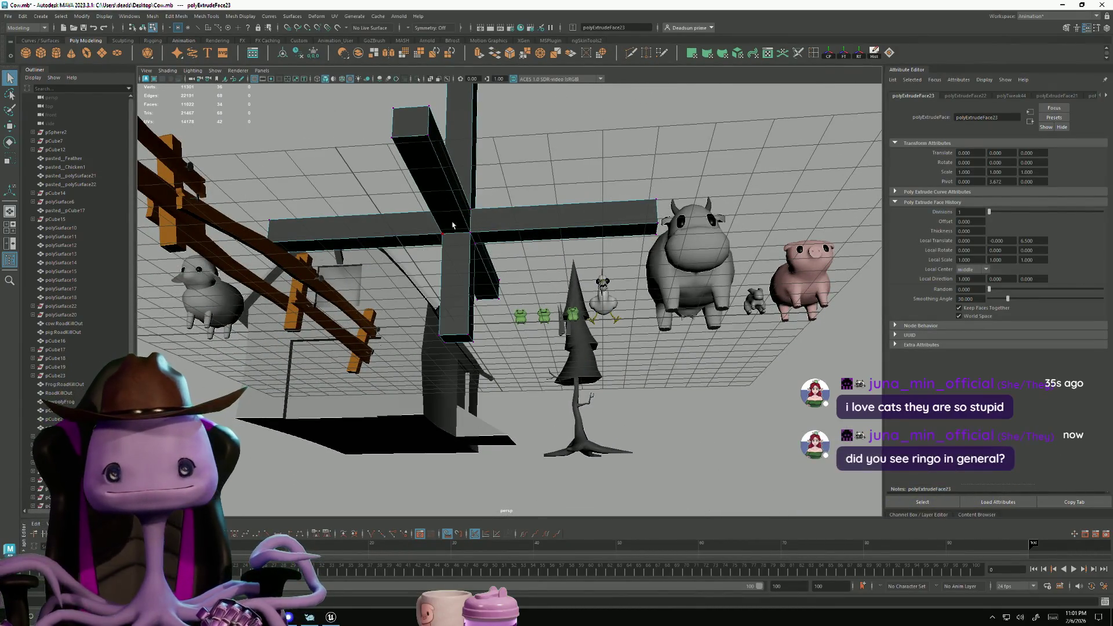
left_click_drag(441, 233, 437, 316, "alt")
left_click_drag(477, 281, 544, 145, "alt")
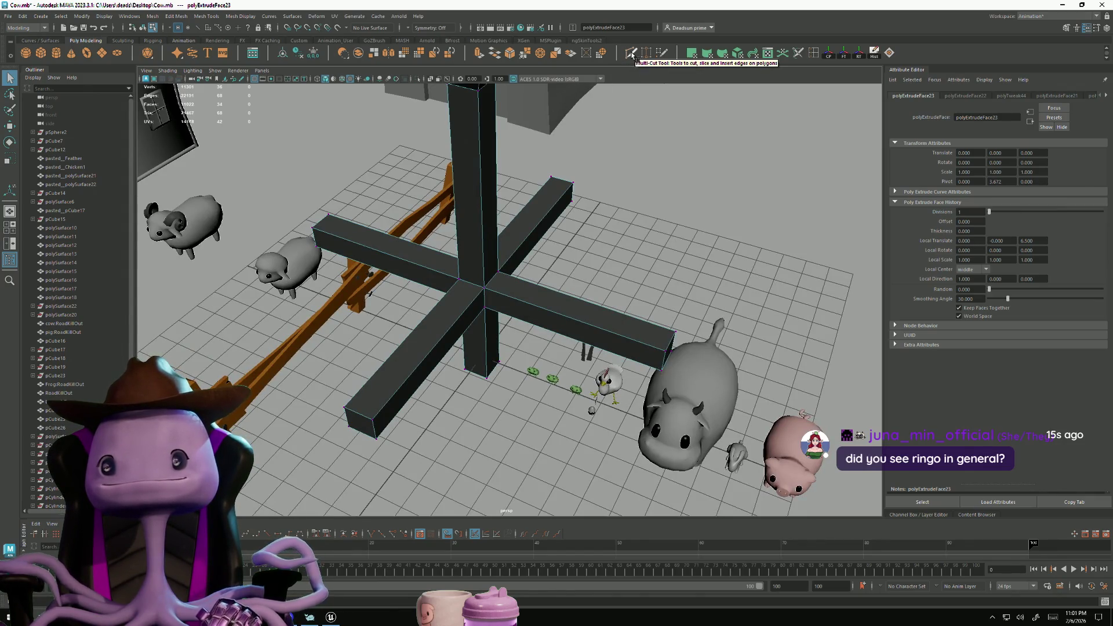
Insert two edge loops across the cross with the Insert Edge Loop Tool
double_click(814, 53)
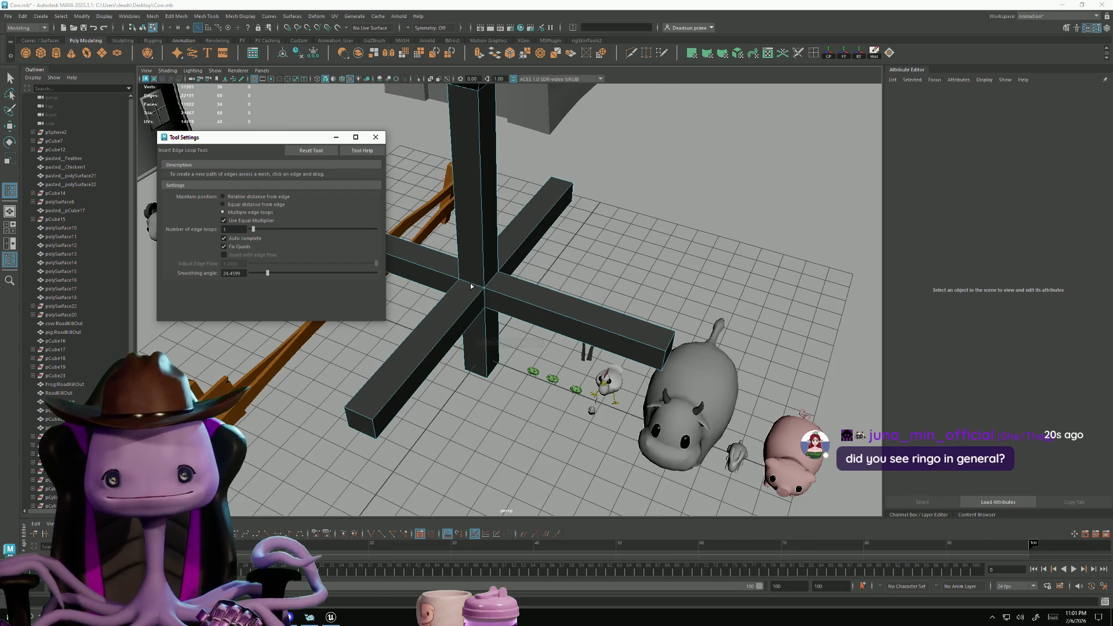
left_click(502, 283)
left_click(493, 281)
mouse_move(492, 281)
left_mouse_down("alt")
mouse_move(485, 308)
mouse_move(567, 345)
mouse_move(592, 333)
mouse_move(436, 174)
left_mouse_up("alt")
left_click(377, 139)
Delete the cross's horizontal arms and add a vertical edge loop on the pillar
mouse_move(522, 324)
left_mouse_down("alt")
mouse_move(592, 380)
mouse_move(491, 336)
mouse_move(463, 350)
left_mouse_up("alt")
key("Delete")
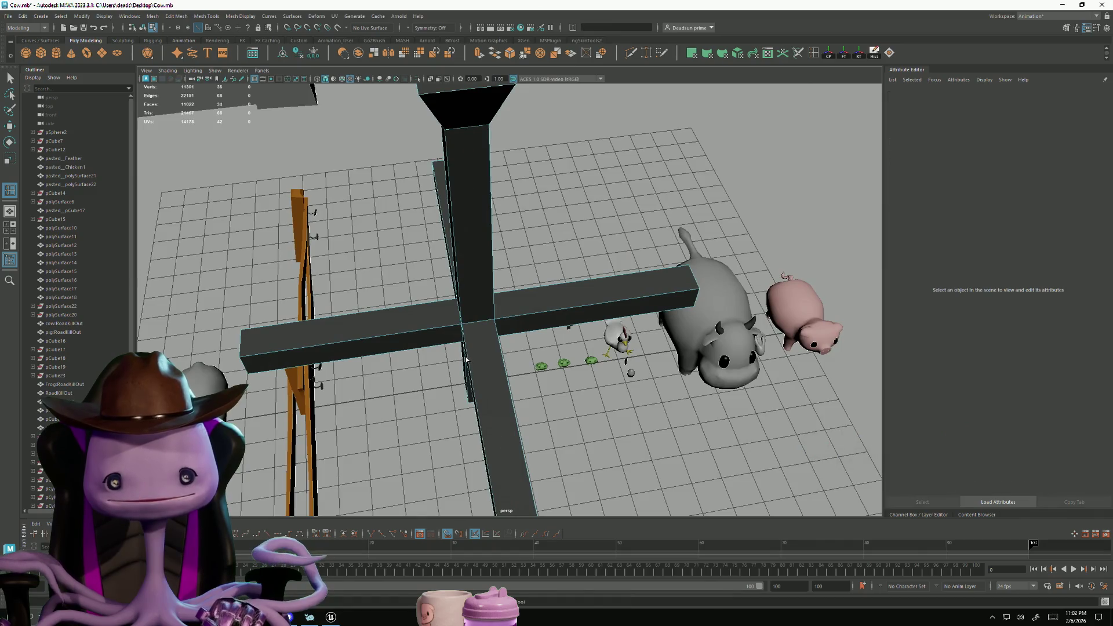
mouse_move(463, 355)
left_mouse_down("alt")
mouse_move(458, 316)
mouse_move(454, 370)
mouse_move(494, 370)
mouse_move(440, 334)
mouse_move(561, 309)
left_mouse_up("alt")
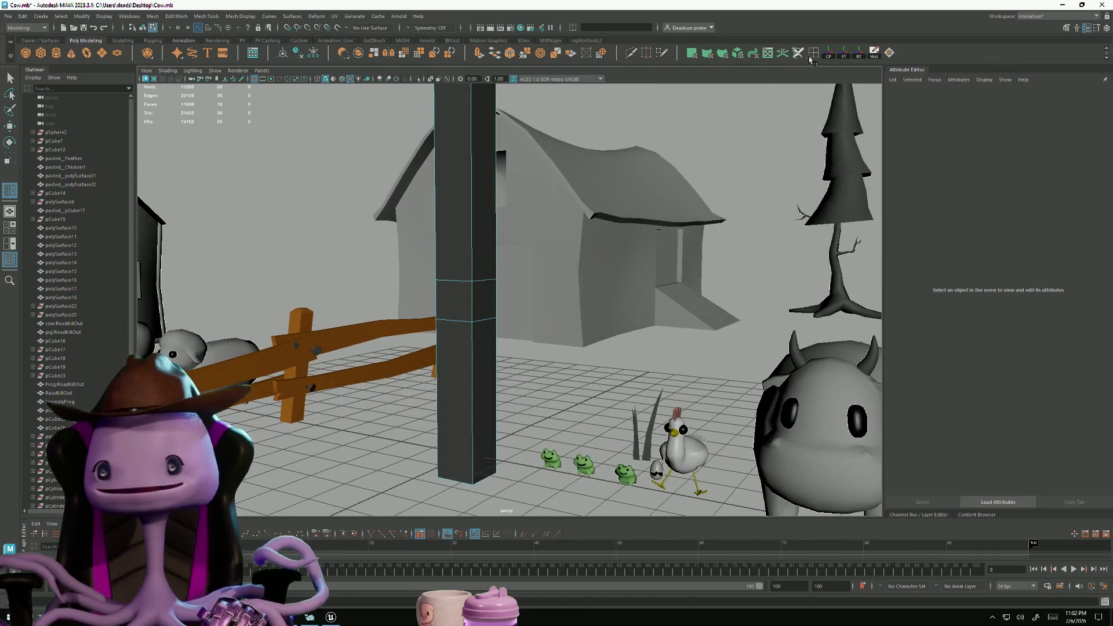
left_click(477, 336)
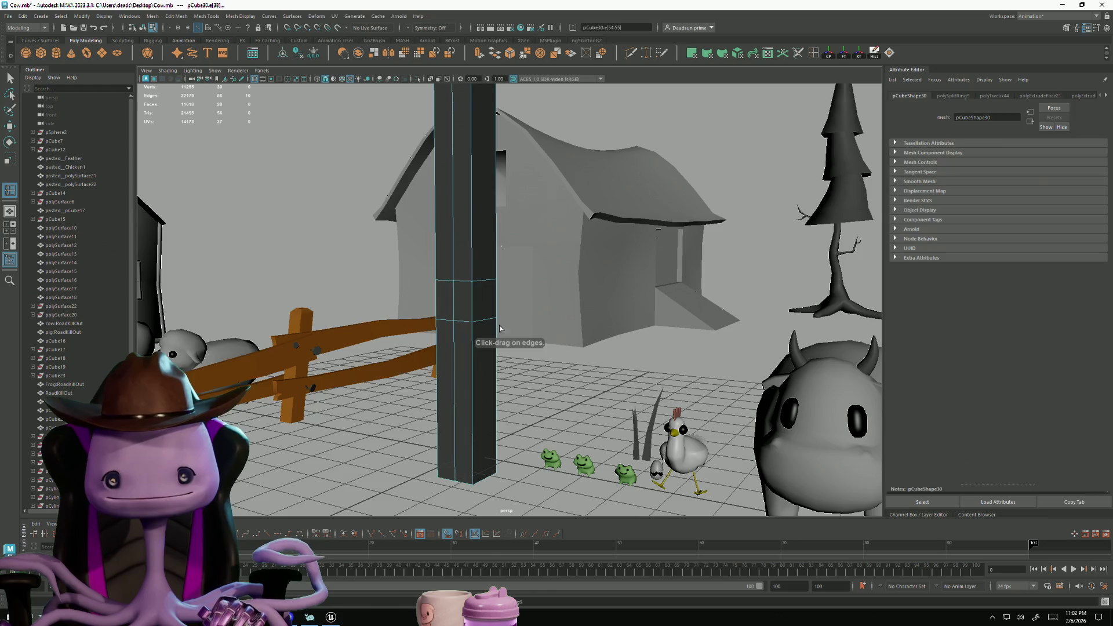
Add a horizontal edge loop on the pillar and frame it in view
left_click(453, 312)
key("f")
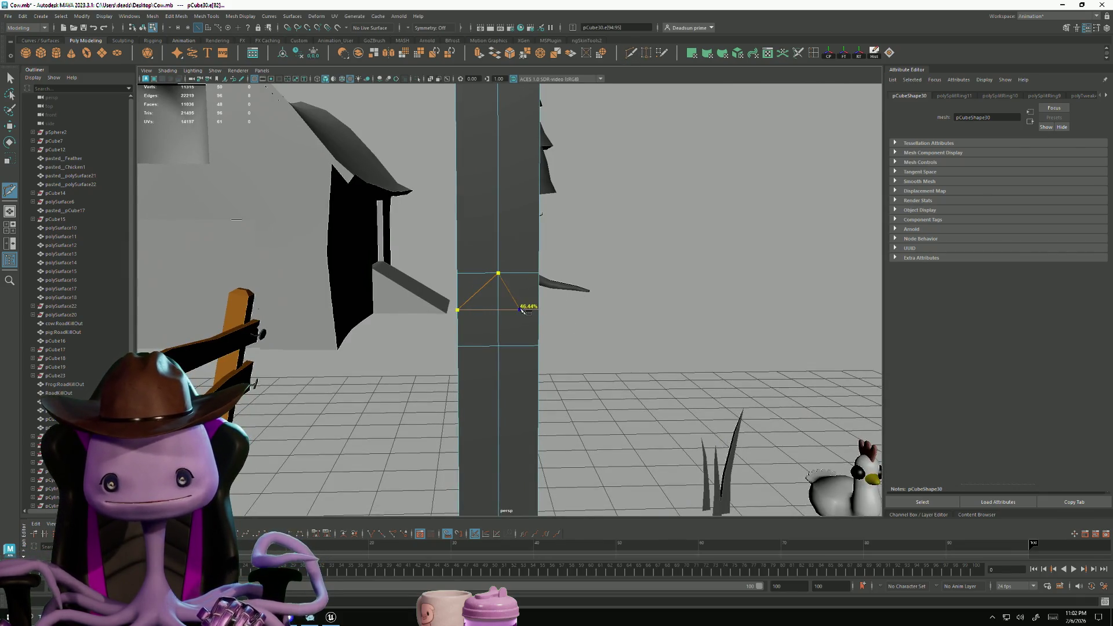
mouse_move(486, 397)
left_mouse_down("alt")
mouse_move(551, 316)
mouse_move(585, 346)
left_mouse_up("alt")
left_click_drag(553, 306, 609, 300, "alt")
left_click_drag(525, 309, 534, 306, "alt")
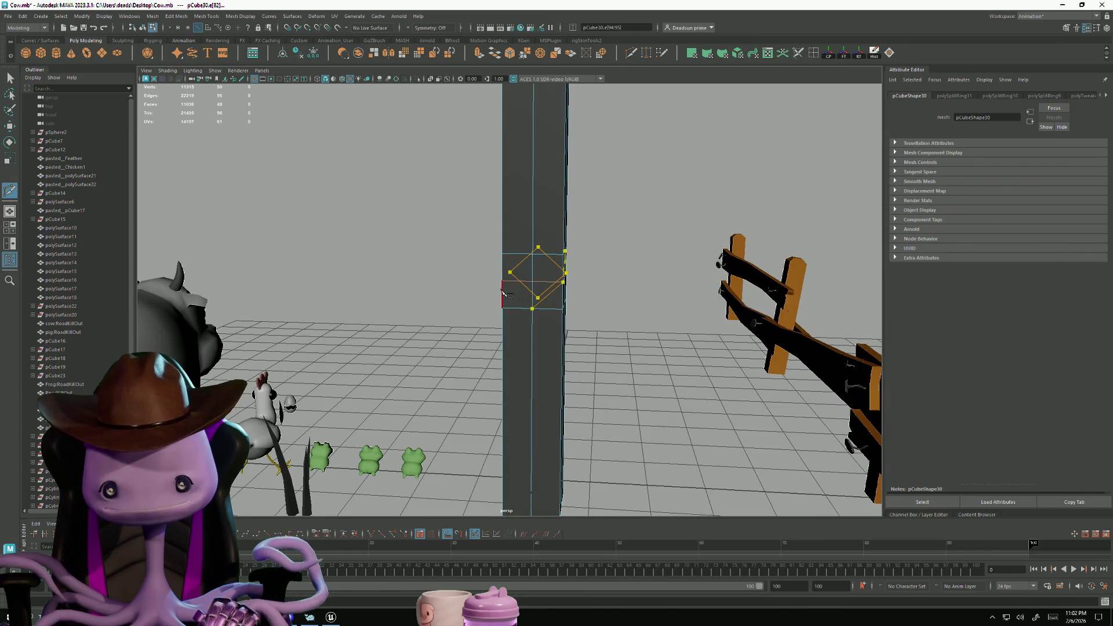
mouse_move(498, 250)
left_mouse_down("alt")
mouse_move(509, 318)
mouse_move(426, 273)
mouse_move(566, 331)
mouse_move(453, 280)
mouse_move(480, 268)
mouse_move(438, 367)
left_mouse_up("alt")
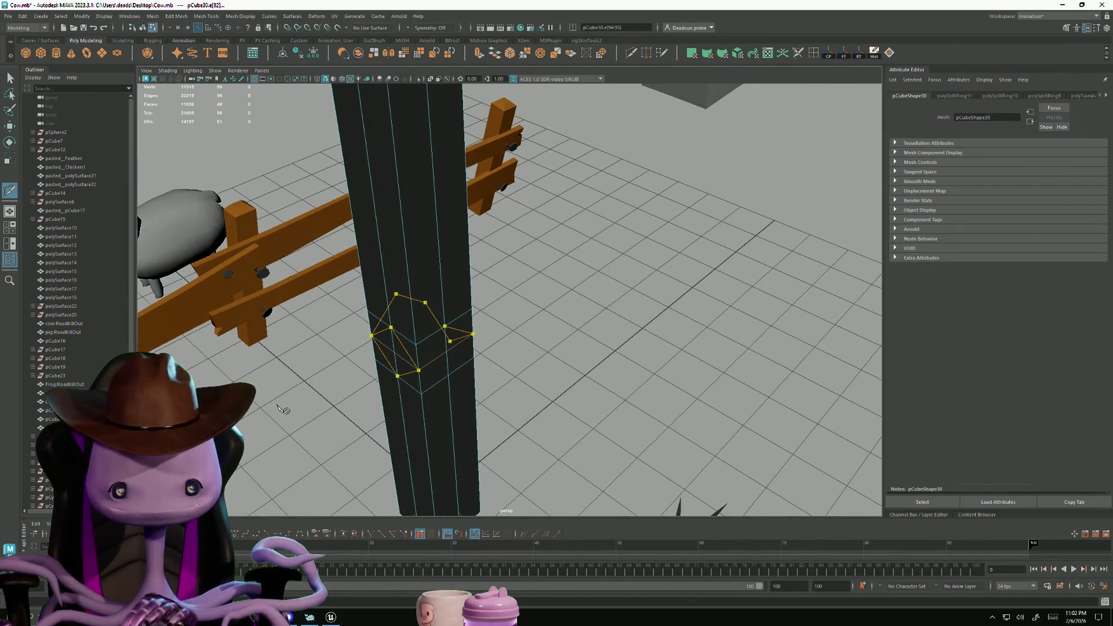
Cut diamond shapes into the pillar faces with the Multi-Cut tool
key("Return")
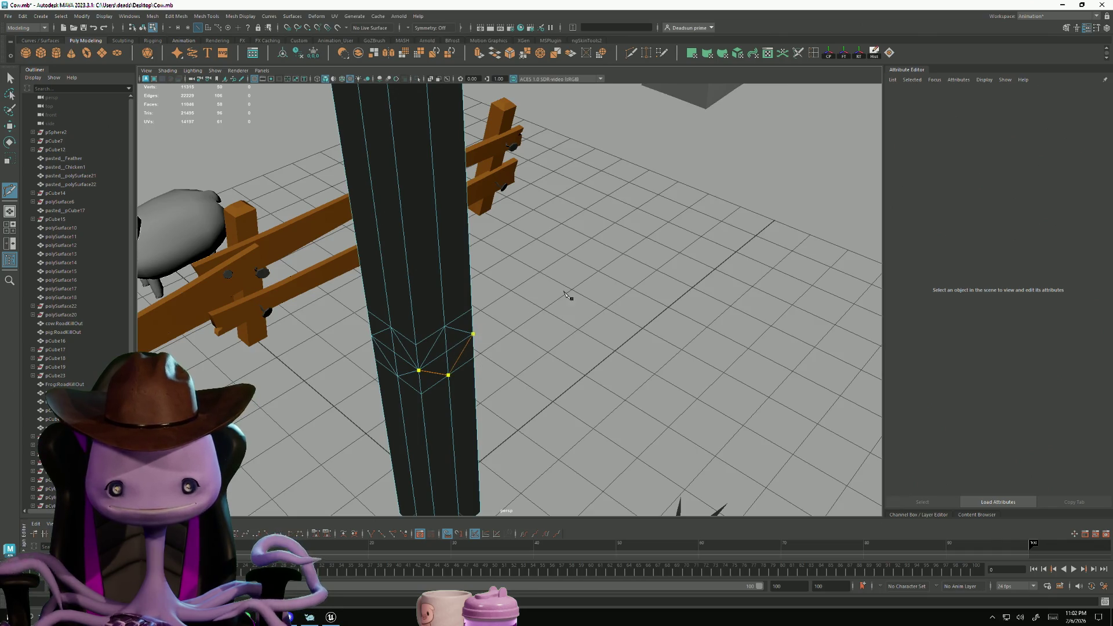
mouse_move(610, 361)
left_mouse_down("alt")
mouse_move(483, 270)
mouse_move(563, 273)
left_mouse_up("alt")
left_click(494, 244)
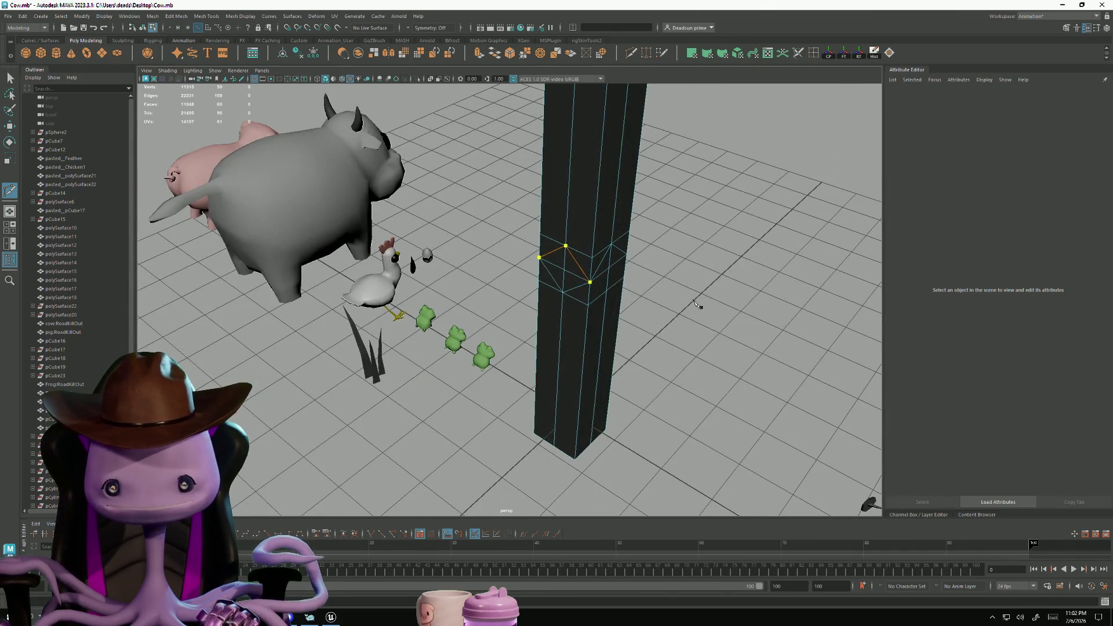
left_click_drag(691, 259, 625, 284, "alt")
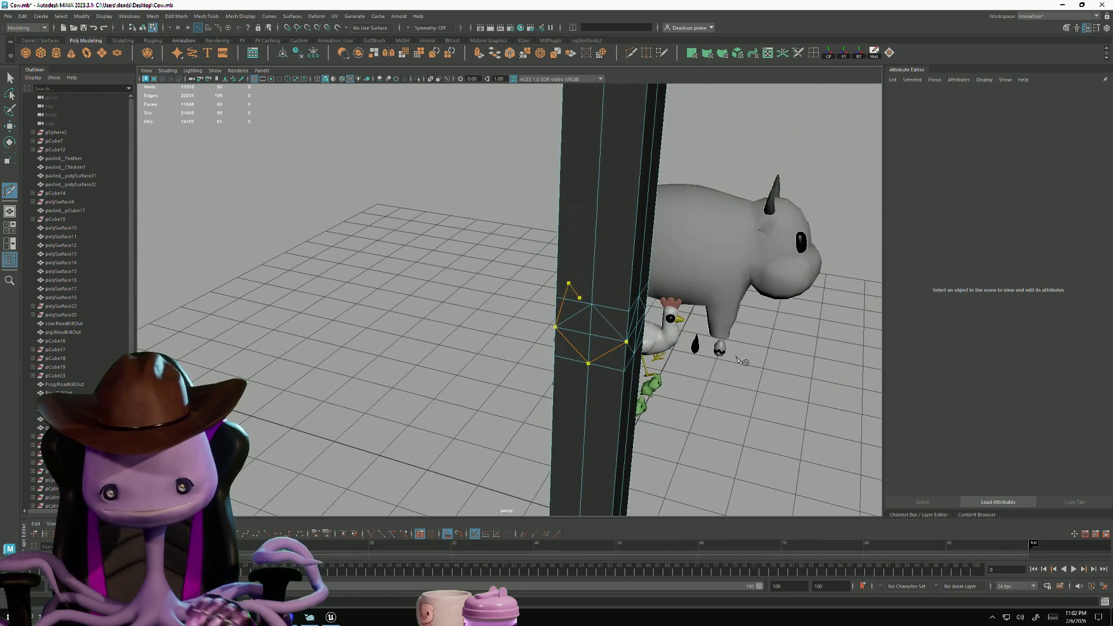
key("Return")
mouse_move(689, 371)
left_mouse_down("alt")
mouse_move(661, 403)
mouse_move(544, 371)
mouse_move(489, 385)
mouse_move(497, 377)
mouse_move(458, 374)
mouse_move(488, 369)
mouse_move(459, 359)
left_mouse_up("alt")
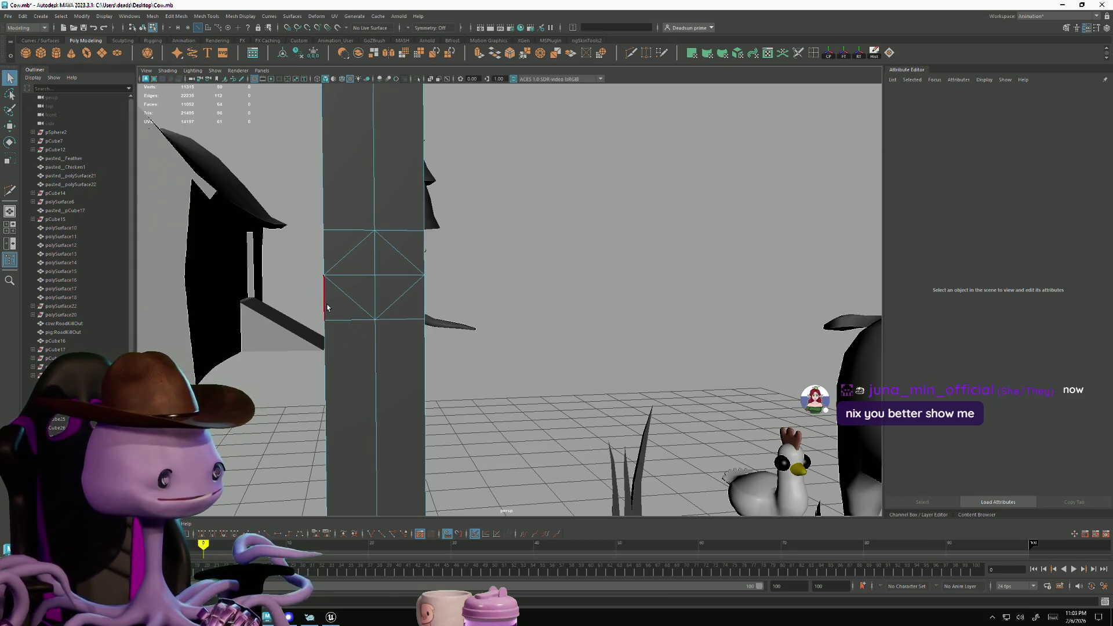
Select the diamond's vertices and stretch them taller in Y
left_click_drag(327, 305, 407, 264, "alt")
right_click_drag(353, 227, 357, 238)
left_click_drag(427, 234, 428, 233)
key("alt+Tab")
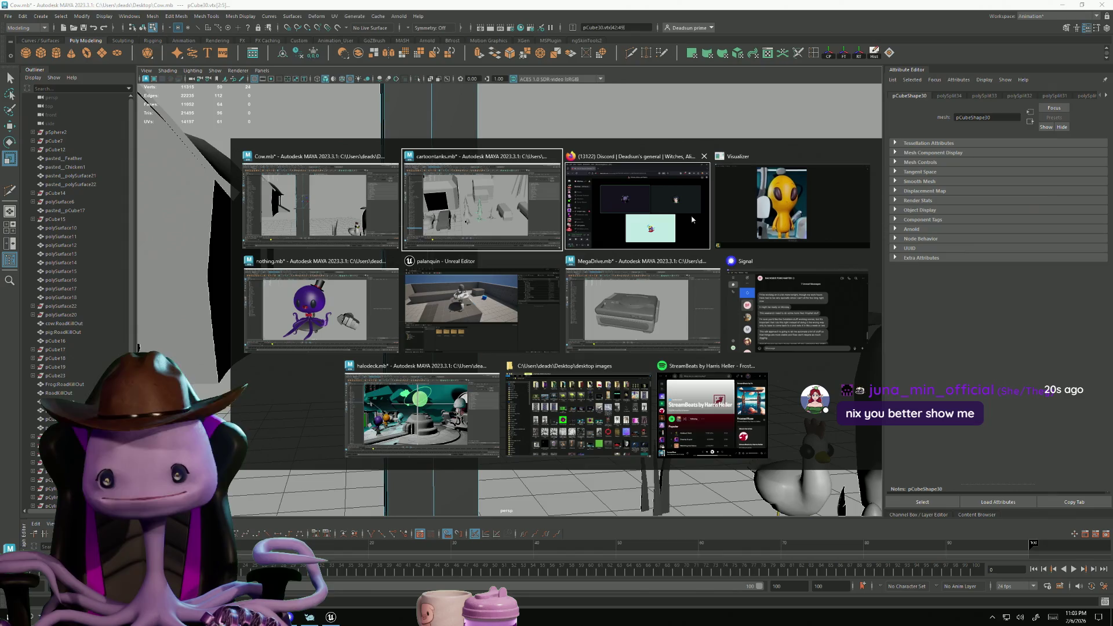
Dismiss the window switcher and bring the Discord browser window over Maya, maximized
key("Escape")
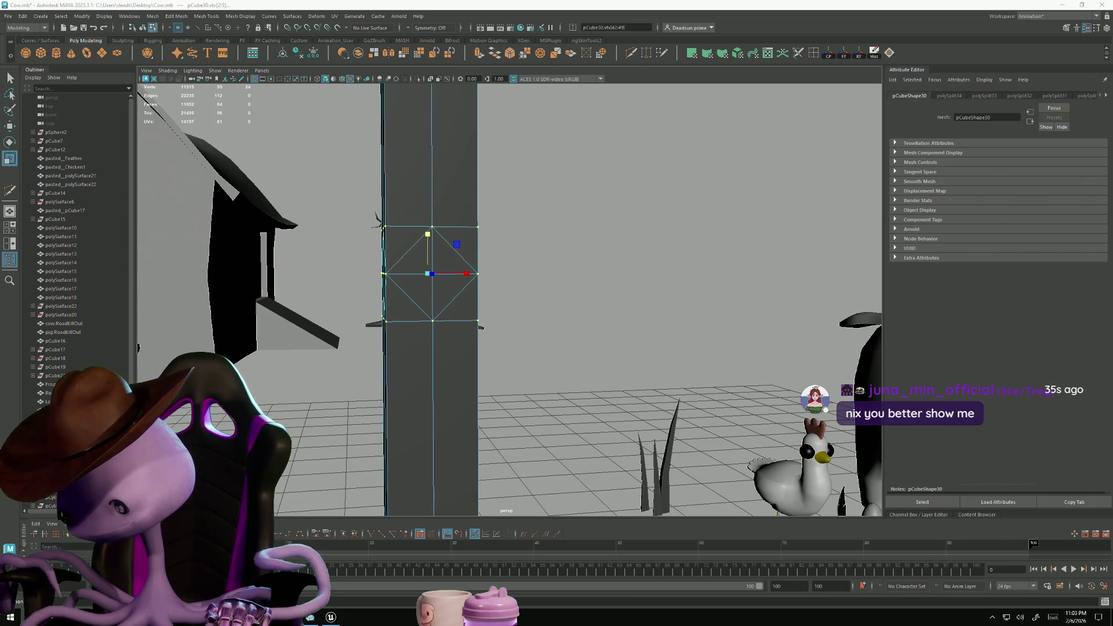
left_click_drag(1112, 289, 657, 129)
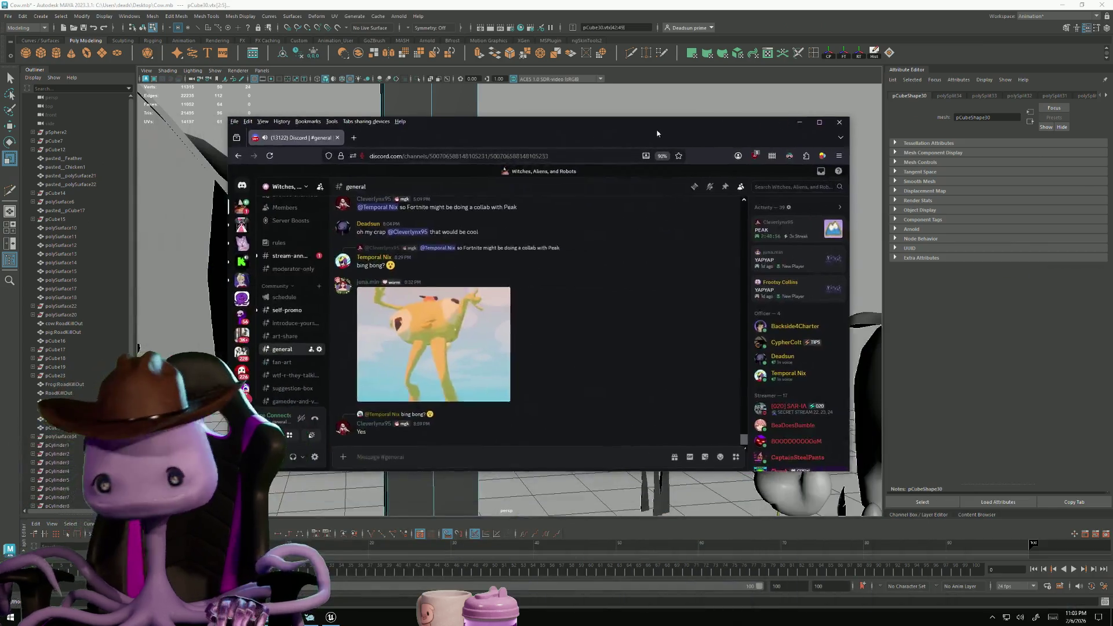
double_click(656, 128)
Play the boar video from #general full screen, open it on YouTube, then close that tab
scroll(249, 360, "up", 3)
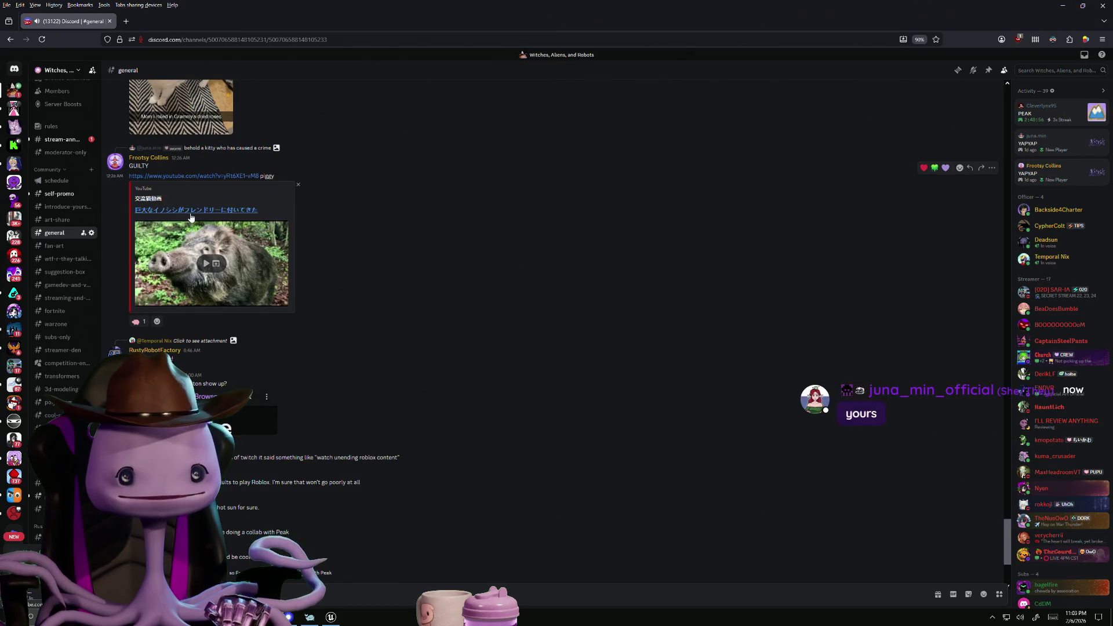
left_click(172, 261)
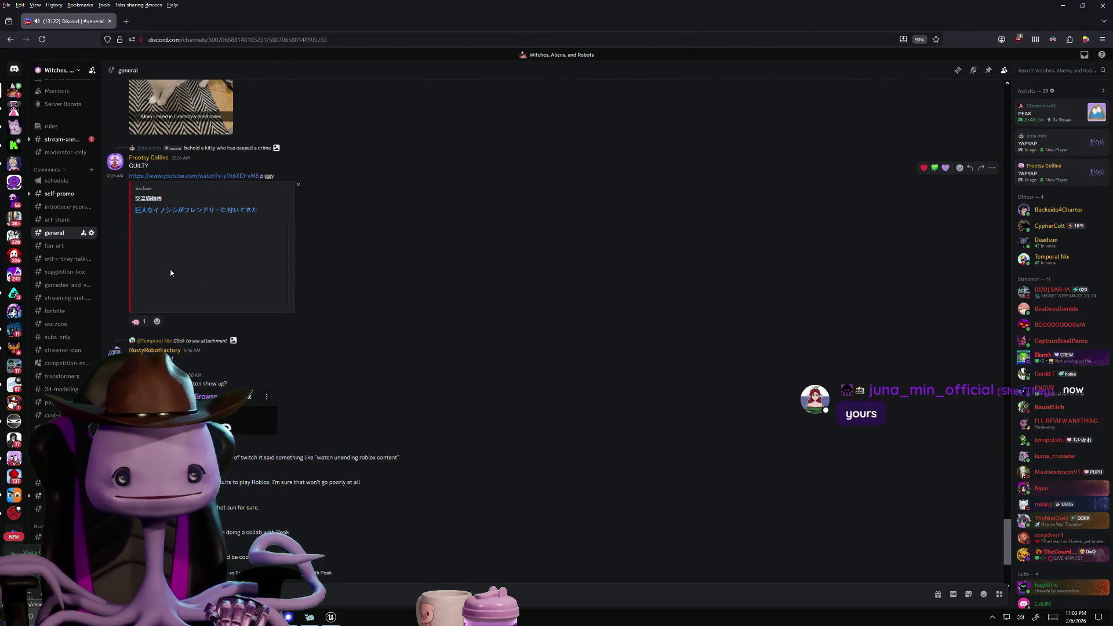
left_click(273, 303)
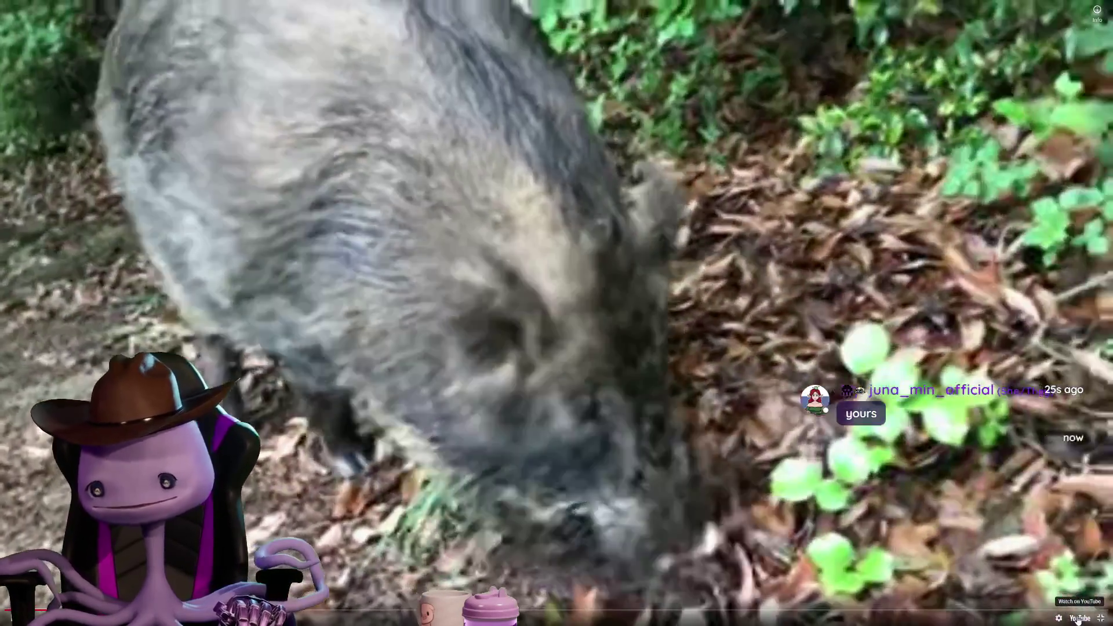
left_click(1077, 619)
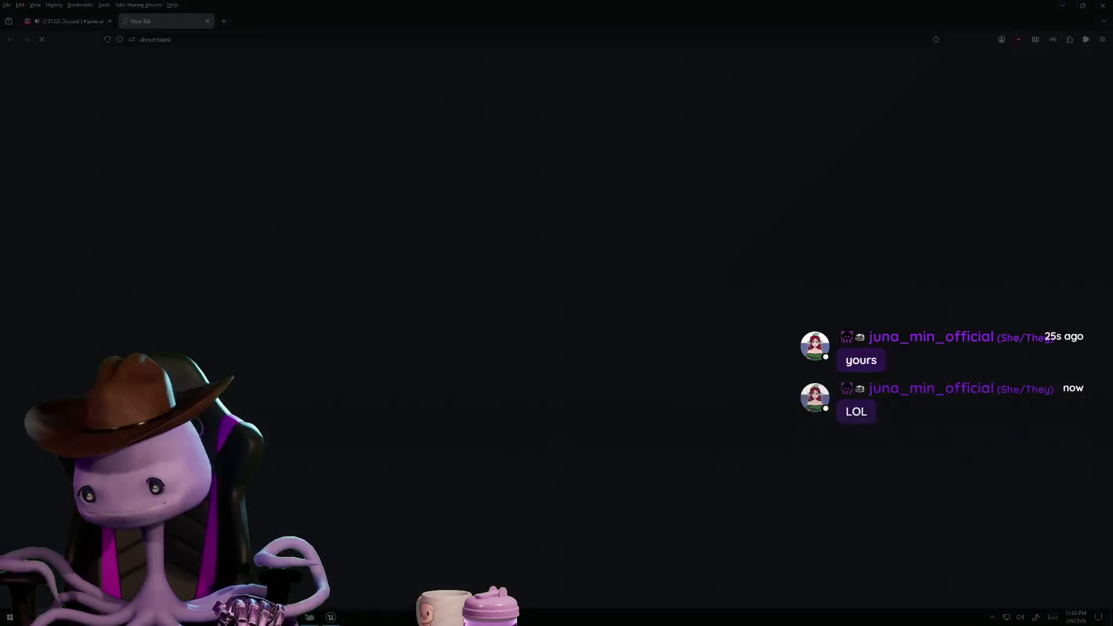
middle_click(193, 23)
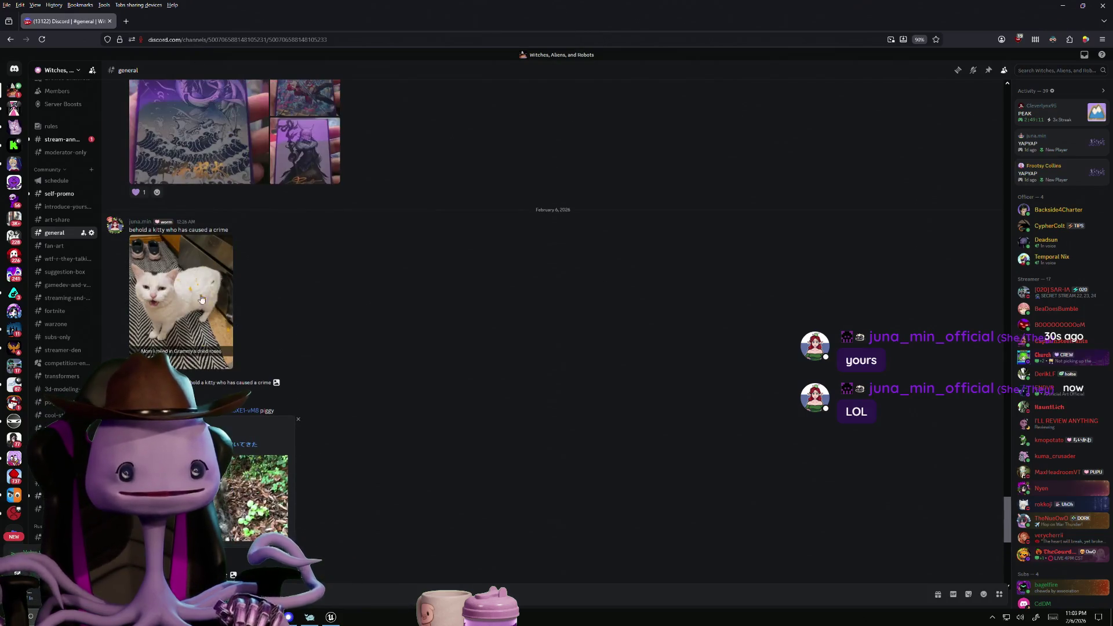
Open the 'Grammy's dried roses' cat photo full size and zoom in and out of it
left_click(229, 325)
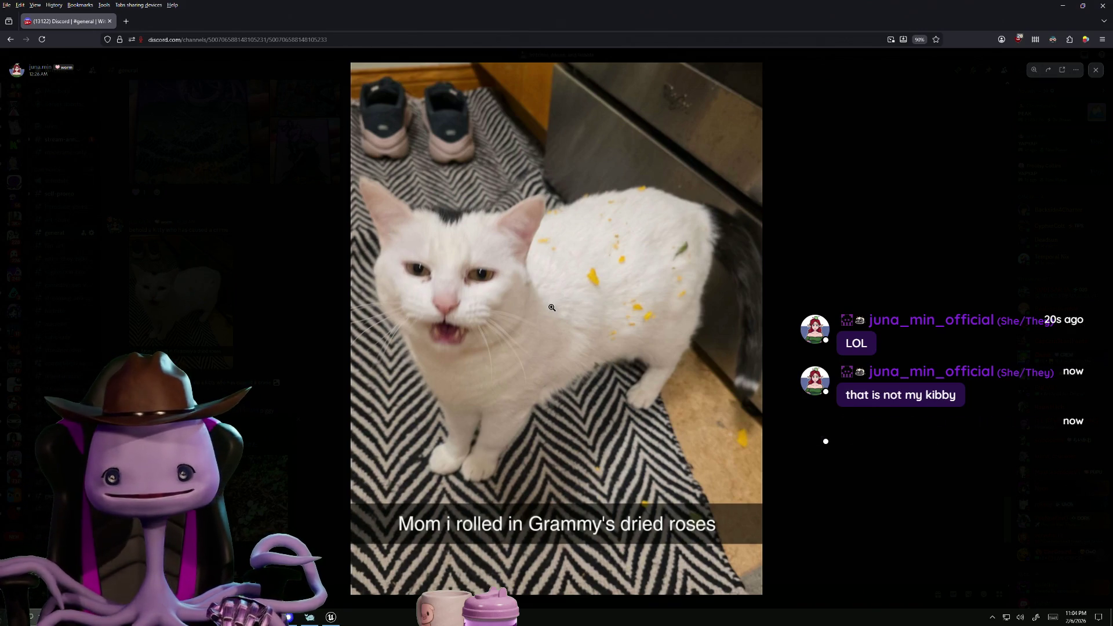
left_click(601, 291)
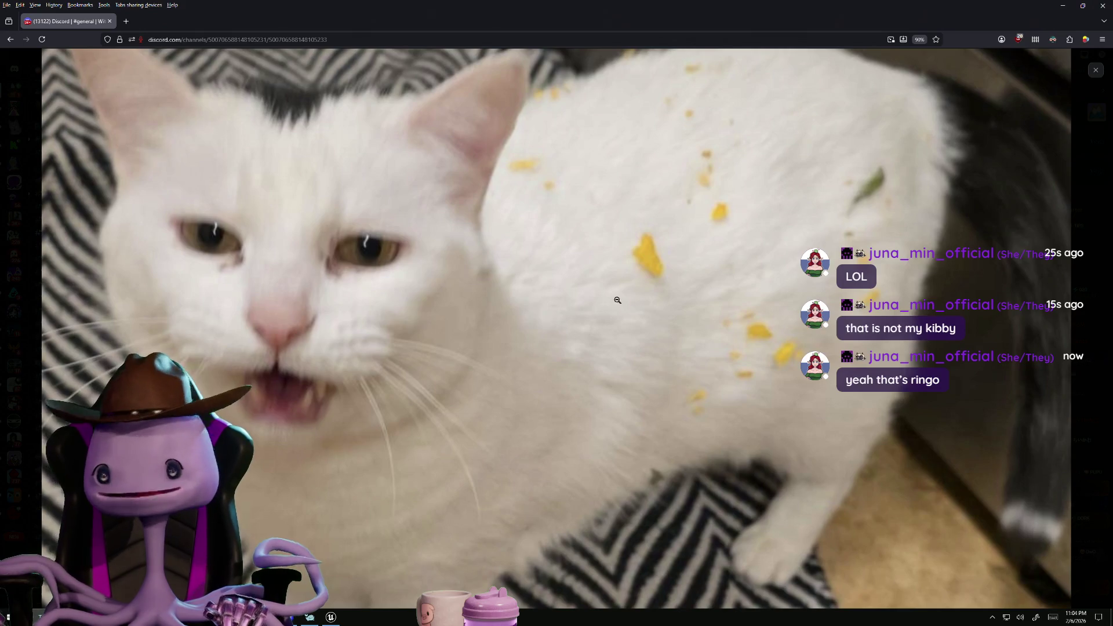
left_click(632, 329)
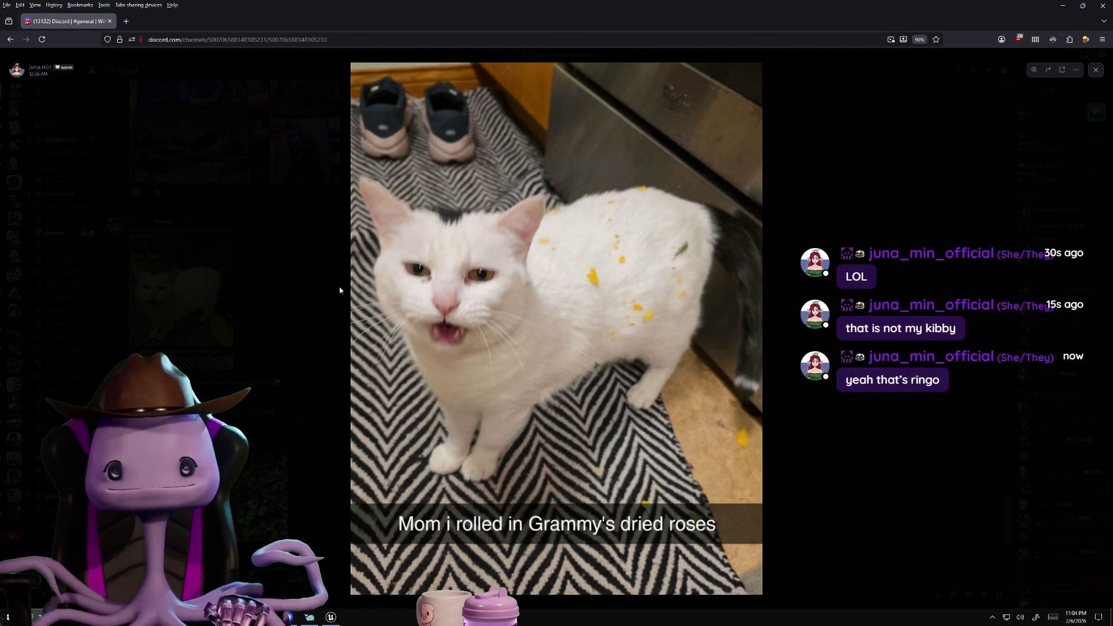
left_click(359, 84)
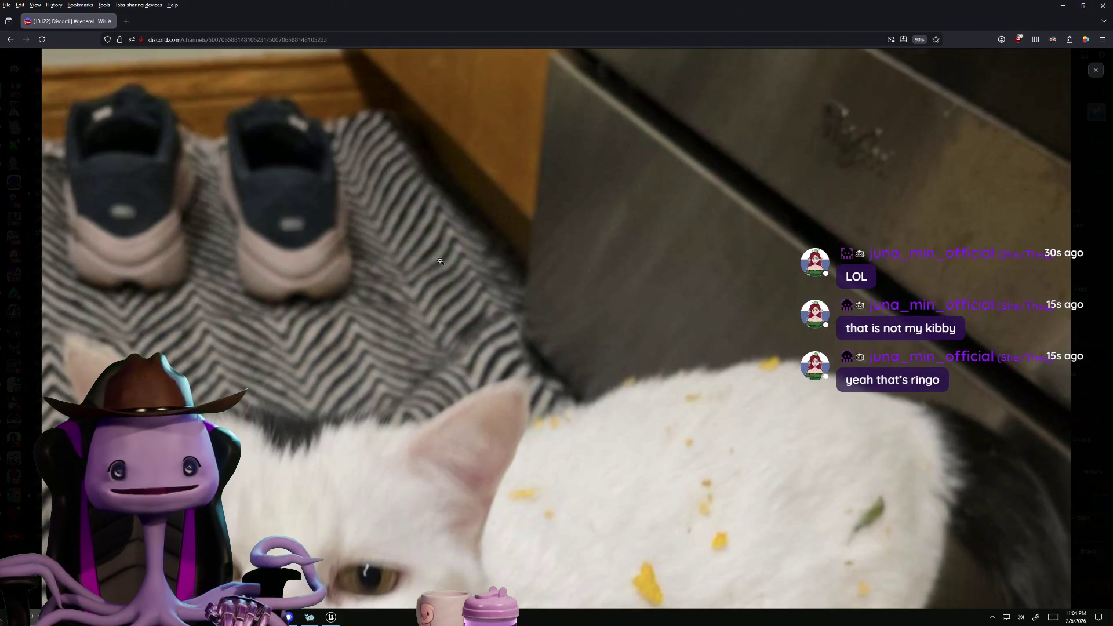
left_click(620, 258)
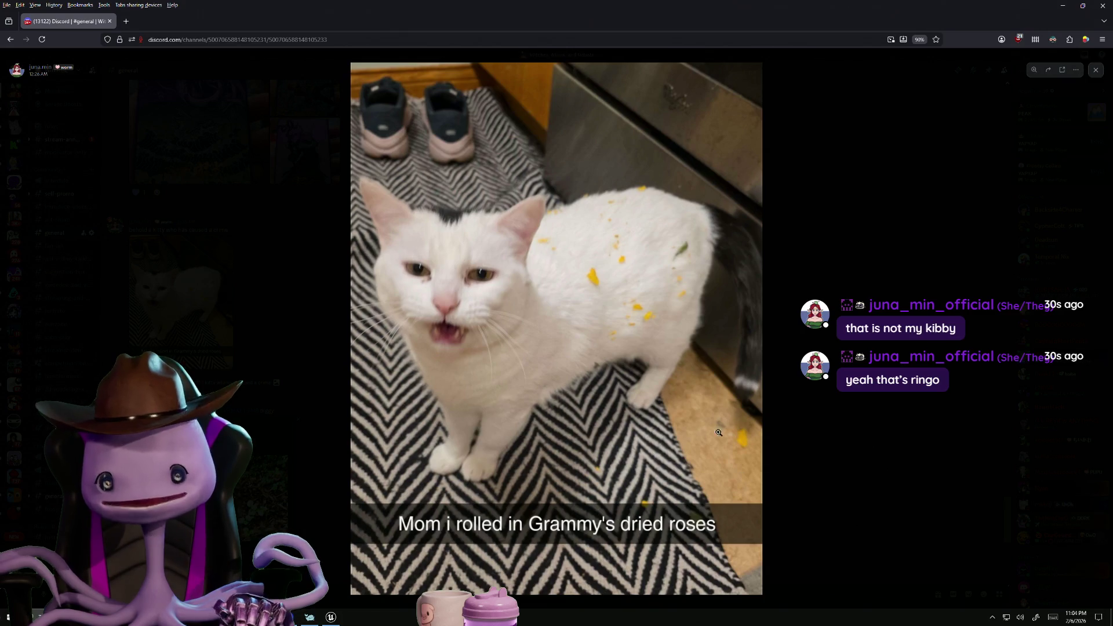
left_click(406, 78)
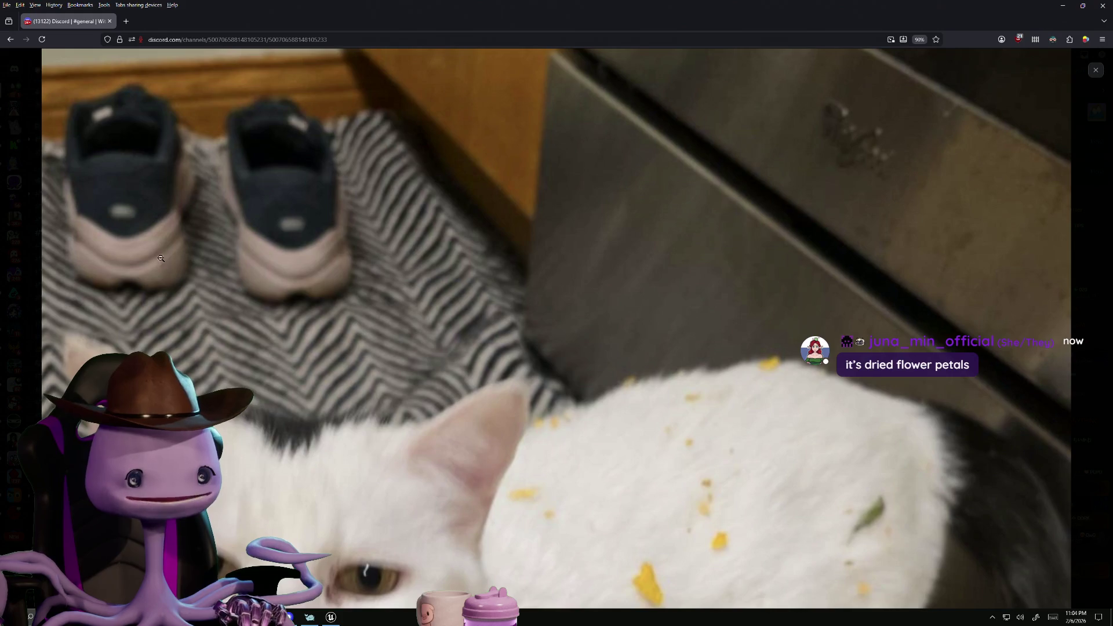
scroll(299, 411, "down", 3)
left_click(237, 376)
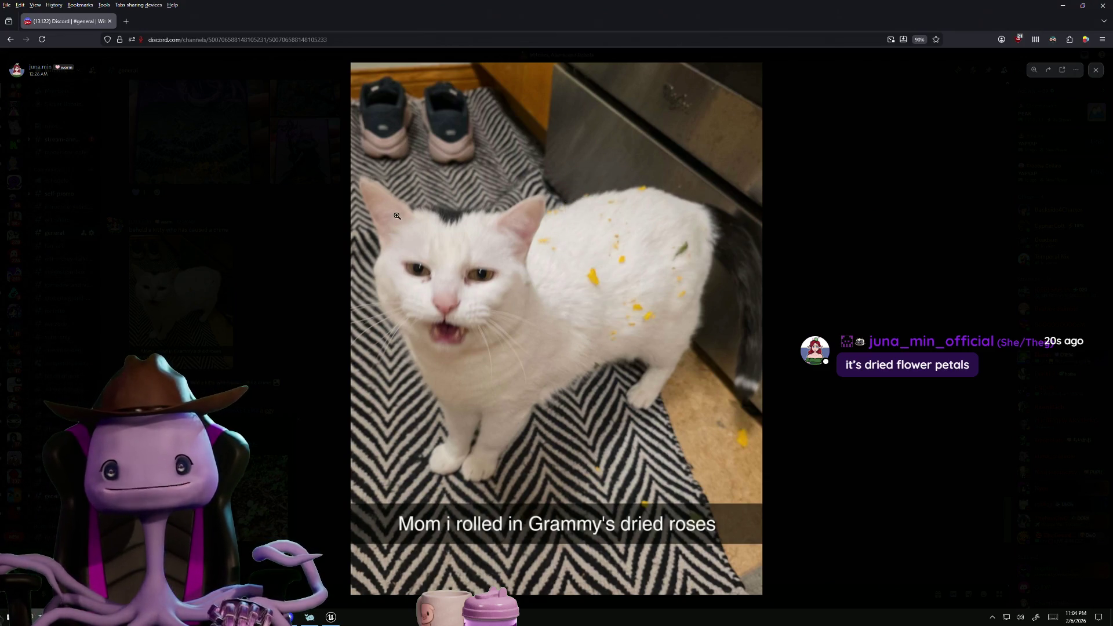
left_click(510, 195)
Zoom in and out on the photo's shoes, stove and the cat's face
left_click(701, 124)
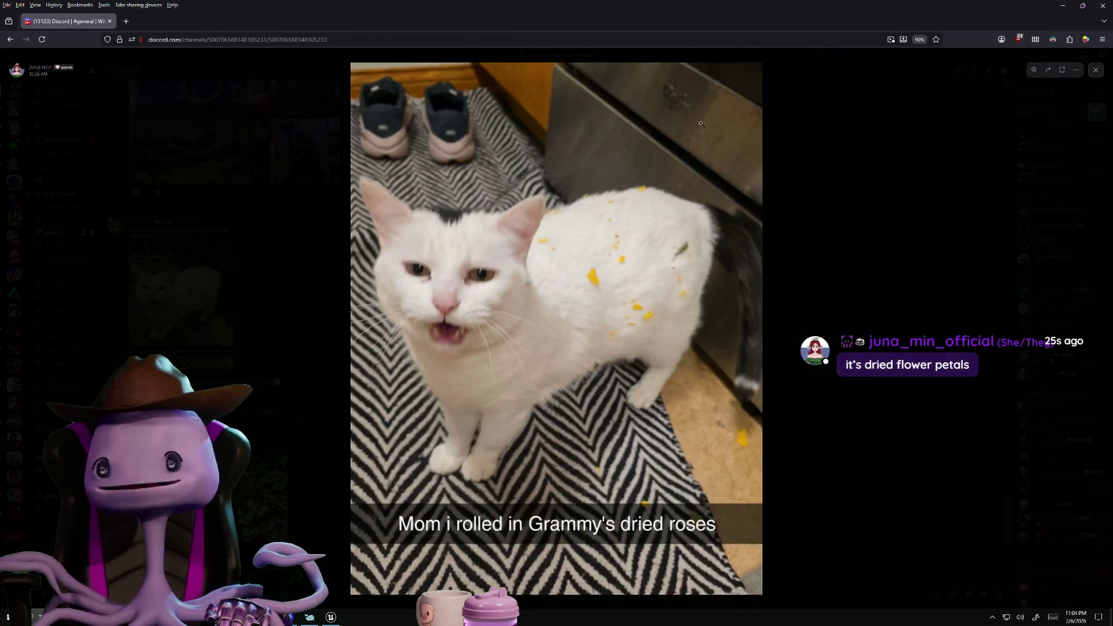
left_click(701, 124)
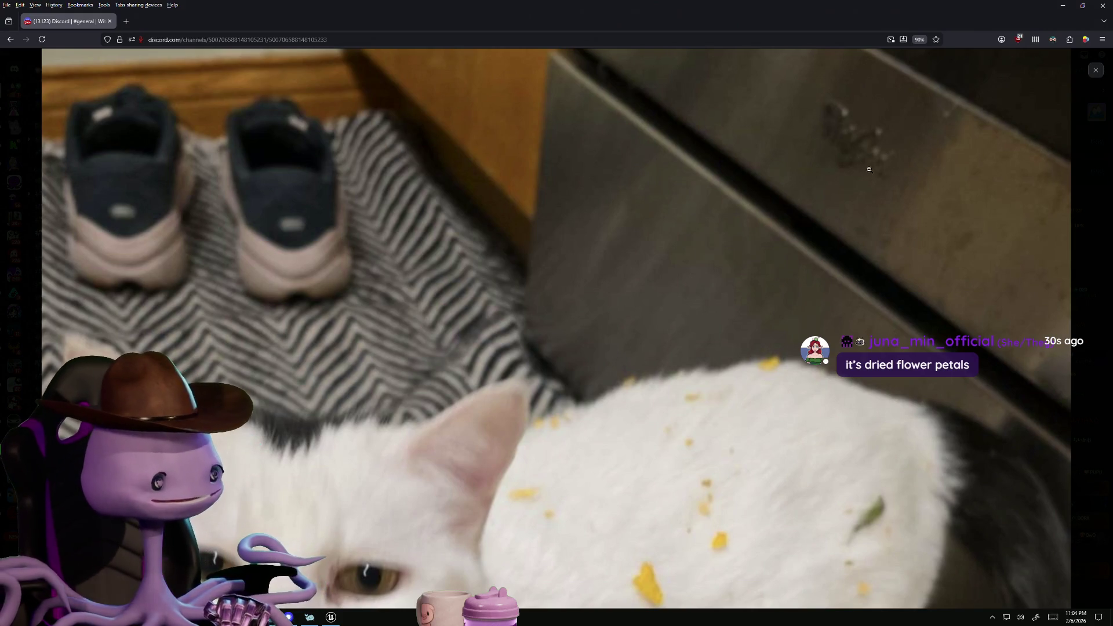
left_click(797, 208)
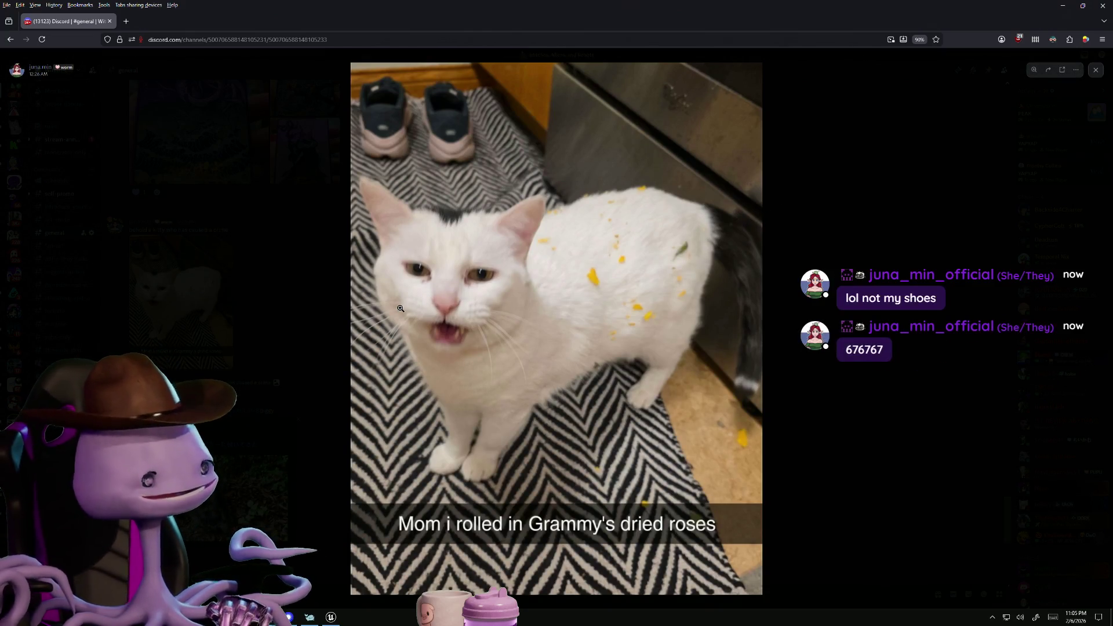
left_click(427, 291)
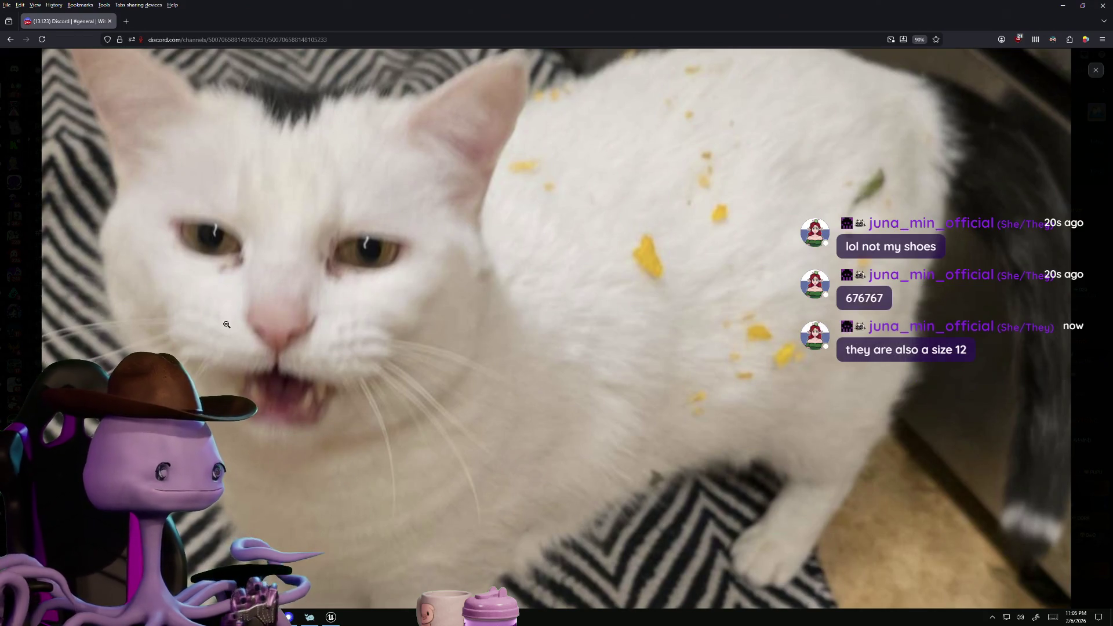
left_click(163, 331)
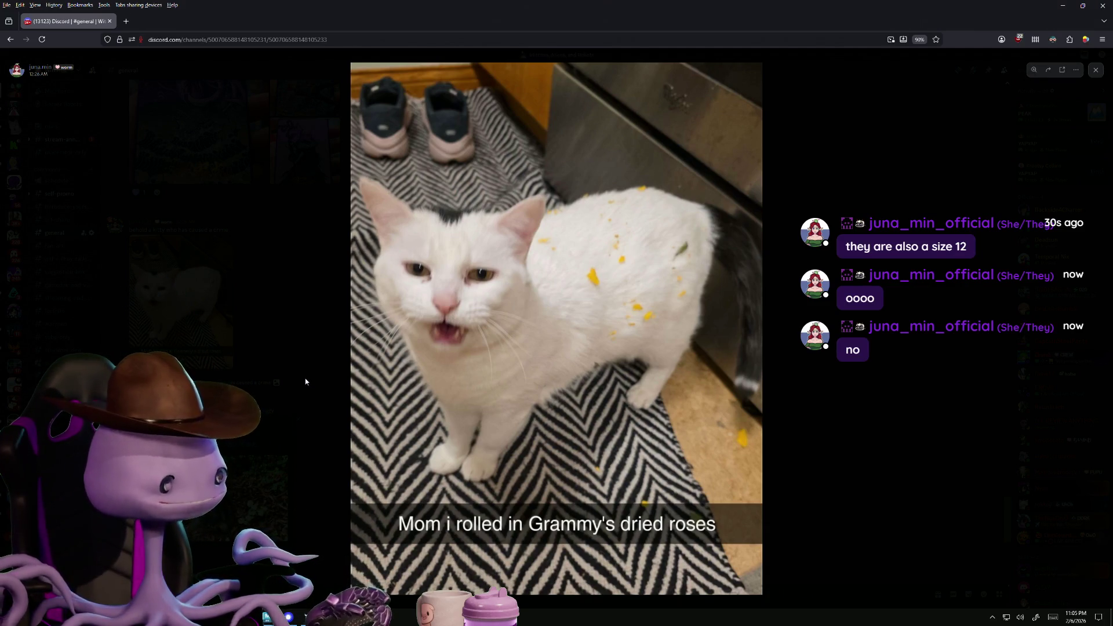
Close the photo viewer and minimize the browser to return to Maya
left_click(303, 382)
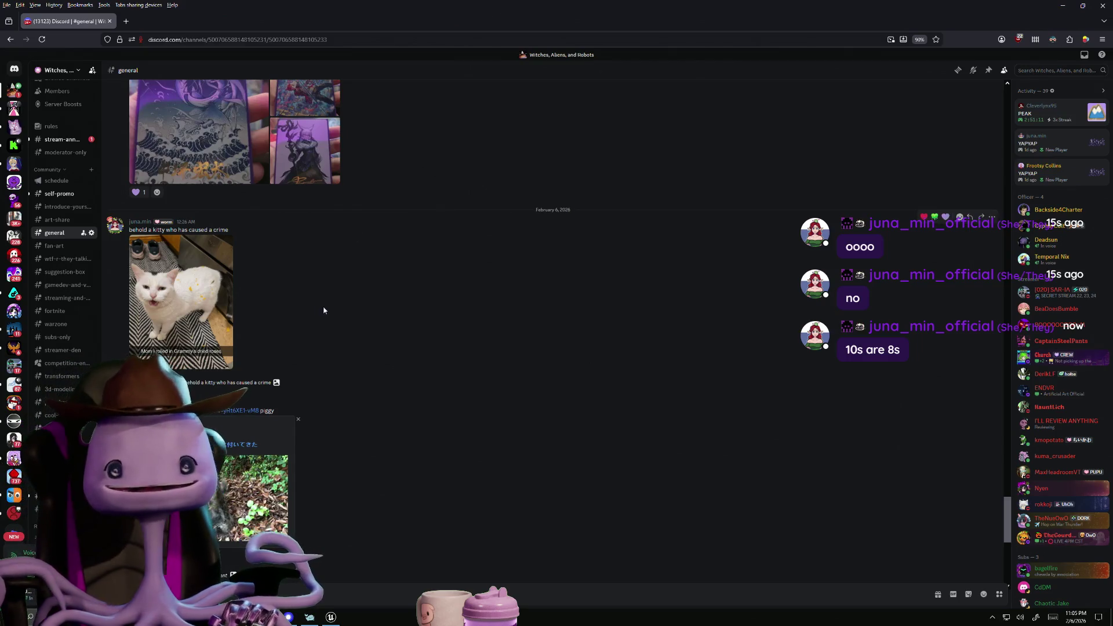
scroll(323, 310, "down", 8)
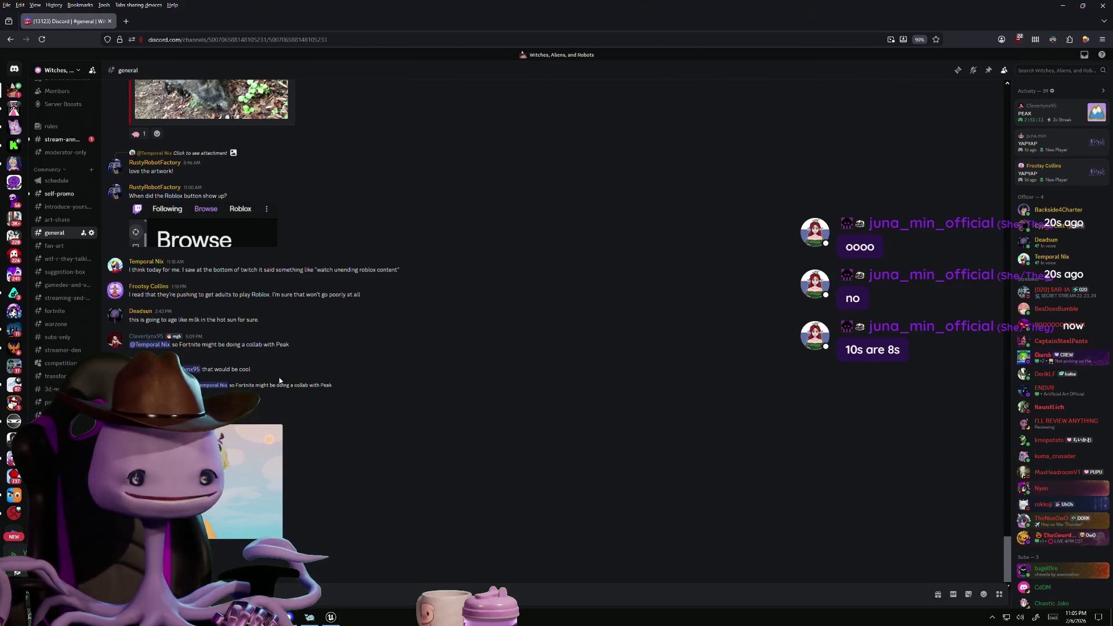
left_click(1062, 6)
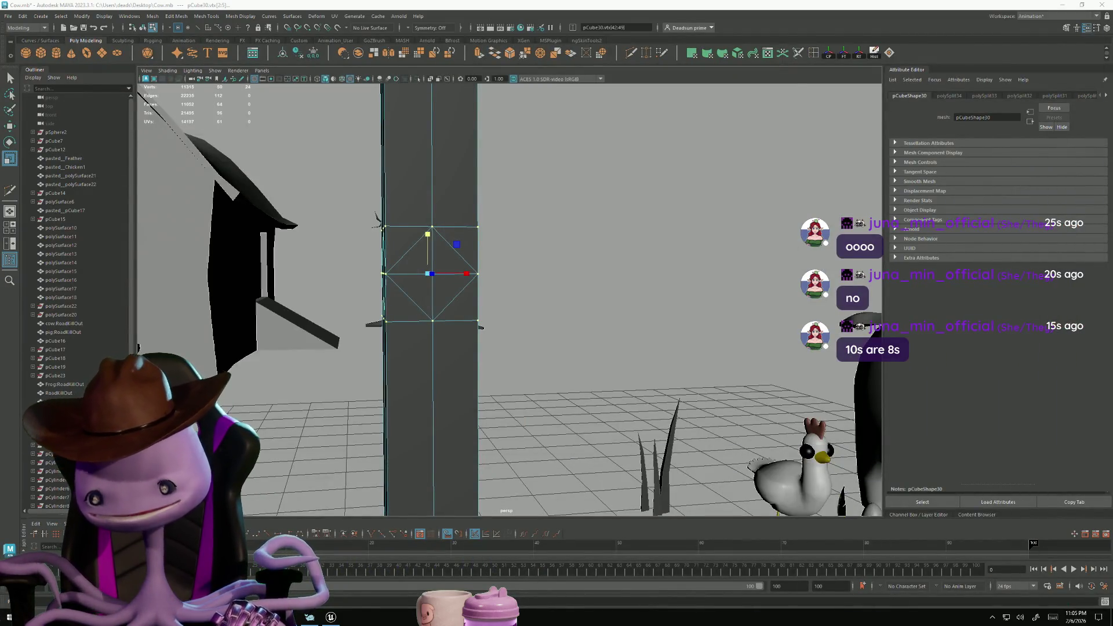
In face mode, select three triangular faces beside the diamond cut on the post
mouse_move(310, 228)
left_mouse_down("alt")
mouse_move(288, 238)
mouse_move(331, 321)
mouse_move(473, 315)
mouse_move(405, 293)
left_mouse_up("alt")
key("ctrl+F11")
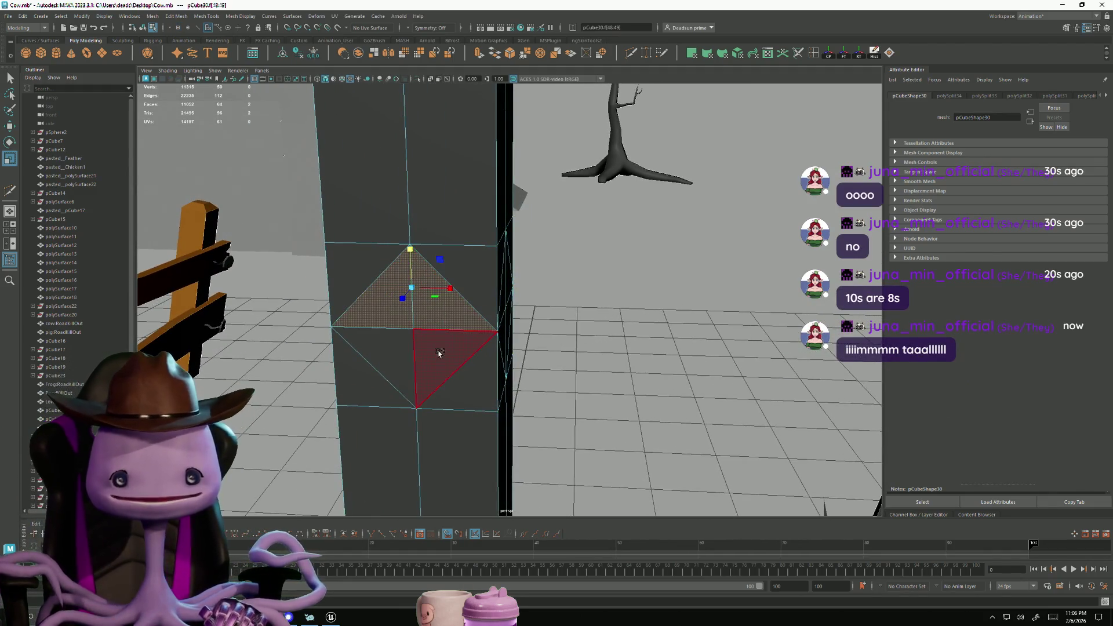
key("f")
mouse_move(534, 385)
left_mouse_down("alt")
mouse_move(423, 386)
mouse_move(498, 340)
mouse_move(622, 313)
mouse_move(610, 286)
mouse_move(642, 298)
mouse_move(599, 297)
left_mouse_up("alt")
left_click(620, 305)
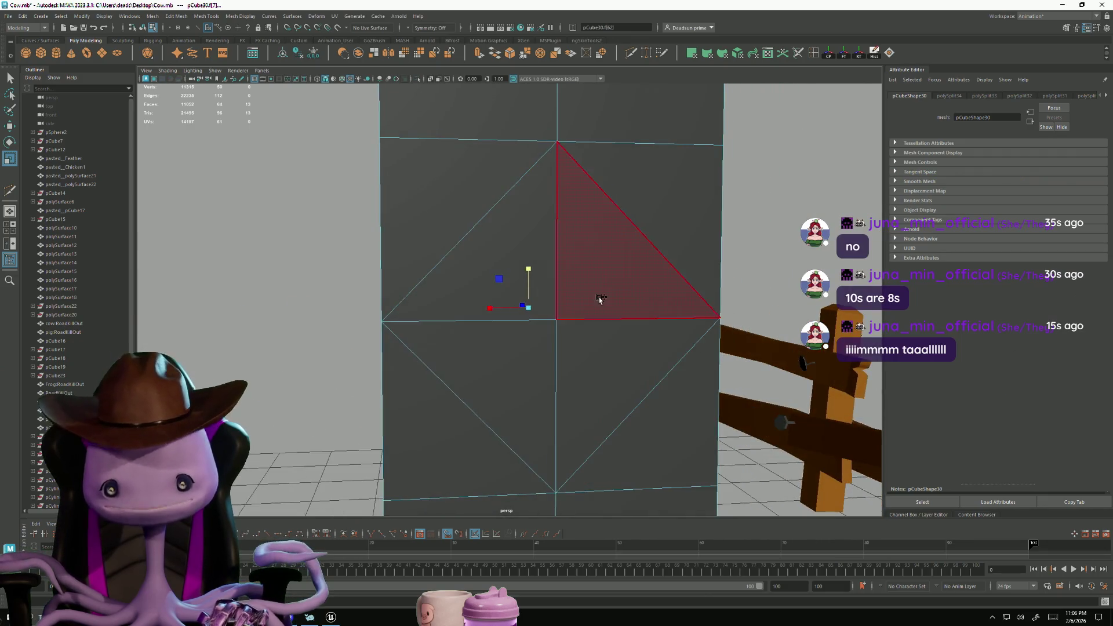
left_click(545, 348, "shift")
left_click(520, 232, "shift")
mouse_move(323, 368)
left_mouse_down("alt")
mouse_move(435, 330)
mouse_move(483, 344)
mouse_move(474, 352)
mouse_move(490, 363)
left_mouse_up("alt")
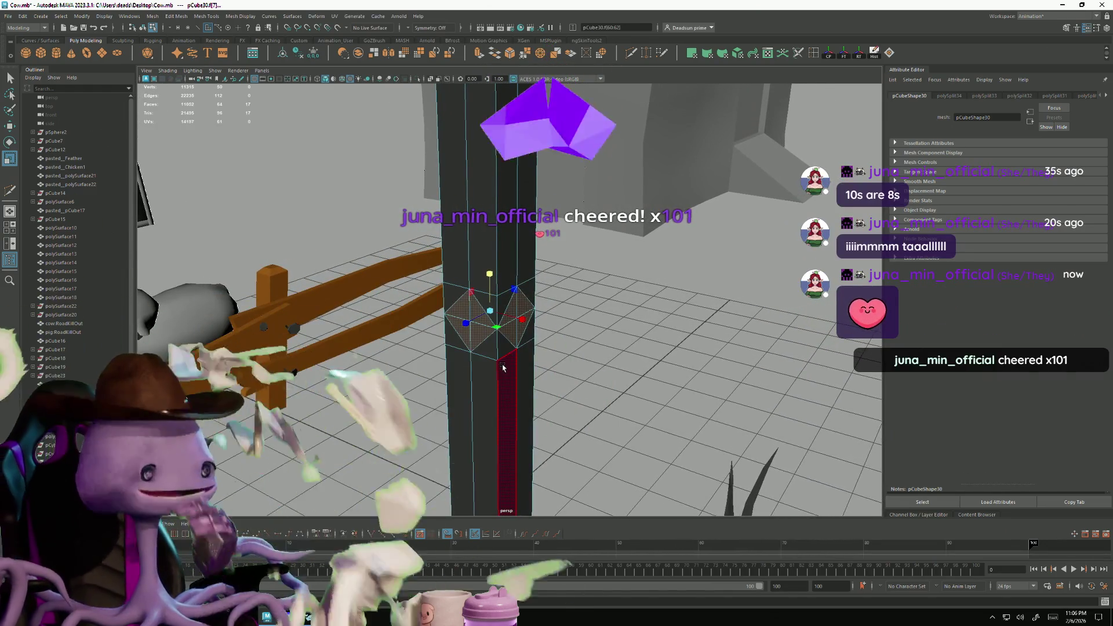
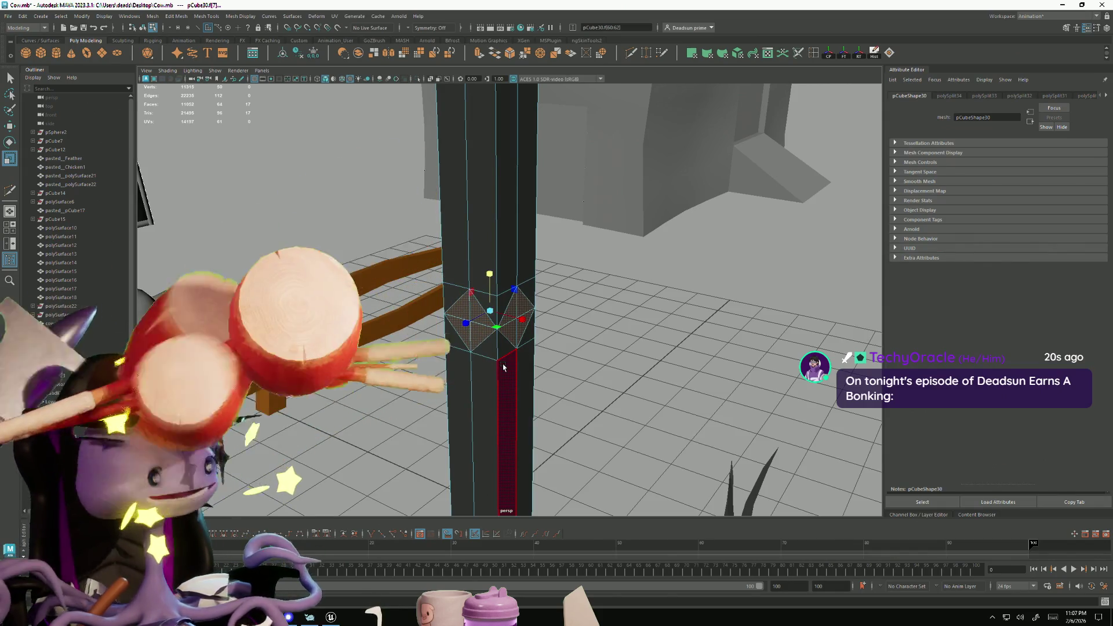
Activate the Move tool on the selected faces and reveal the taskbar's hidden tray icons
key("w")
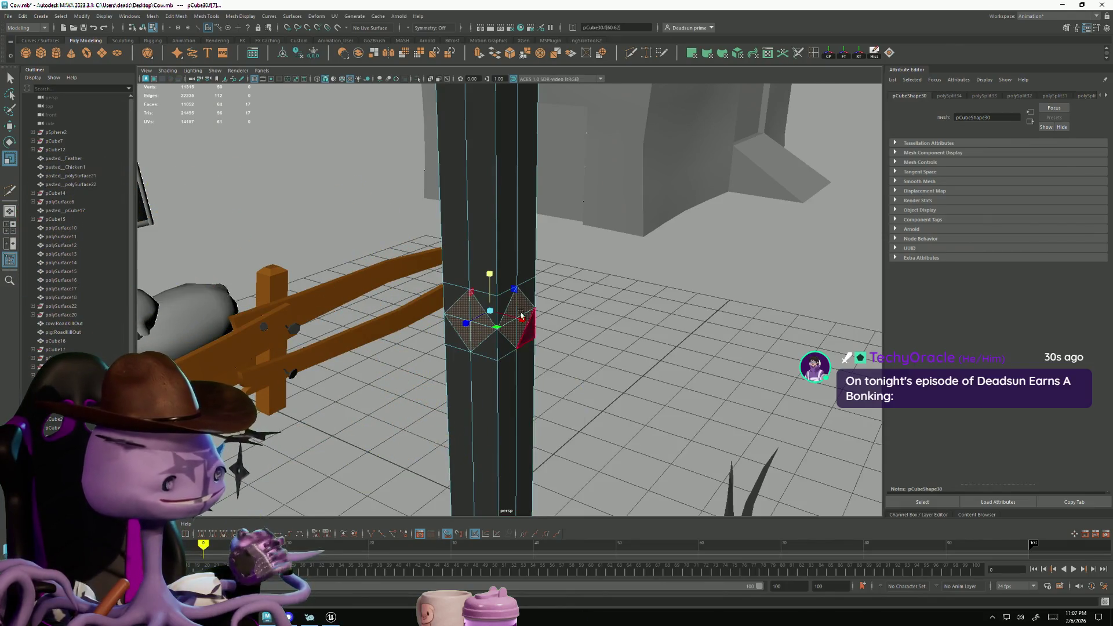
left_click(991, 619)
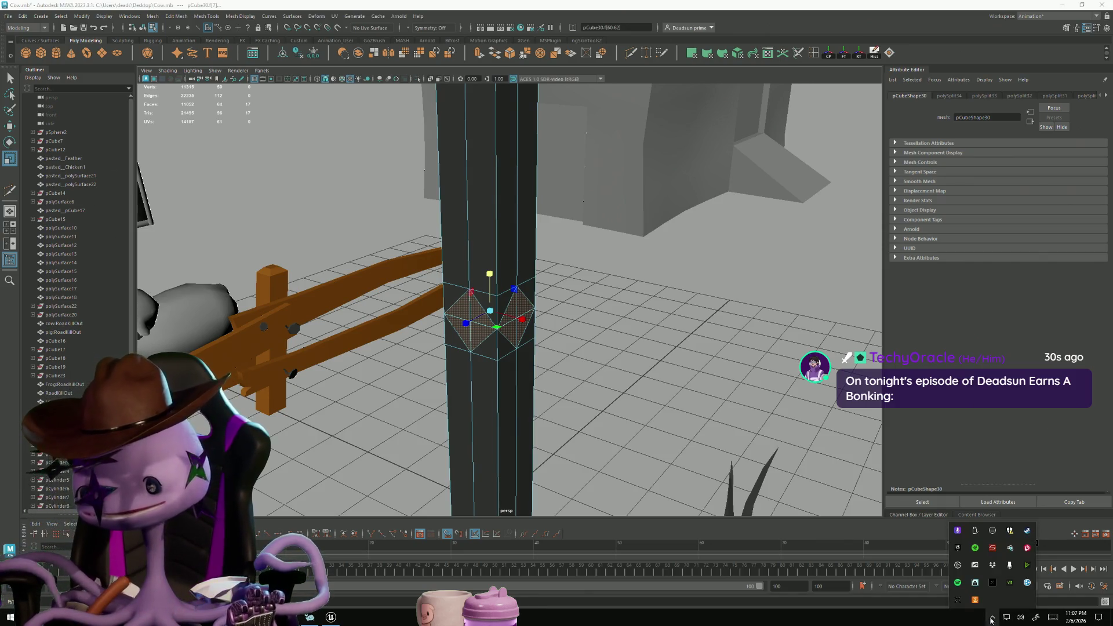
right_click(1028, 567)
left_click(1003, 497)
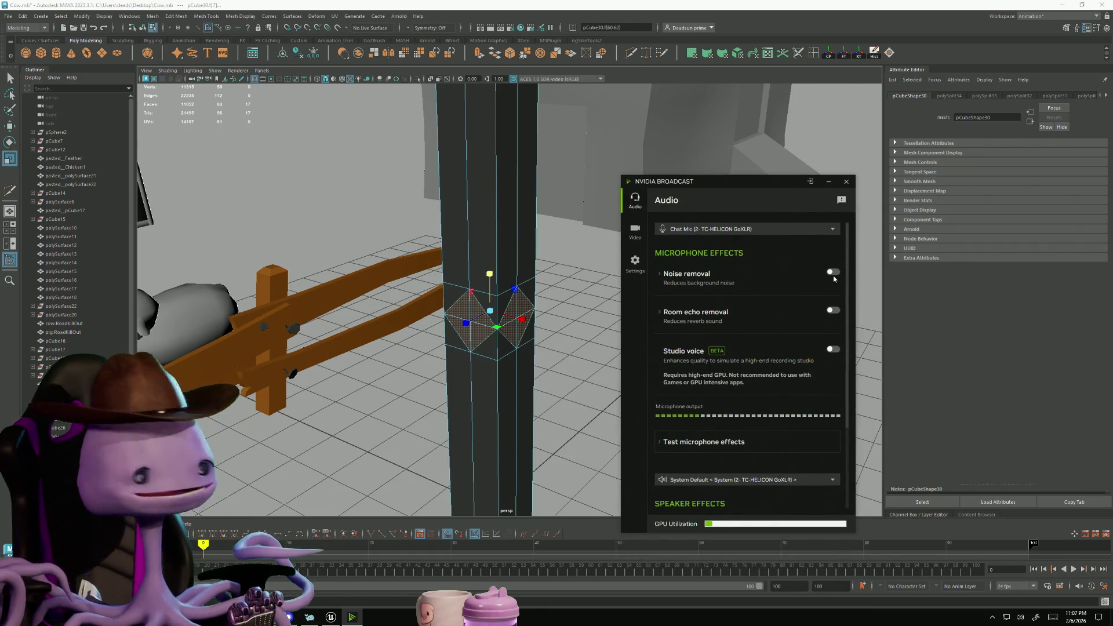
left_click(846, 182)
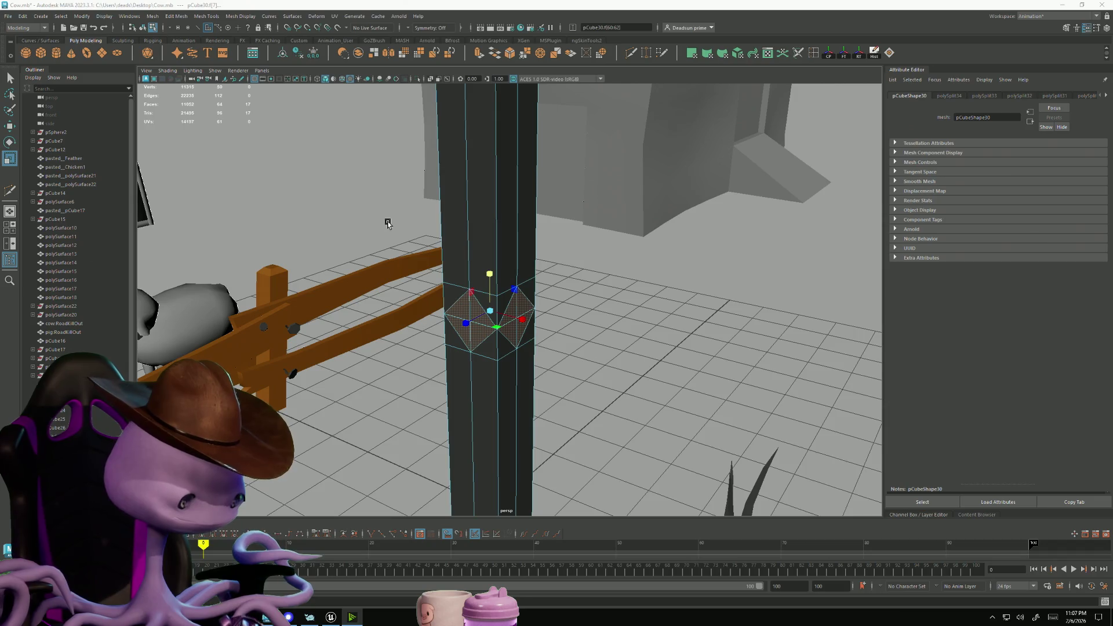
mouse_move(266, 107)
left_mouse_down("alt")
mouse_move(348, 260)
mouse_move(576, 342)
mouse_move(663, 325)
mouse_move(649, 331)
left_mouse_up("alt")
mouse_move(485, 390)
left_mouse_down("alt")
mouse_move(347, 385)
mouse_move(363, 371)
left_mouse_up("alt")
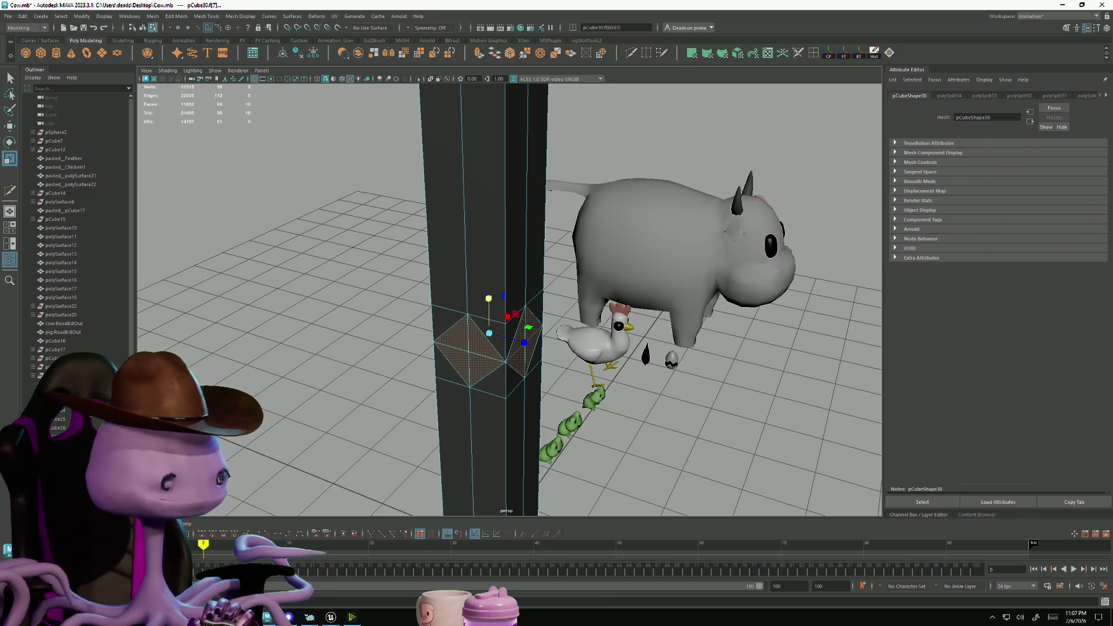
left_click_drag(464, 325, 415, 330, "alt")
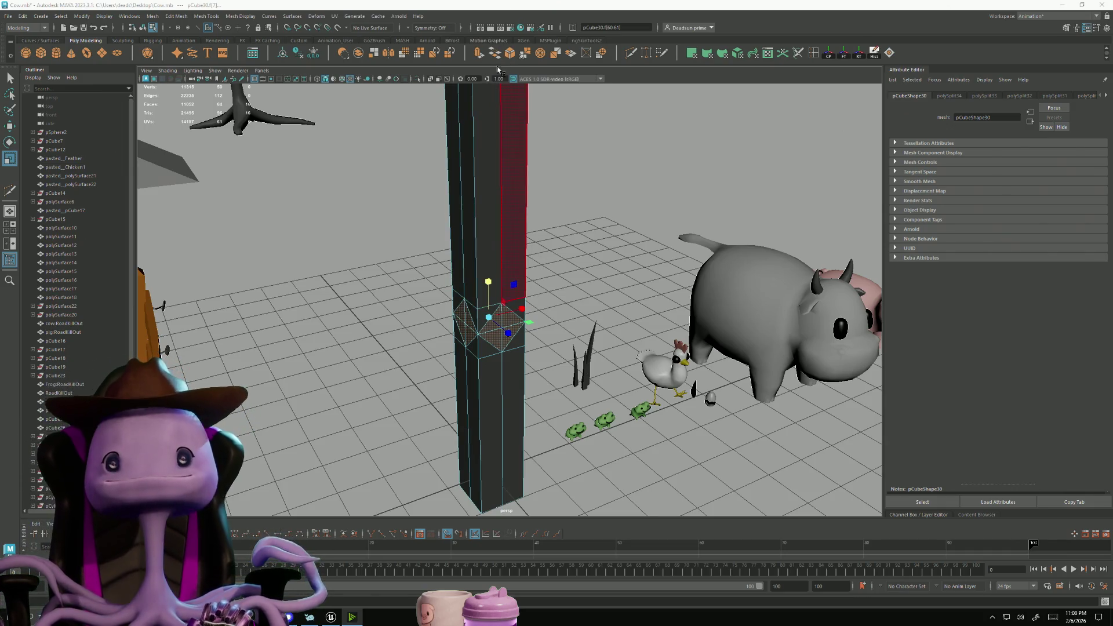
Extrude the pillar's side faces with Ctrl+E and drag them out into four long arms
key("ctrl+e")
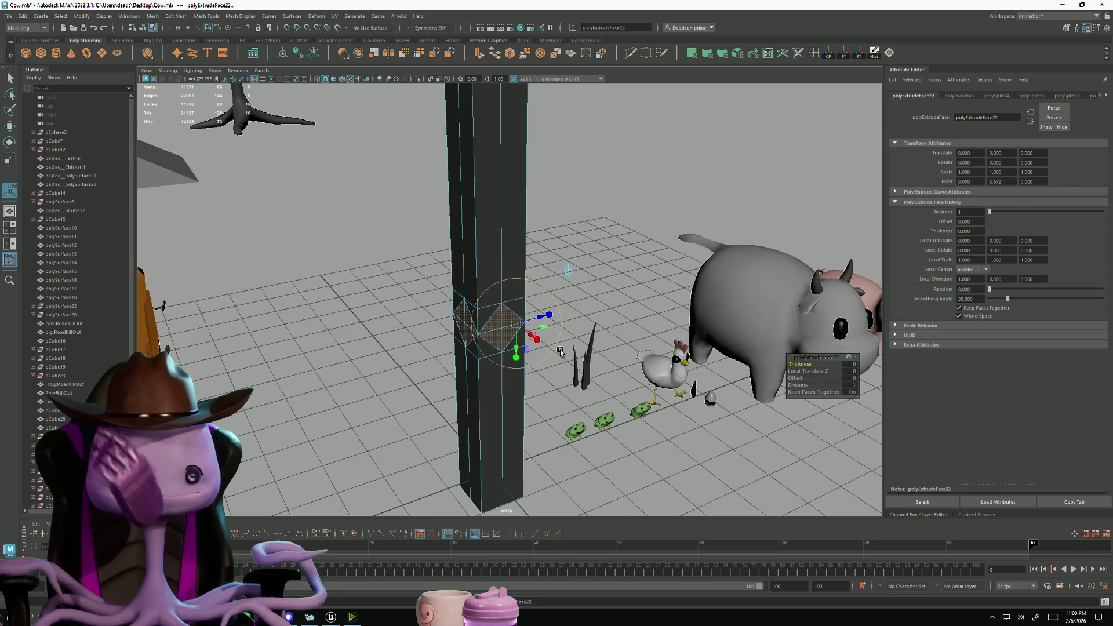
mouse_move(621, 388)
left_mouse_down("alt")
mouse_move(564, 405)
mouse_move(575, 403)
left_mouse_up("alt")
left_click_drag(538, 326, 724, 325)
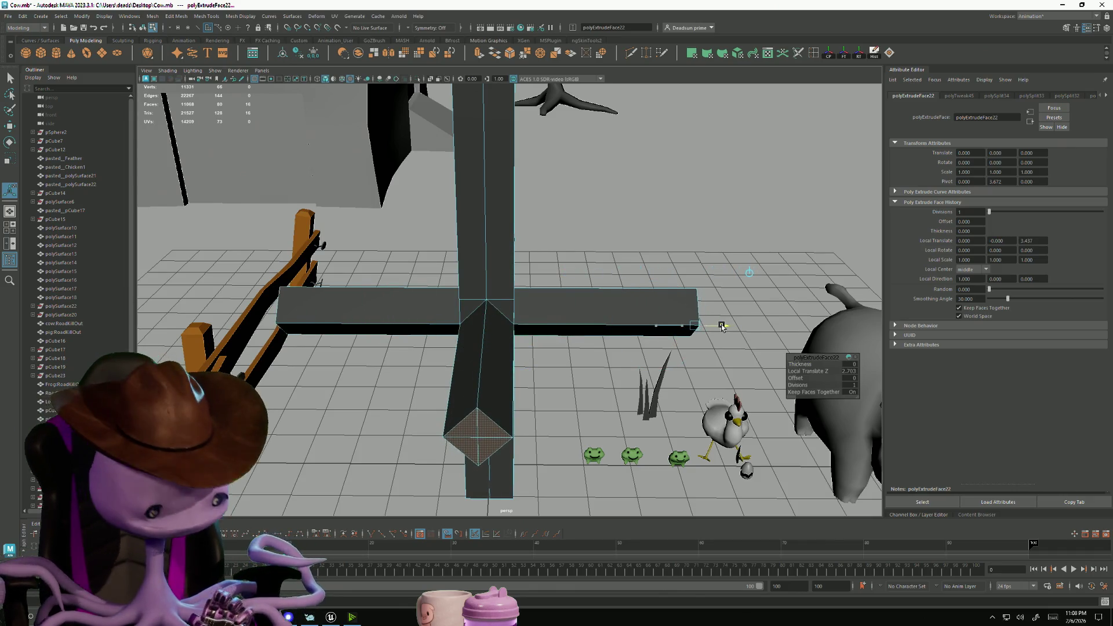
mouse_move(717, 323)
left_mouse_down()
mouse_move(757, 327)
mouse_move(650, 319)
mouse_move(770, 319)
mouse_move(445, 316)
mouse_move(469, 296)
mouse_move(466, 314)
mouse_move(653, 330)
left_mouse_up()
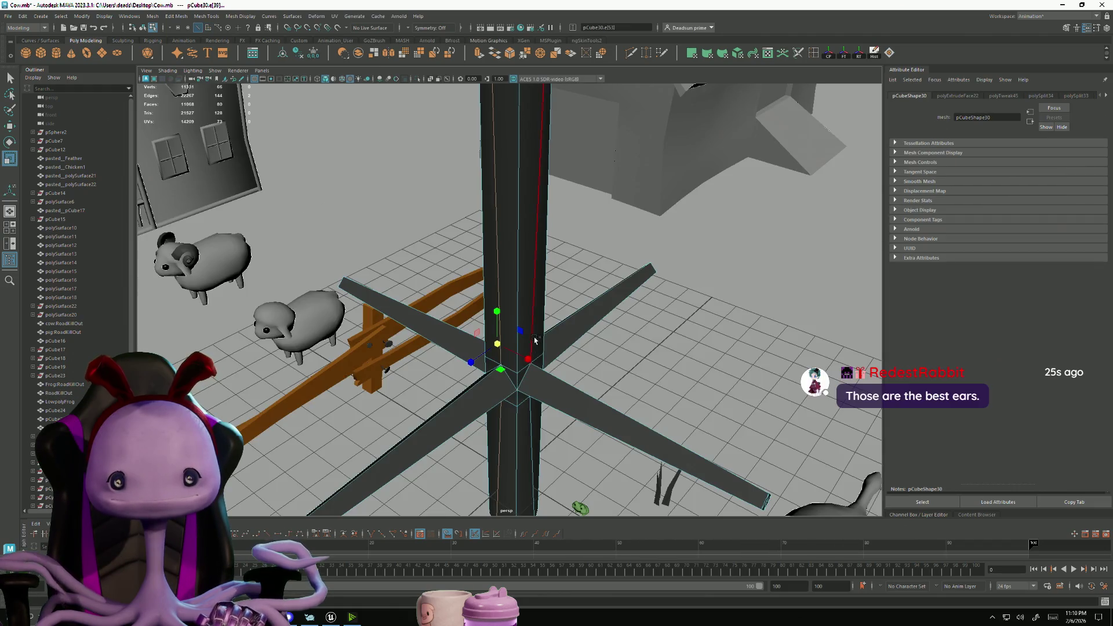
right_click(510, 377)
Select the hub vertices where the four arms meet the pillar
left_click(490, 377)
scroll(513, 406, "up", 3)
left_click(513, 428)
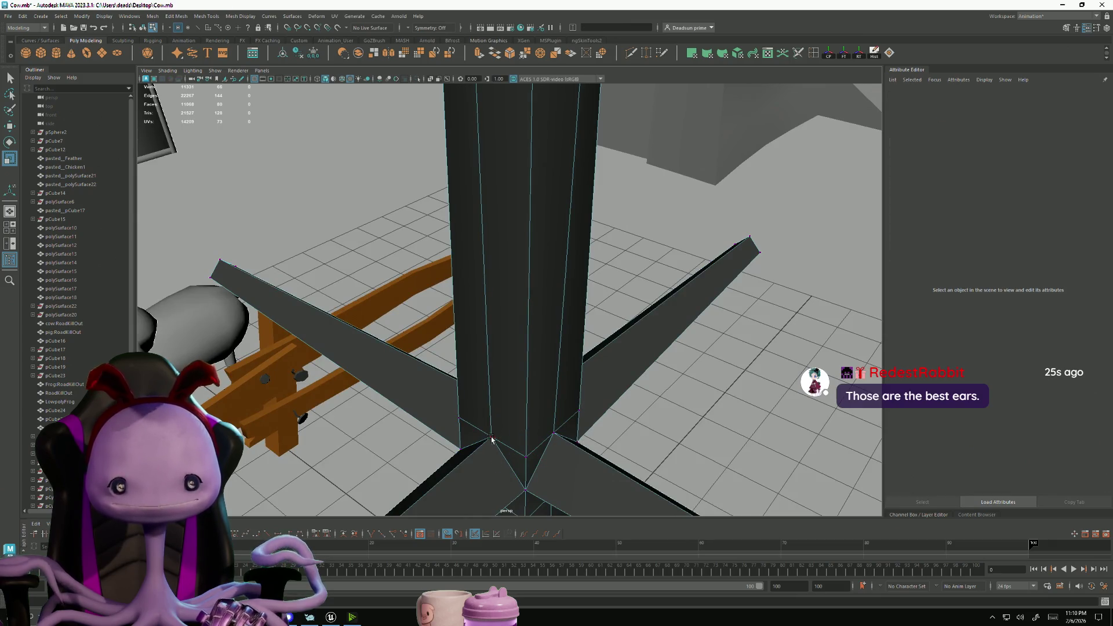
left_click(491, 440)
mouse_move(504, 458)
left_mouse_down("alt")
mouse_move(519, 447)
mouse_move(489, 402)
mouse_move(618, 378)
mouse_move(617, 402)
mouse_move(542, 440)
mouse_move(674, 467)
mouse_move(453, 298)
left_mouse_up("alt")
left_click(612, 362, "shift")
mouse_move(492, 416)
left_mouse_down("alt")
mouse_move(467, 418)
mouse_move(474, 343)
left_mouse_up("alt")
left_click(466, 418, "shift")
Frame the selected hub vertices and scale them outward, checking the hub from several angles
key("e")
scroll(251, 291, "down", 5)
scroll(251, 290, "up", 2)
scroll(330, 310, "down", 2)
left_click_drag(479, 373, 546, 380, "alt")
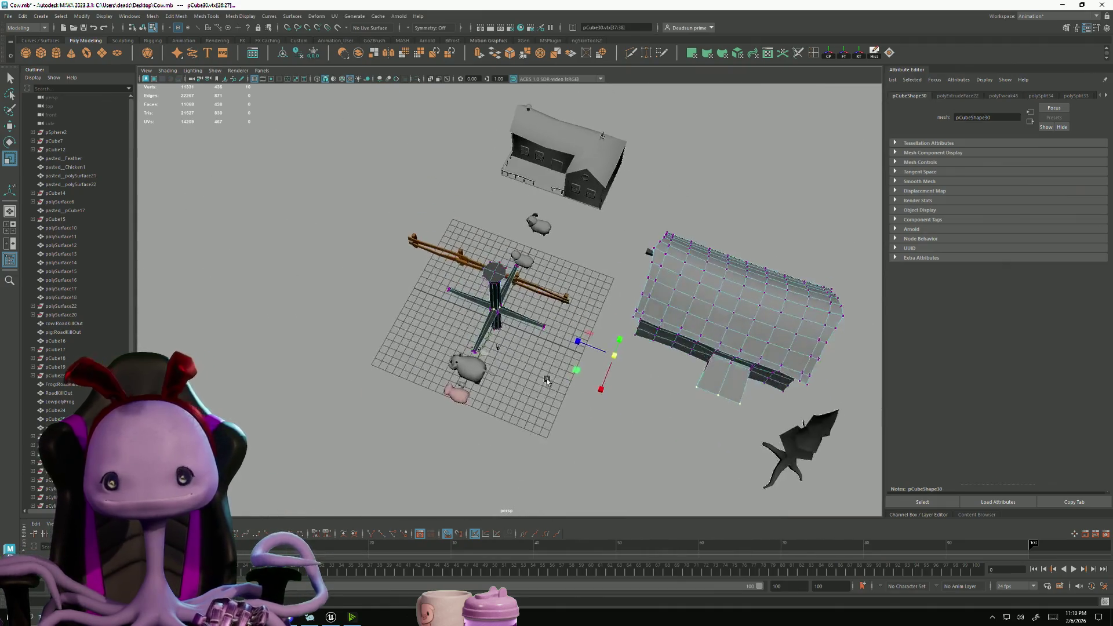
key("f")
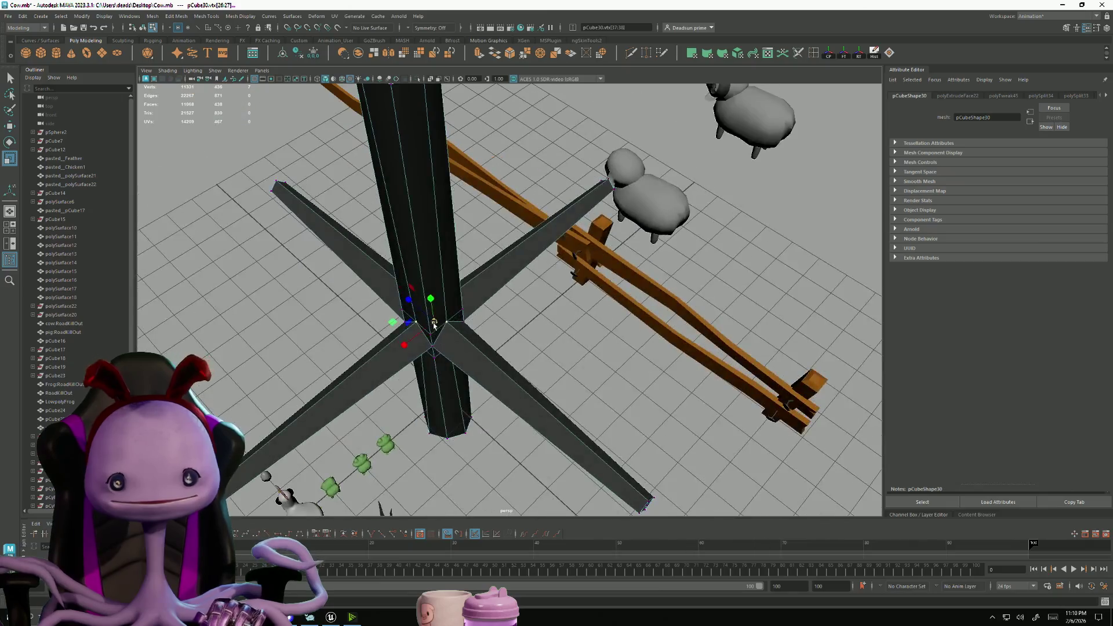
left_click_drag(440, 326, 449, 329)
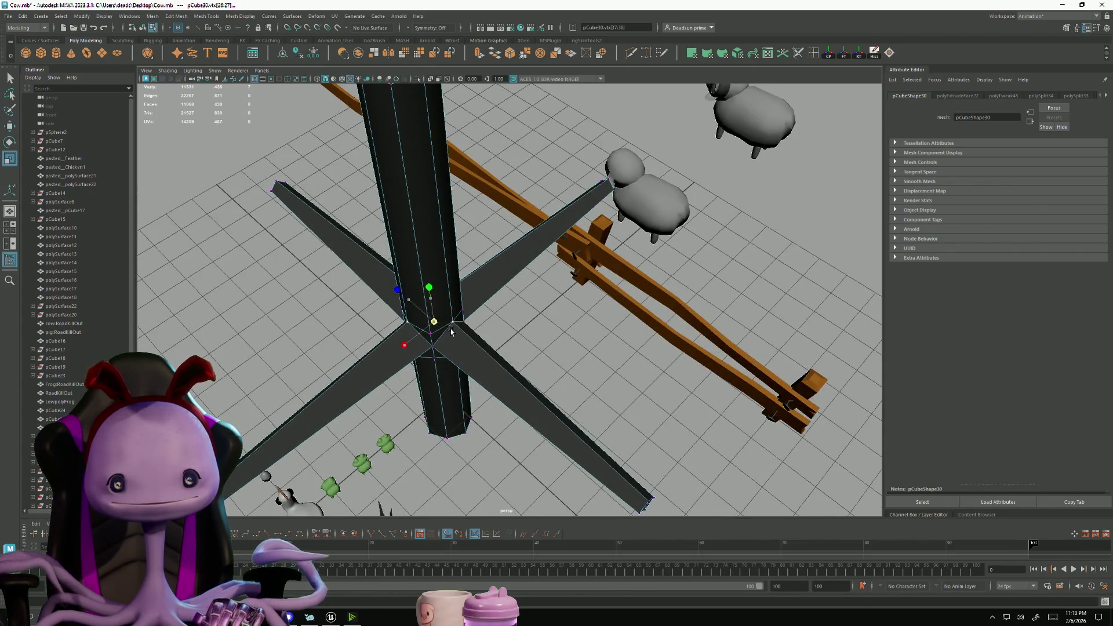
left_click_drag(455, 343, 340, 259, "alt")
left_click_drag(344, 244, 486, 295, "alt")
scroll(486, 295, "down", 5)
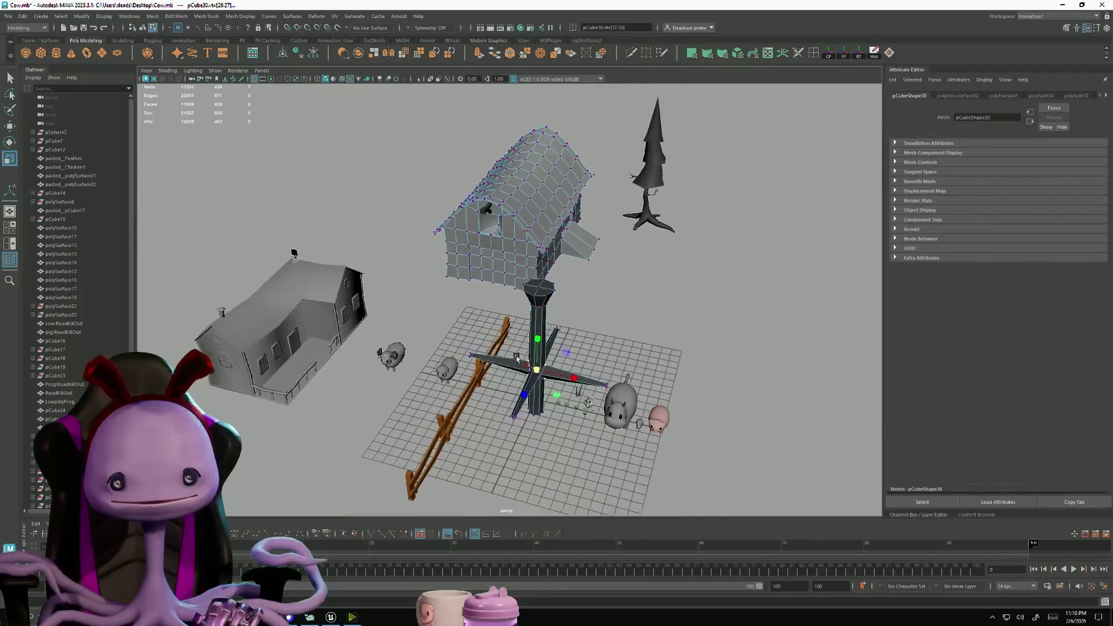
scroll(474, 419, "up", 5)
mouse_move(474, 419)
left_mouse_down("alt")
mouse_move(497, 415)
mouse_move(493, 394)
mouse_move(440, 359)
left_mouse_up("alt")
Switch the pillar to face mode and select its bottom cap faces
right_click_drag(502, 277, 501, 307)
left_click_drag(501, 307, 452, 273, "alt")
scroll(489, 304, "up", 3)
left_click(486, 309)
left_click(467, 325, "shift")
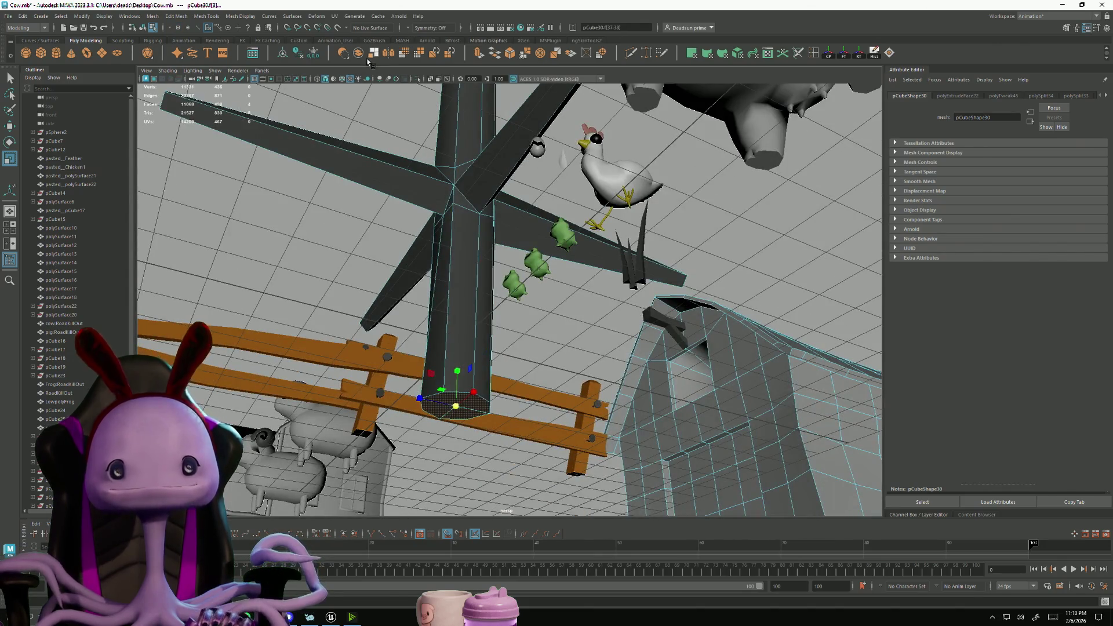
Extrude the pillar's bottom cap faces and pull them out into a wider base
left_click(478, 54)
key("w")
mouse_move(456, 406)
left_mouse_down()
mouse_move(447, 447)
mouse_move(436, 422)
left_mouse_up()
Round the base's bottom edges with Edit Mesh > Circularize, repeating it on another edge
left_click(435, 422)
left_click(199, 17)
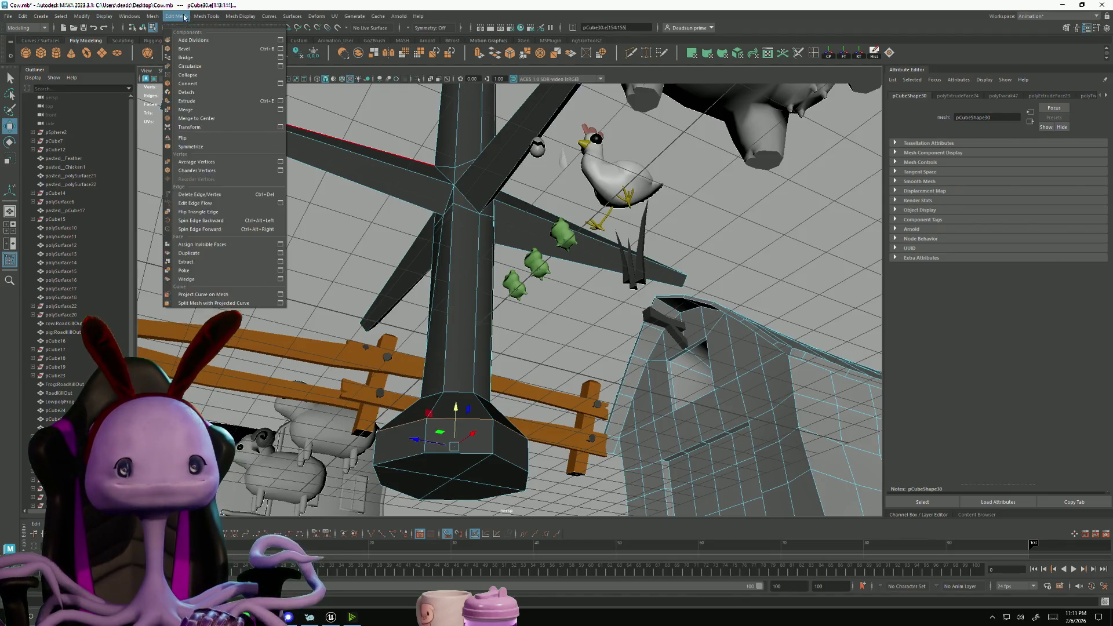
mouse_move(181, 18)
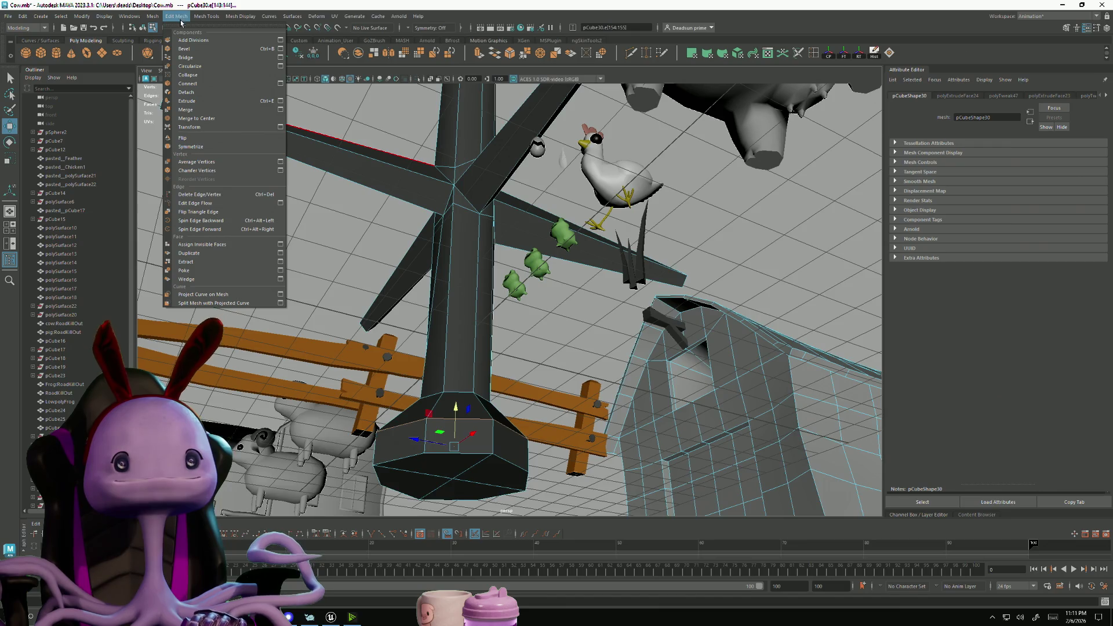
left_click(189, 66)
left_click(441, 450)
key("g")
Undo every circularize trial back to the plain extruded base and deselect
key("ctrl+z")
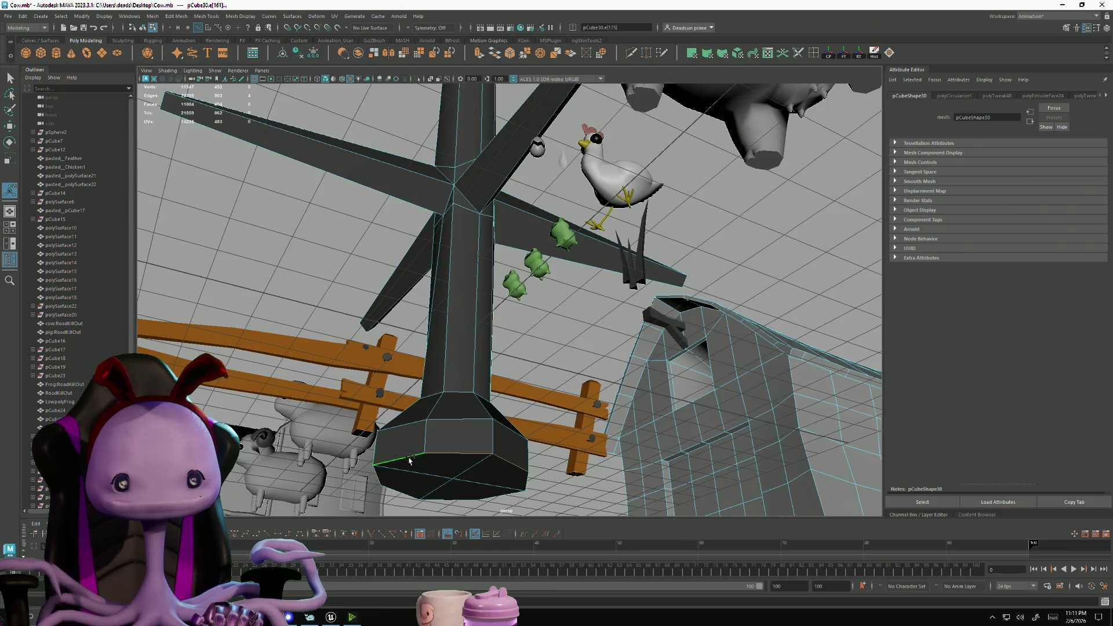
left_click(475, 506)
key("g")
mouse_move(475, 505)
left_mouse_down("alt")
mouse_move(432, 381)
mouse_move(419, 398)
mouse_move(434, 418)
left_mouse_up("alt")
key("ctrl+z")
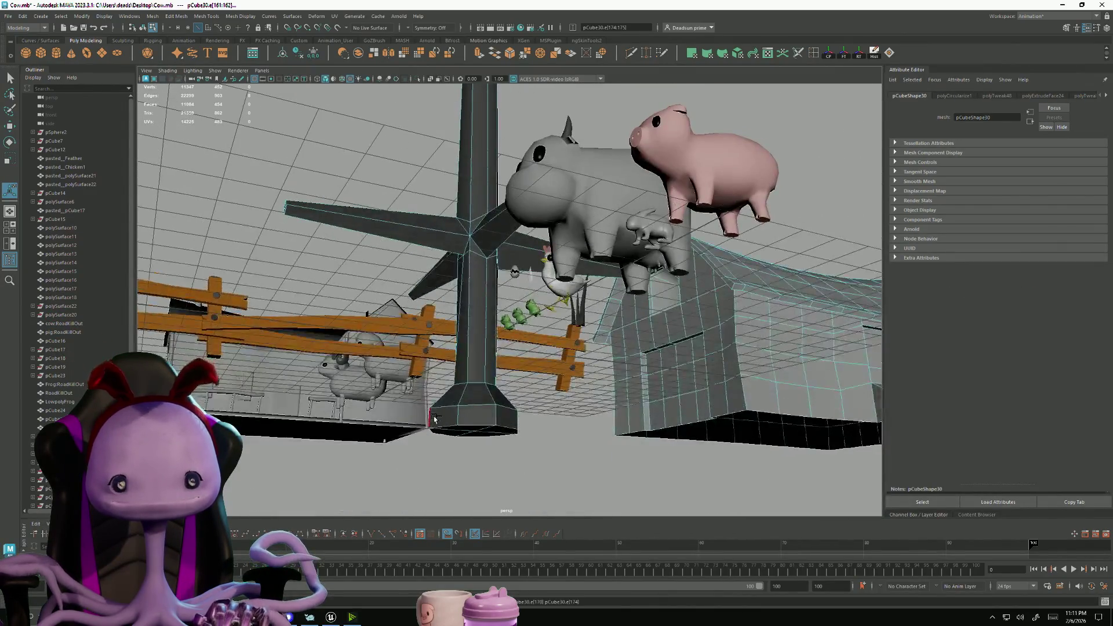
key("ctrl+z")
key("ctrl+z")
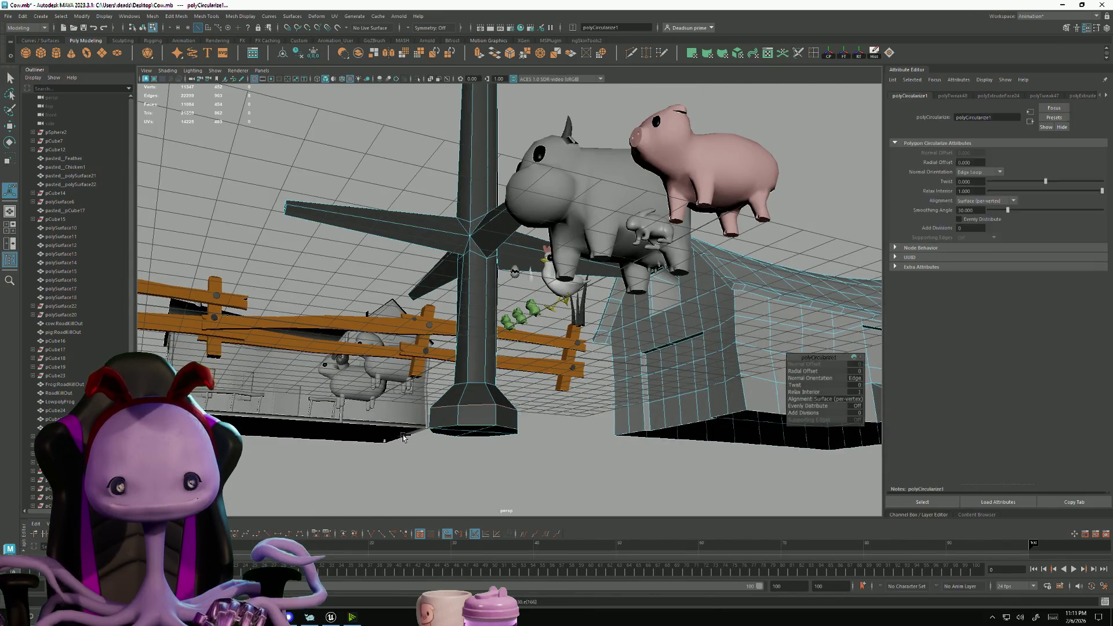
key("ctrl+z")
mouse_move(430, 444)
left_mouse_down("alt")
mouse_move(469, 494)
mouse_move(451, 439)
mouse_move(477, 396)
mouse_move(462, 397)
left_mouse_up("alt")
left_click(462, 398)
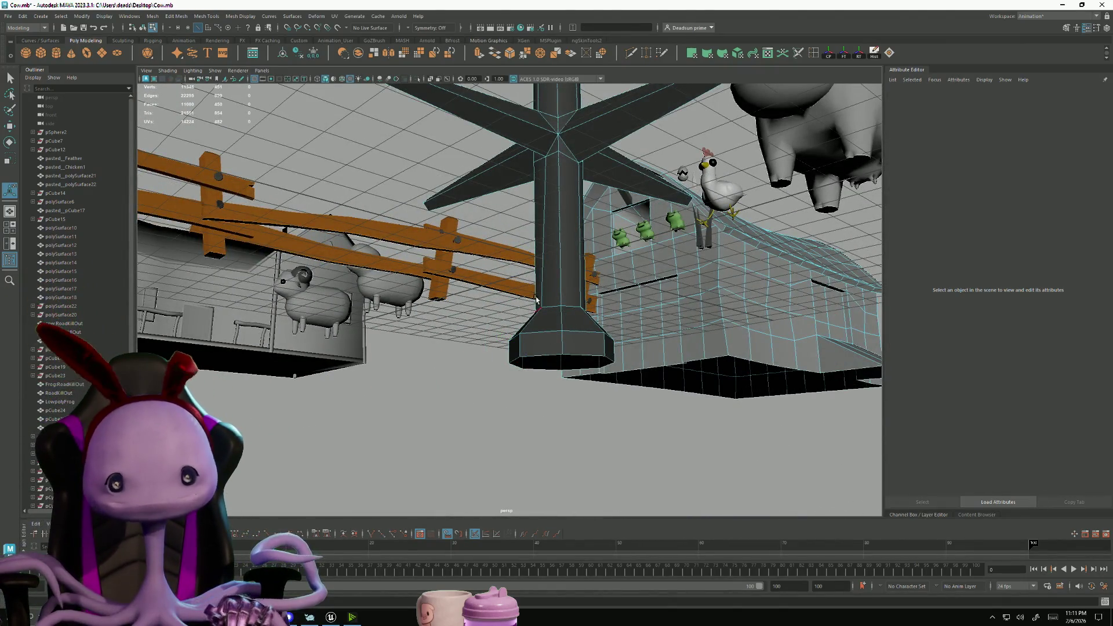
Move a junction vertex where an arm meets the pillar rightward and down
mouse_move(577, 243)
left_mouse_down("alt")
mouse_move(505, 264)
mouse_move(615, 332)
mouse_move(488, 262)
mouse_move(512, 291)
left_mouse_up("alt")
left_click(505, 264)
key("F9")
left_click(493, 265)
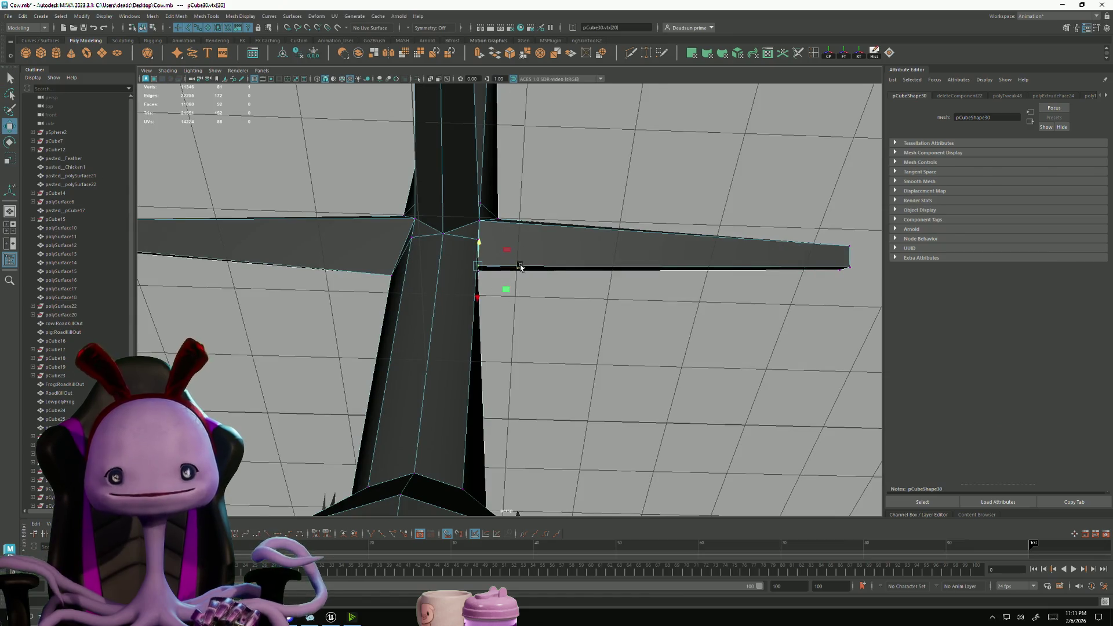
middle_click_drag(520, 267, 533, 273)
left_click_drag(527, 275, 526, 318, "alt")
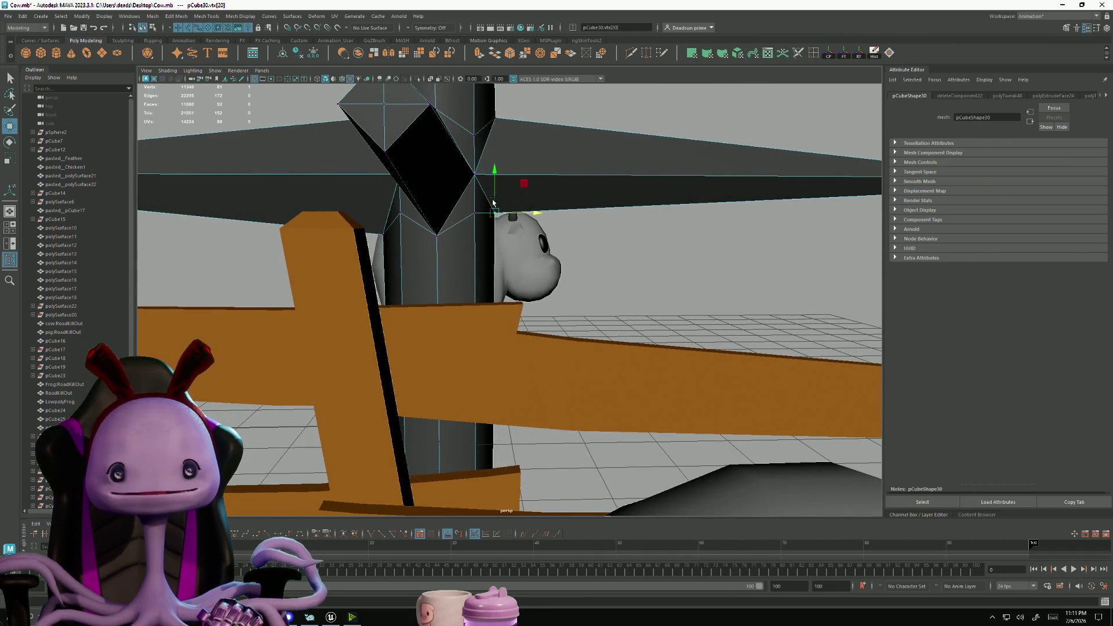
left_click_drag(498, 174, 501, 191)
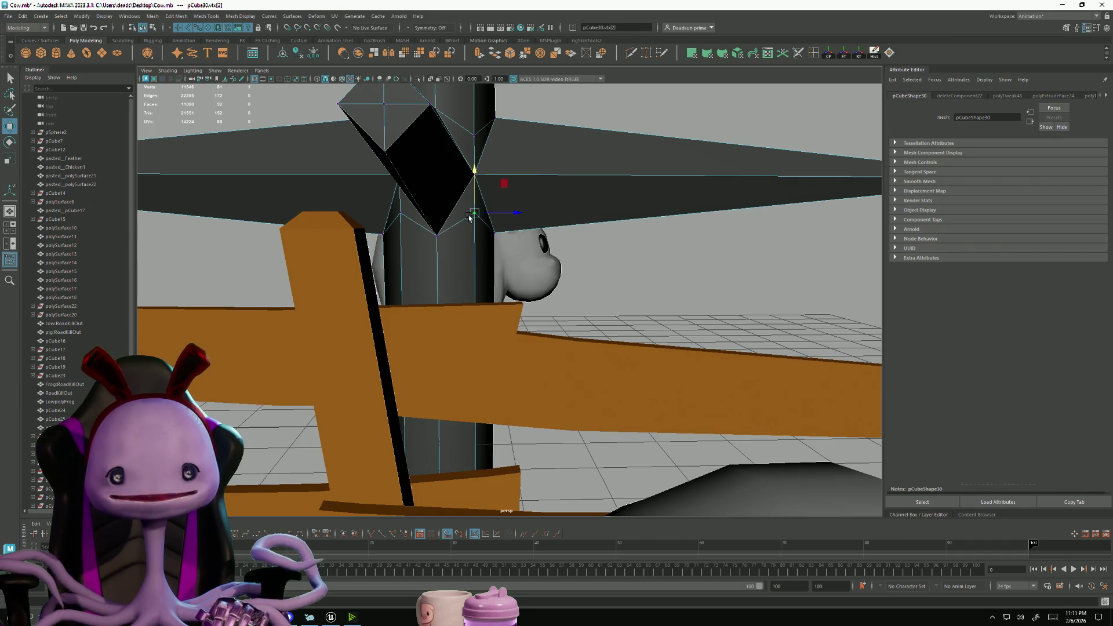
Add a second junction vertex, frame it, and check the arm joints from several angles
left_click(402, 216, "shift")
key("f")
left_click_drag(451, 128, 516, 177, "alt")
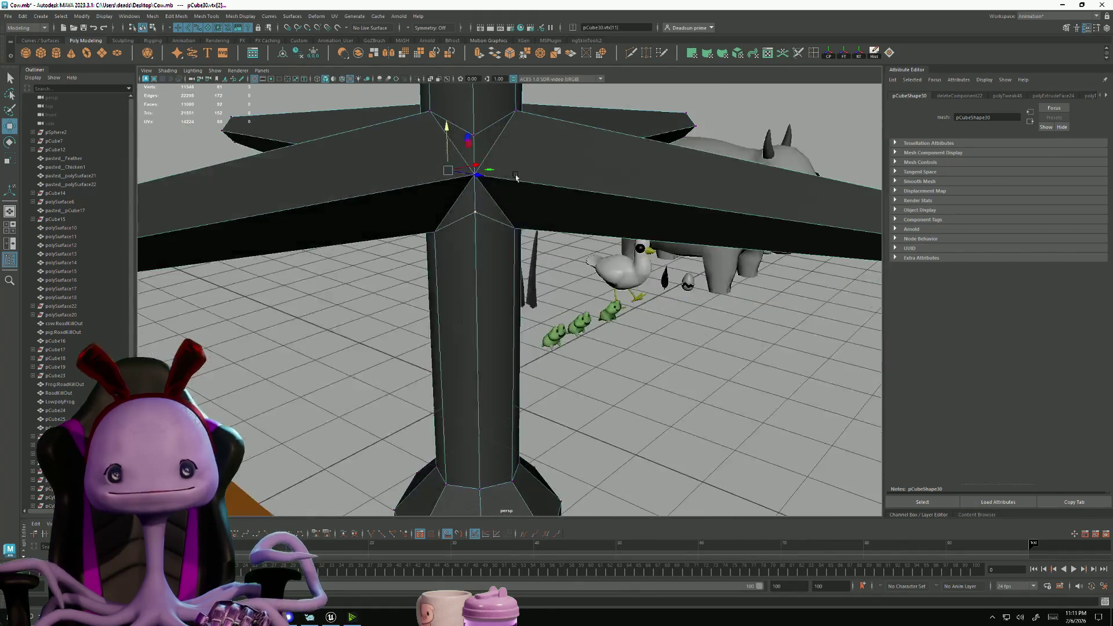
left_click_drag(485, 135, 476, 136, "alt")
mouse_move(562, 182)
left_mouse_down("alt")
mouse_move(454, 186)
mouse_move(587, 138)
left_mouse_up("alt")
mouse_move(587, 219)
left_mouse_down("alt")
mouse_move(666, 259)
mouse_move(576, 260)
left_mouse_up("alt")
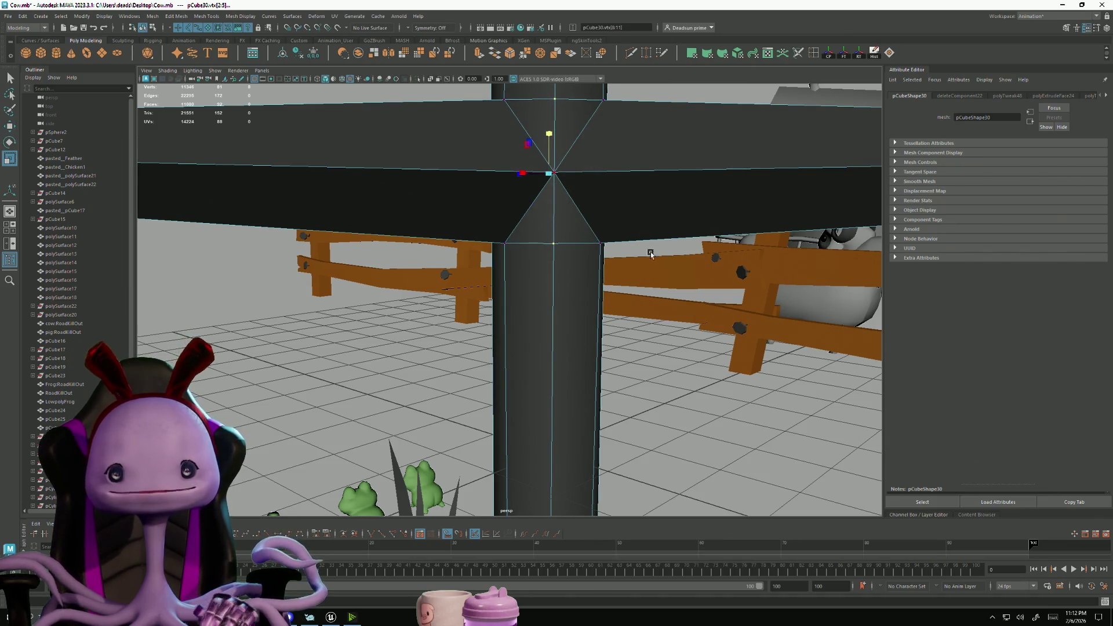
scroll(651, 253, "down", 10)
mouse_move(650, 254)
left_mouse_down("alt")
mouse_move(446, 276)
mouse_move(510, 249)
mouse_move(450, 325)
left_mouse_up("alt")
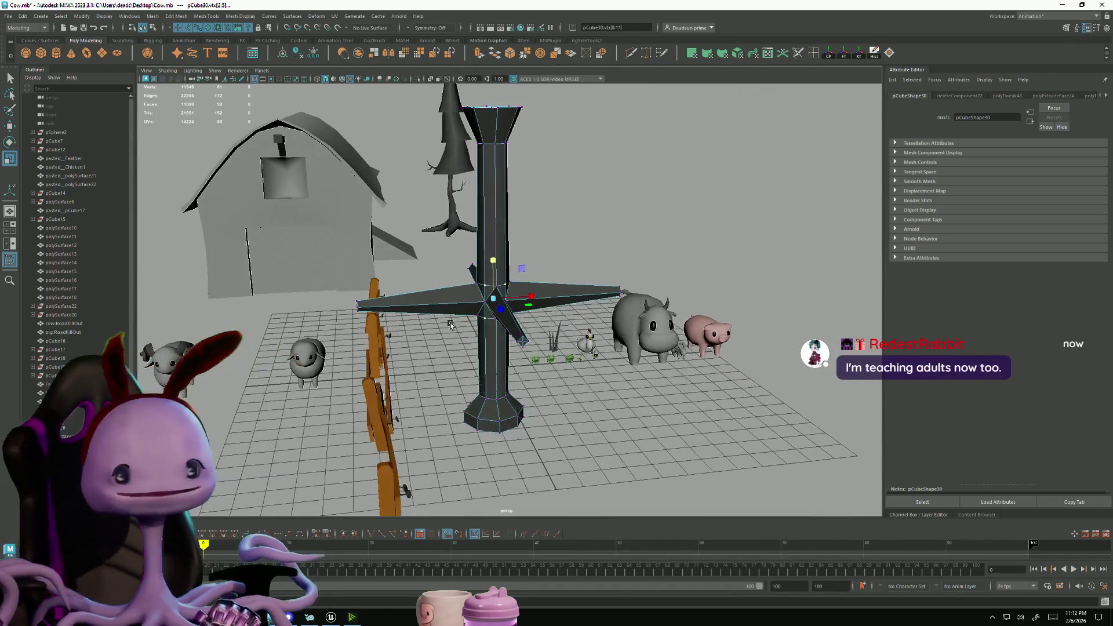
left_click(592, 152)
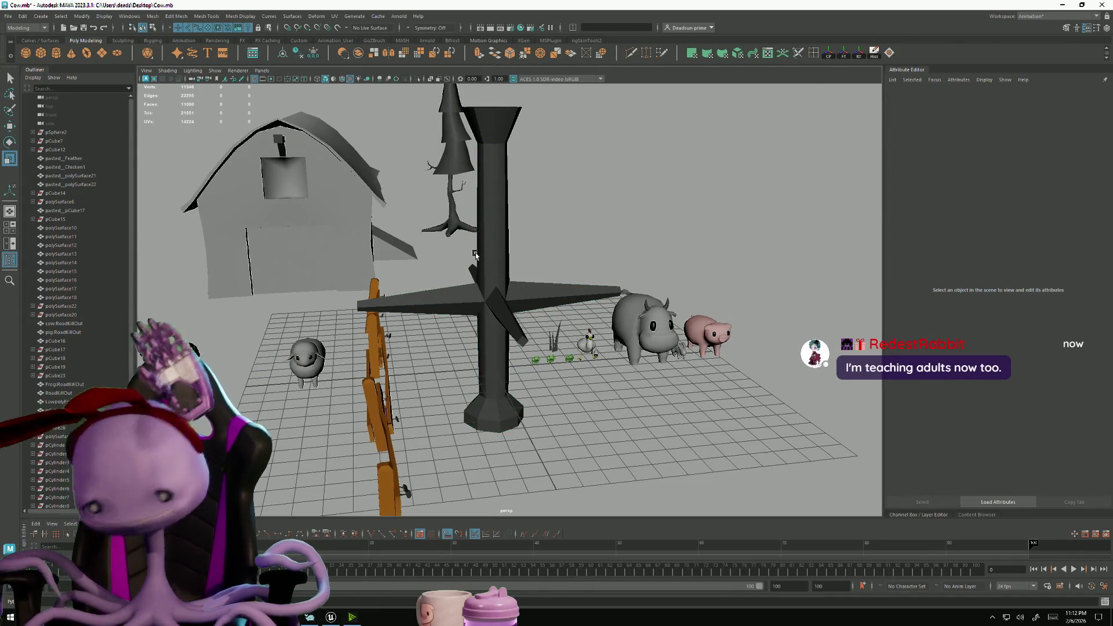
Re-enter vertex mode on the pillar and select a vertex on its top ring
mouse_move(434, 264)
left_mouse_down("alt")
mouse_move(490, 193)
mouse_move(522, 232)
left_mouse_up("alt")
scroll(475, 209, "up", 5)
right_click_drag(522, 232, 522, 211)
left_click_drag(521, 212, 530, 228, "alt")
left_click(538, 217)
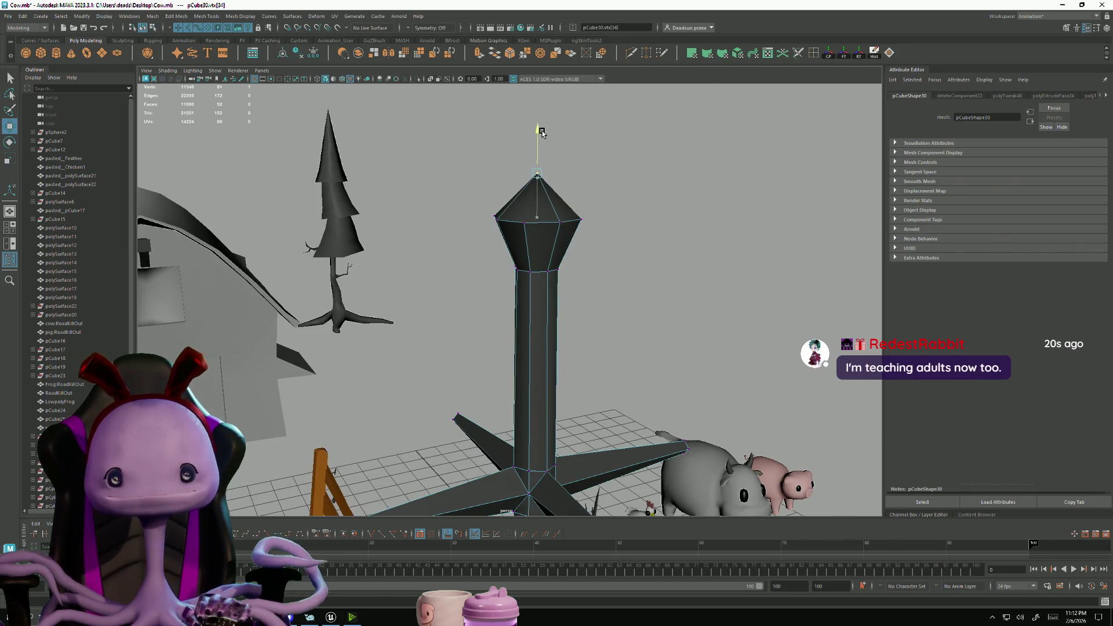
scroll(545, 144, "down", 6)
mouse_move(516, 335)
right_mouse_down()
mouse_move(534, 323)
mouse_move(484, 334)
right_mouse_up()
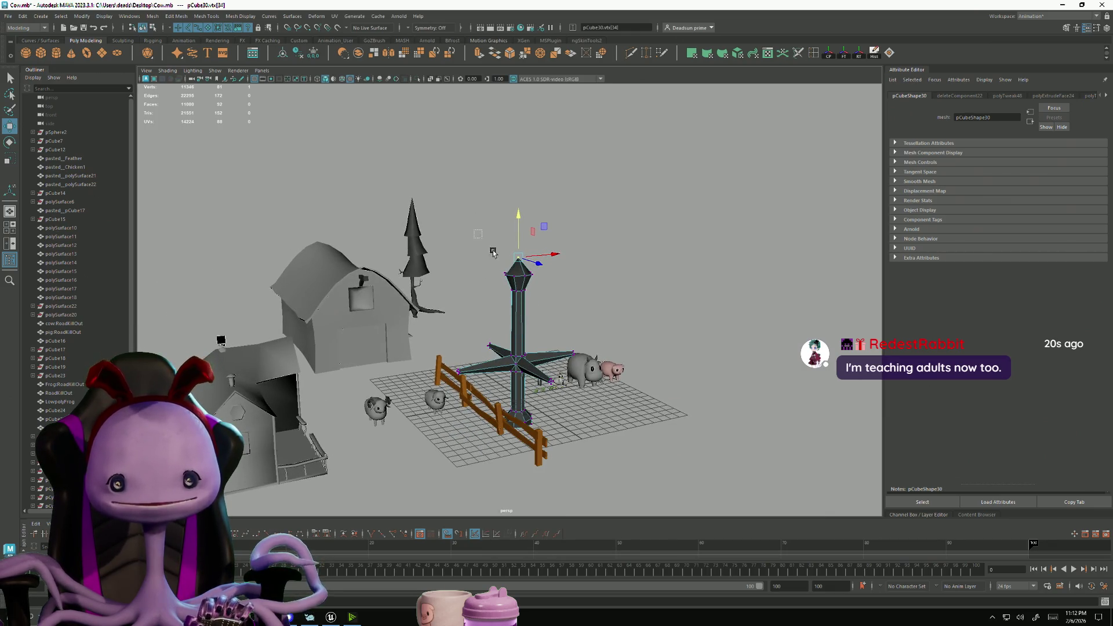
left_click_drag(550, 320, 550, 320)
mouse_move(550, 319)
left_mouse_down("alt")
mouse_move(560, 392)
mouse_move(501, 296)
left_mouse_up("alt")
left_click_drag(464, 154, 635, 312)
key("r")
left_click_drag(528, 233, 517, 232)
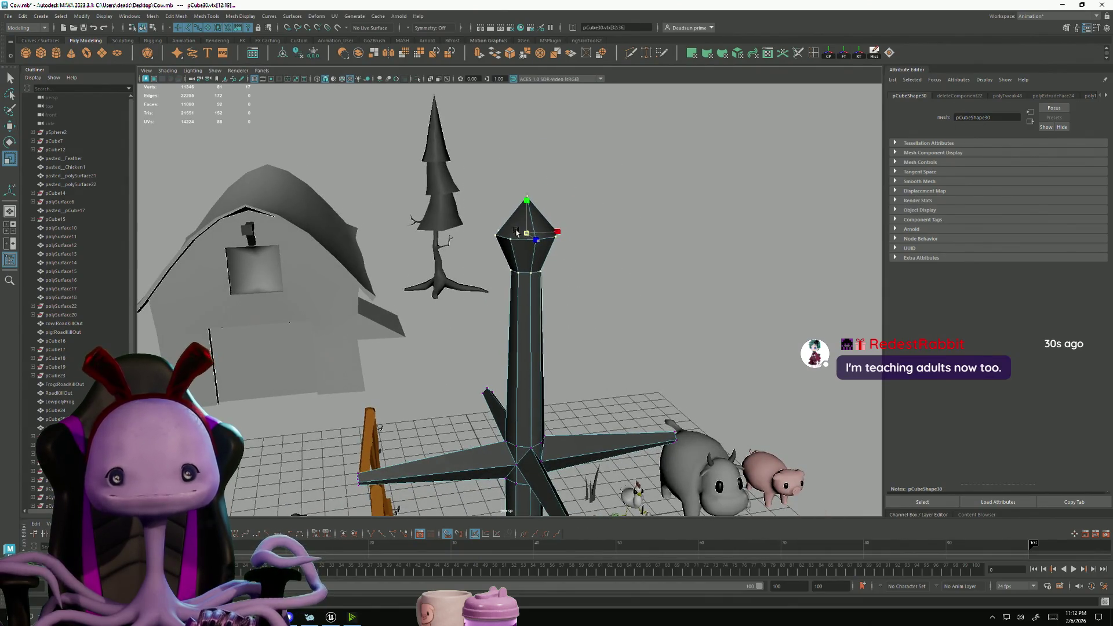
right_click_drag(507, 230, 518, 279, "alt")
left_click(528, 341)
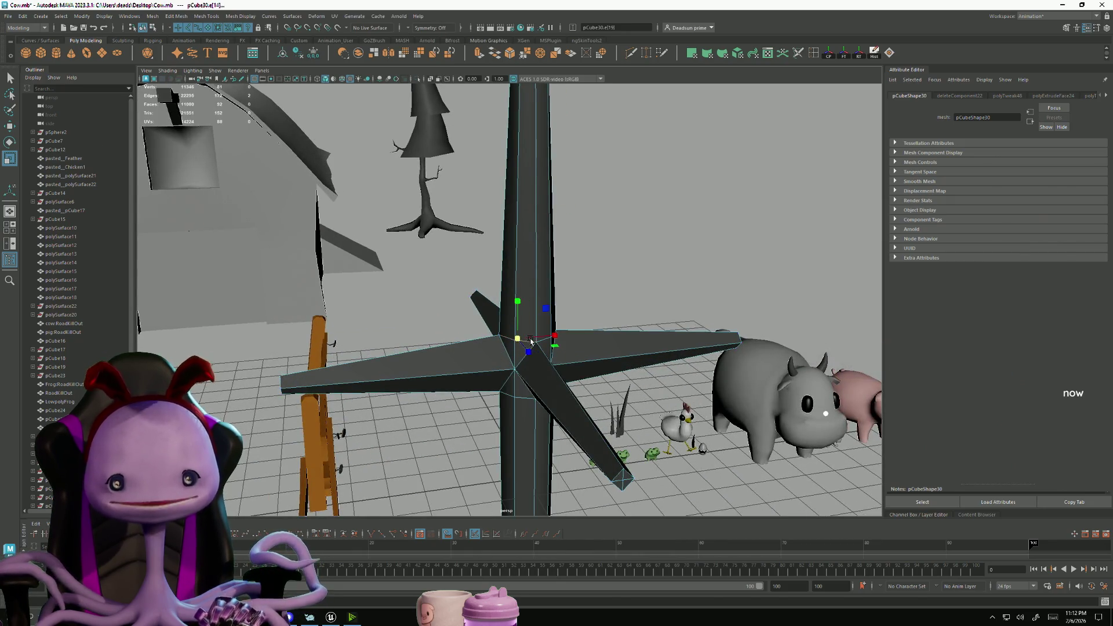
left_click_drag(528, 341, 525, 329, "alt")
right_click_drag(524, 330, 563, 399, "alt")
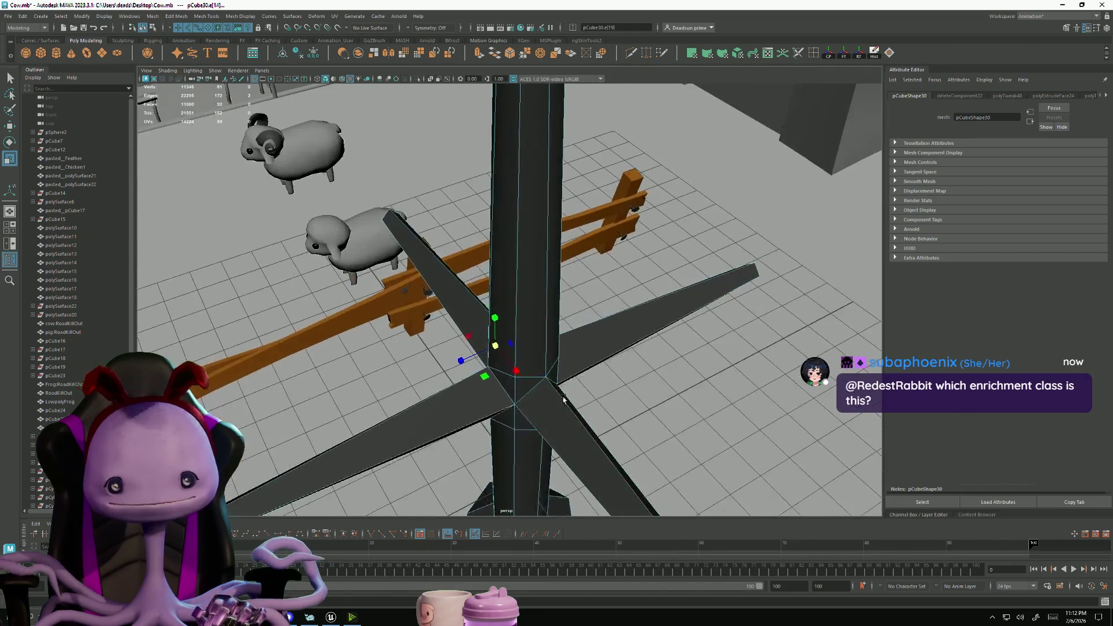
left_click(551, 376)
mouse_move(551, 376)
left_mouse_down("alt")
mouse_move(509, 398)
mouse_move(571, 402)
mouse_move(407, 349)
mouse_move(511, 390)
mouse_move(499, 400)
mouse_move(523, 406)
left_mouse_up("alt")
left_click(469, 366)
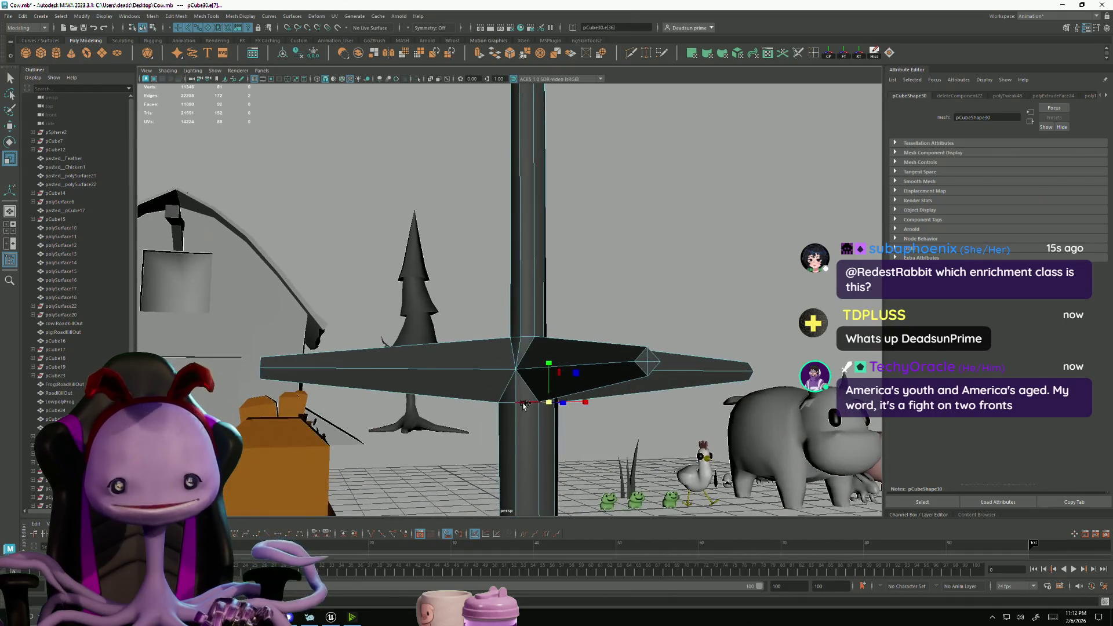
left_click_drag(450, 418, 481, 404, "alt")
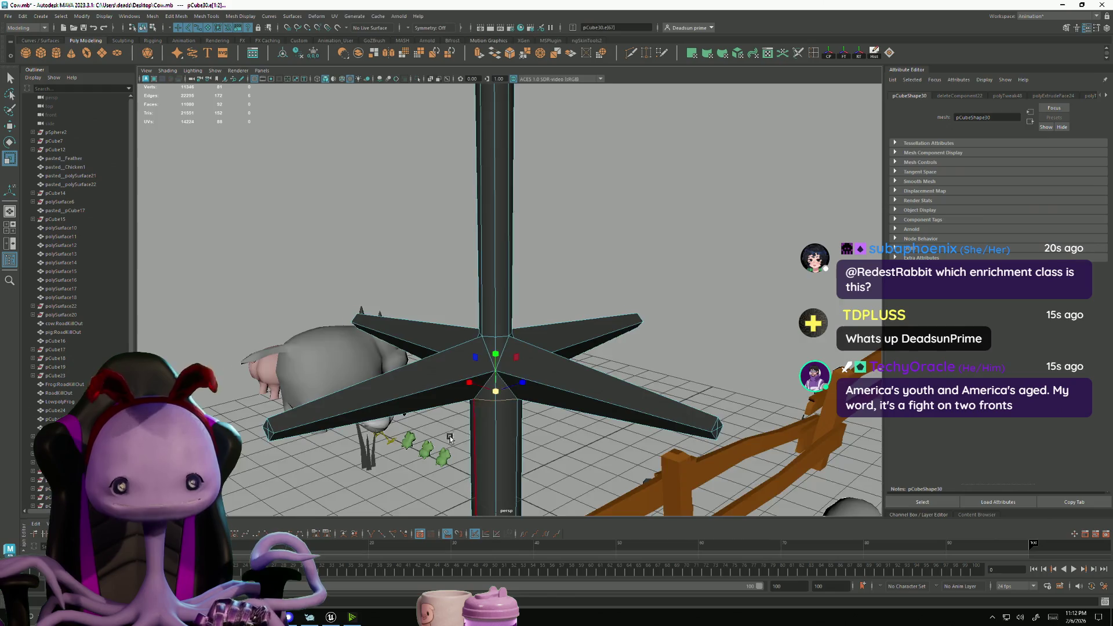
left_click_drag(450, 439, 523, 432, "alt")
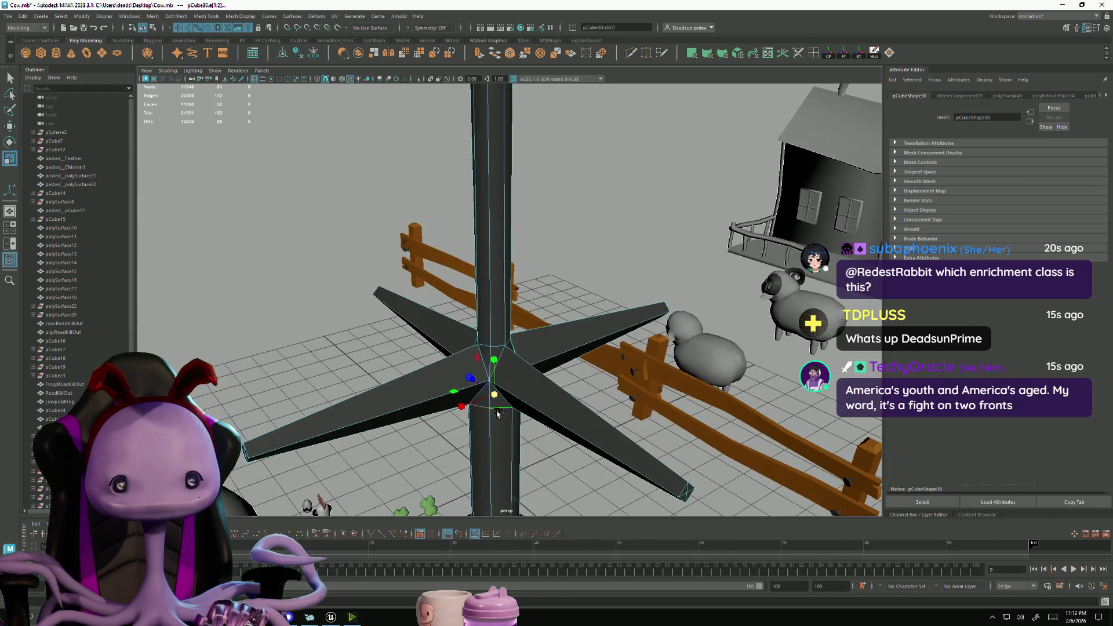
mouse_move(495, 395)
left_mouse_down("alt")
mouse_move(478, 390)
mouse_move(479, 377)
mouse_move(445, 375)
left_mouse_up("alt")
scroll(477, 390, "down", 5)
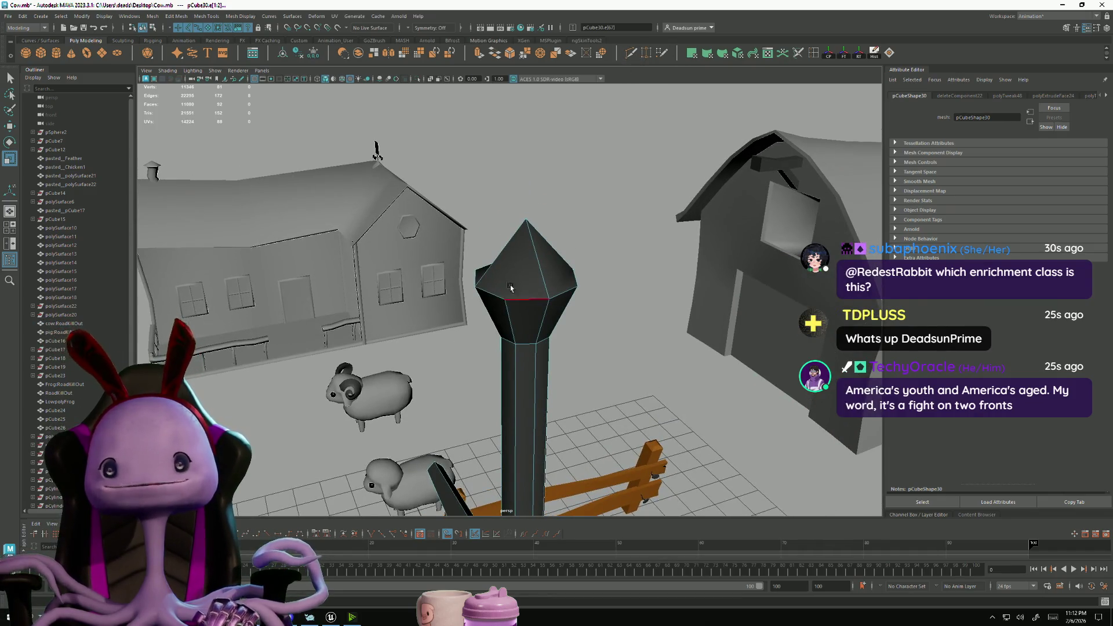
mouse_move(529, 167)
left_mouse_down("alt")
mouse_move(477, 241)
mouse_move(296, 396)
left_mouse_up("alt")
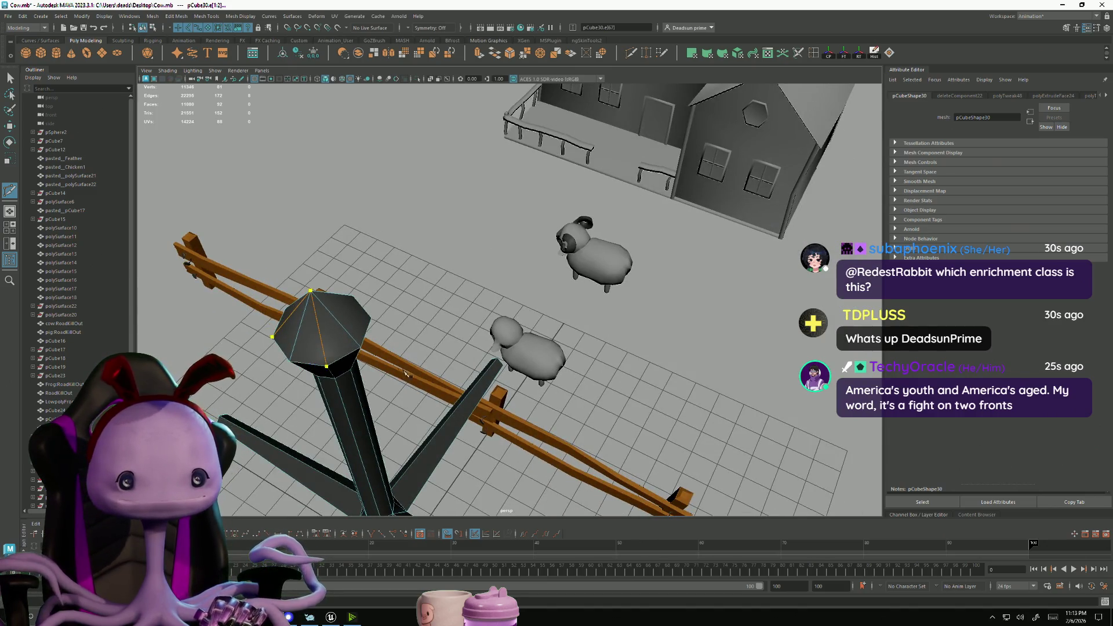
key("ctrl+z")
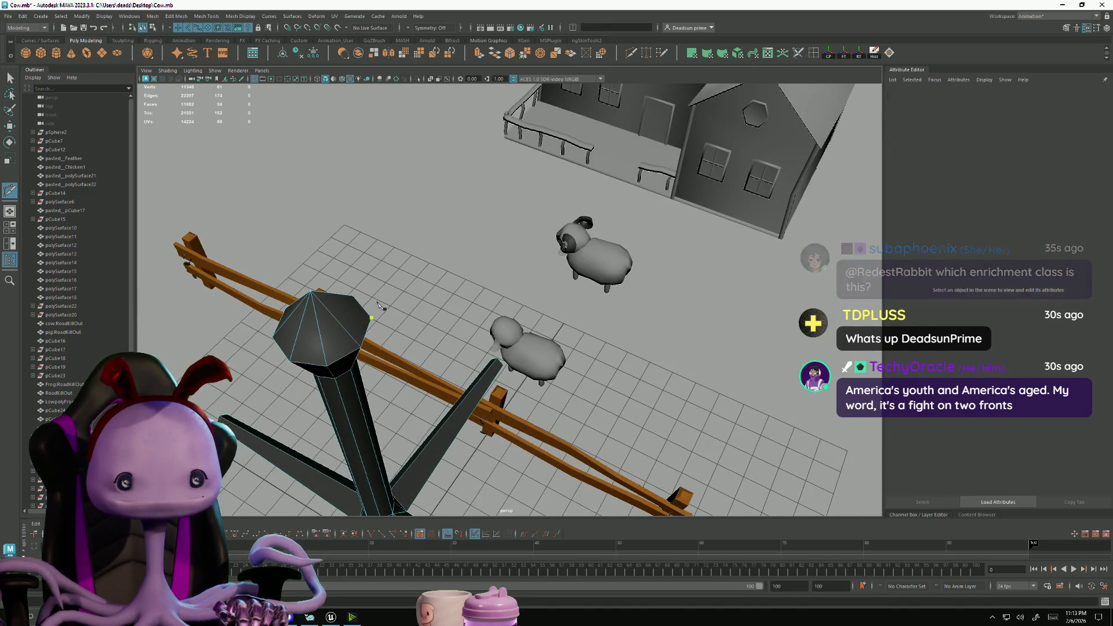
Try a Multi-Cut point at the pole's top vertex, then return to object mode and select the pole
mouse_move(229, 283)
left_mouse_down("alt")
mouse_move(313, 348)
mouse_move(354, 358)
mouse_move(368, 249)
mouse_move(408, 294)
left_mouse_up("alt")
left_click(424, 274)
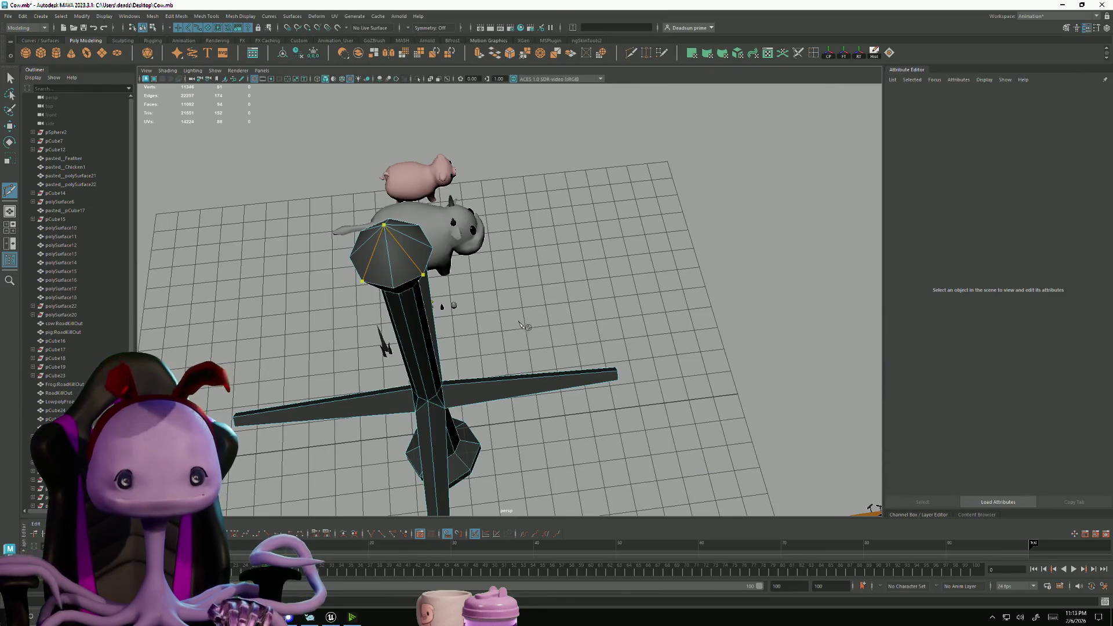
left_click_drag(536, 372, 346, 324, "alt")
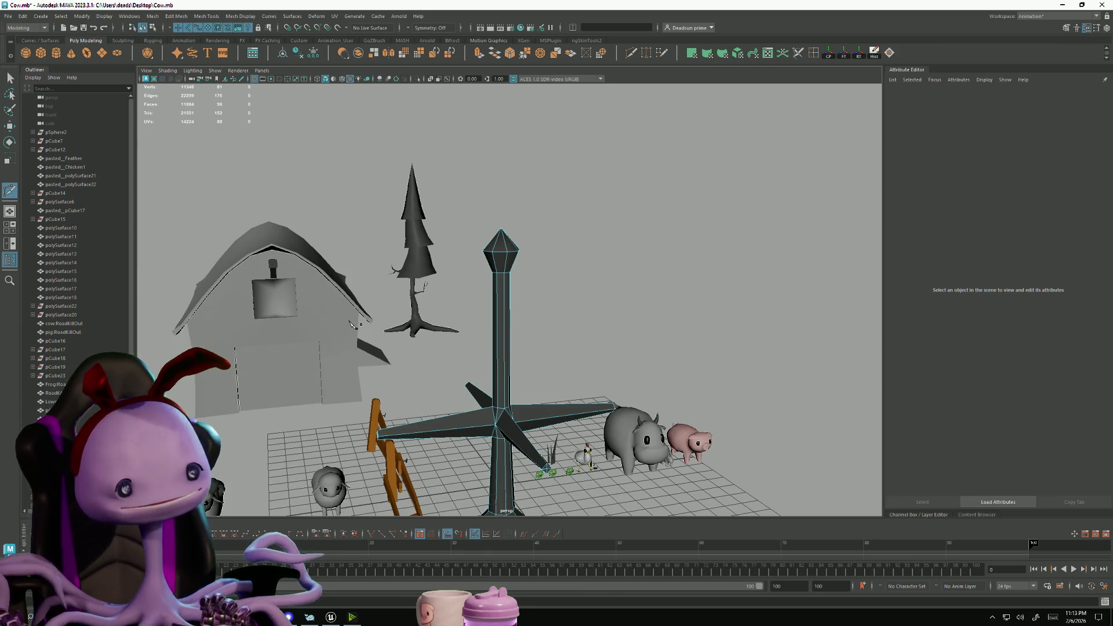
left_click_drag(538, 413, 439, 370, "alt")
right_click_drag(502, 313, 505, 309)
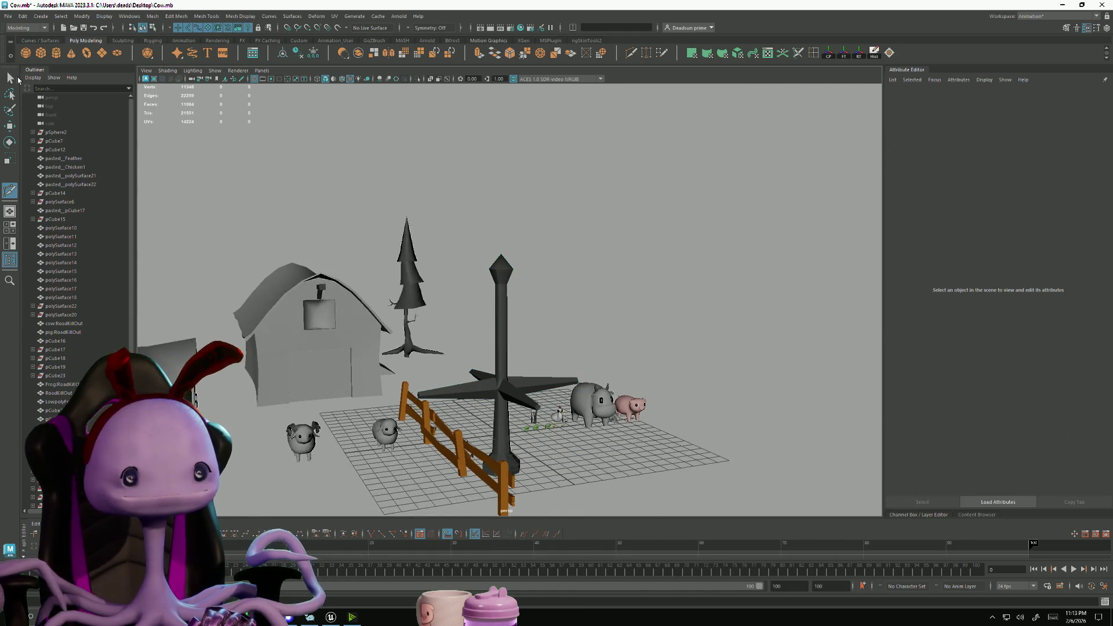
left_click(501, 296)
Raise the weathervane pole 2.874 units and scale it down to 0.332
key("w")
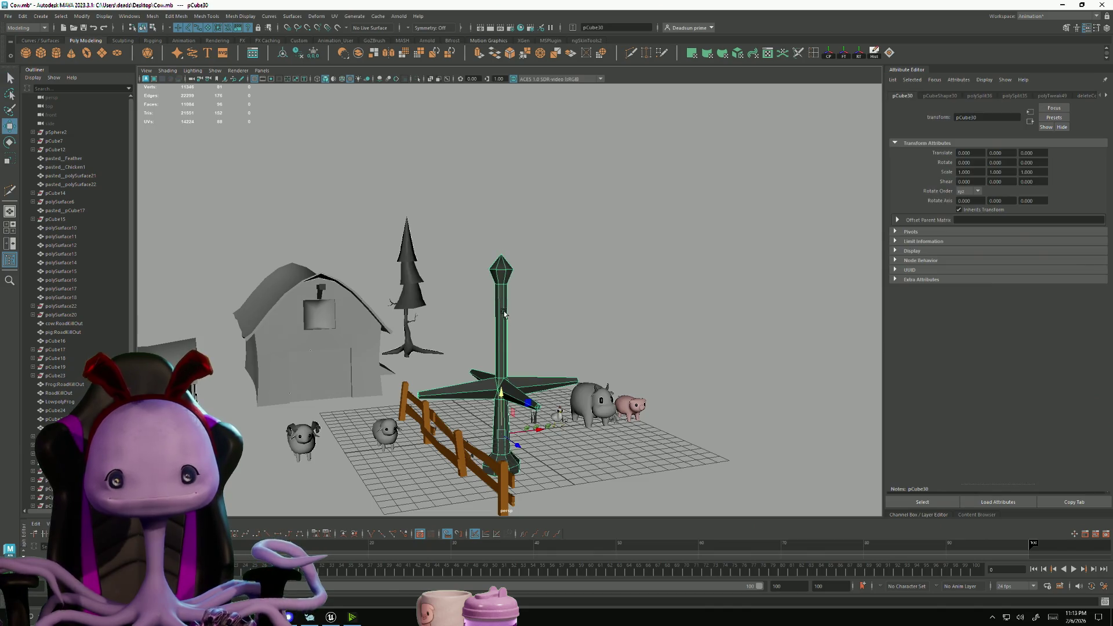
mouse_move(487, 393)
left_mouse_down("alt")
mouse_move(444, 356)
mouse_move(458, 295)
mouse_move(498, 341)
mouse_move(555, 365)
left_mouse_up("alt")
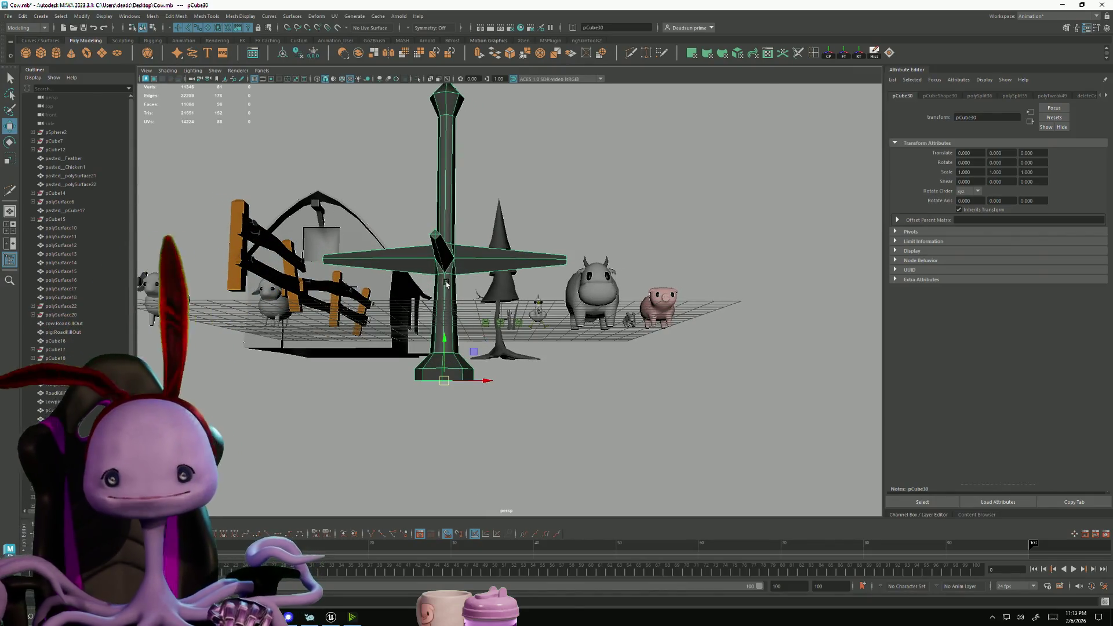
mouse_move(439, 343)
left_mouse_down()
mouse_move(438, 253)
mouse_move(439, 284)
left_mouse_up()
scroll(277, 309, "down", 5)
mouse_move(277, 308)
left_mouse_down("alt")
mouse_move(518, 393)
mouse_move(417, 392)
left_mouse_up("alt")
key("r")
key("w")
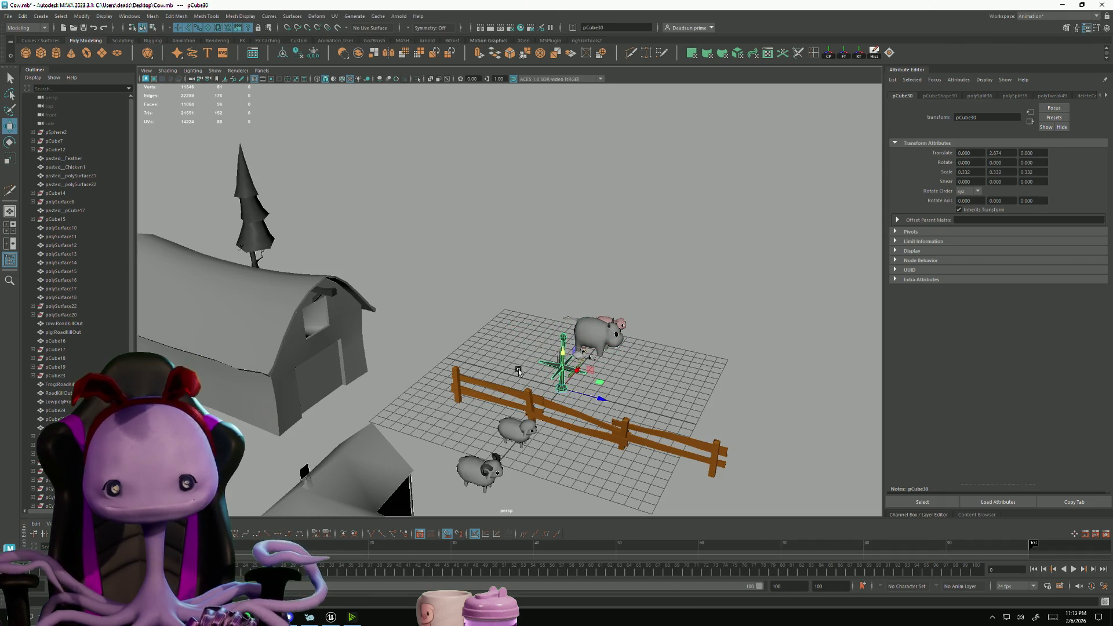
Move the pole onto the barn roof and shrink it to 0.148 scale
mouse_move(563, 388)
left_mouse_down()
mouse_move(449, 368)
mouse_move(310, 276)
mouse_move(323, 282)
left_mouse_up()
key("f")
mouse_move(319, 348)
left_mouse_down("alt")
mouse_move(367, 363)
mouse_move(306, 347)
mouse_move(447, 359)
left_mouse_up("alt")
key("r")
mouse_move(515, 409)
left_mouse_down()
mouse_move(359, 415)
mouse_move(550, 425)
mouse_move(477, 404)
mouse_move(474, 390)
mouse_move(455, 385)
left_mouse_up()
key("w")
mouse_move(455, 386)
right_mouse_down("alt")
mouse_move(556, 415)
mouse_move(615, 234)
mouse_move(644, 315)
right_mouse_up("alt")
Select the pole's bottom edges to inspect them, then return to object mode
right_click_drag(563, 249, 564, 232)
left_click(565, 274)
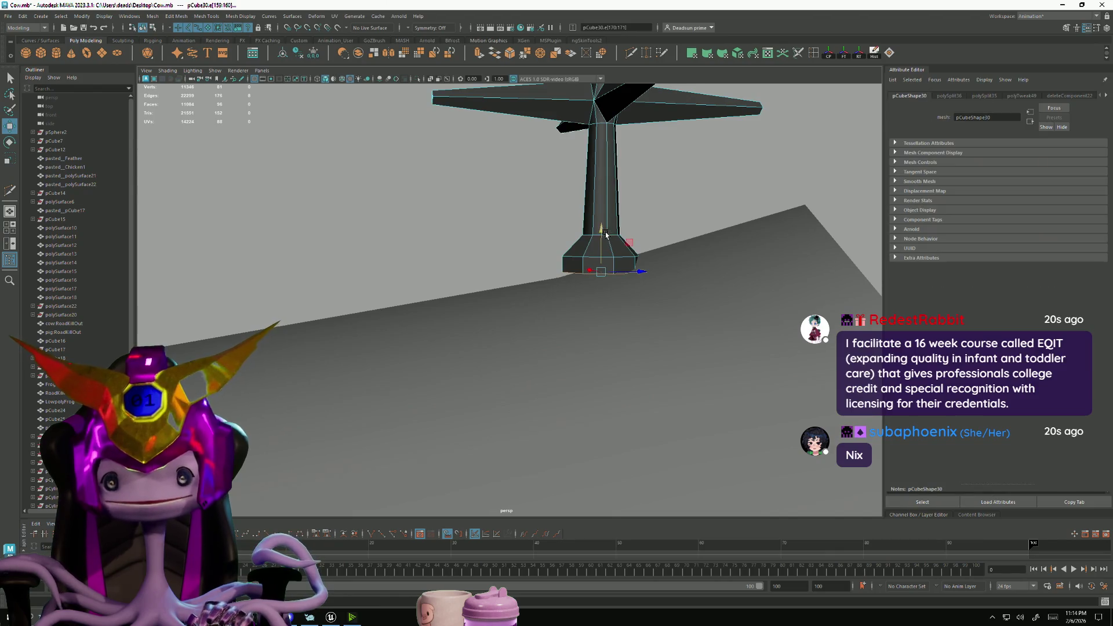
mouse_move(650, 300)
left_mouse_down("alt")
mouse_move(526, 381)
mouse_move(357, 346)
mouse_move(418, 393)
left_mouse_up("alt")
left_click_drag(544, 437, 476, 279, "alt")
key("e")
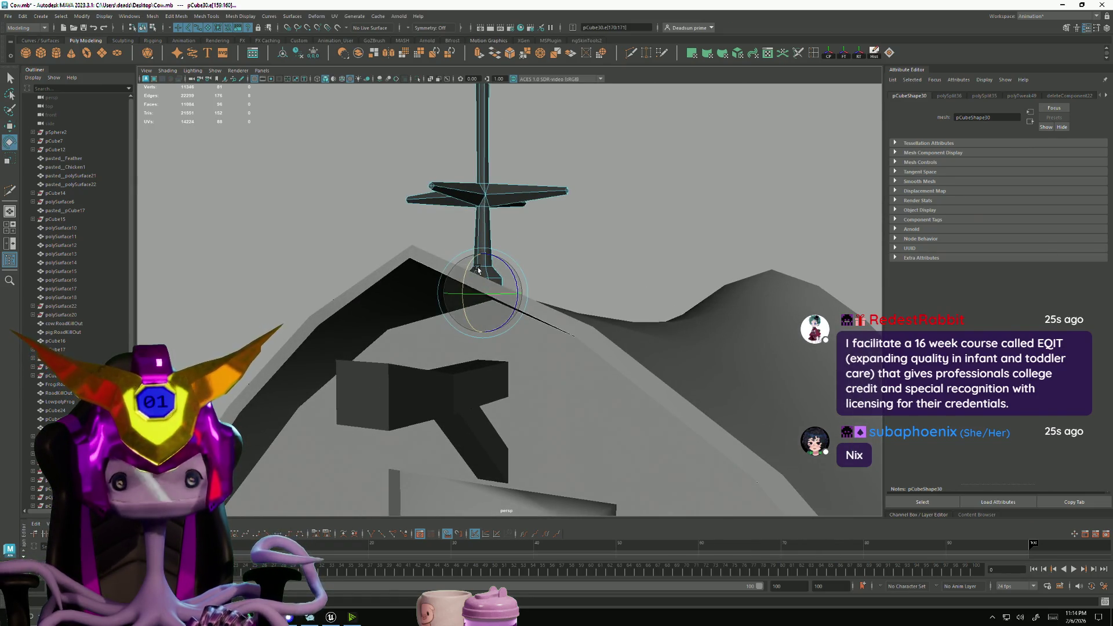
right_click_drag(474, 264, 287, 281, "alt")
mouse_move(502, 227)
right_mouse_down()
mouse_move(481, 272)
mouse_move(406, 301)
right_mouse_up()
left_click_drag(406, 301, 381, 356, "alt")
right_click_drag(381, 356, 360, 360, "alt")
left_click_drag(359, 360, 348, 365, "alt")
mouse_move(348, 365)
right_mouse_down("alt")
mouse_move(406, 359)
mouse_move(329, 363)
mouse_move(642, 366)
right_mouse_up("alt")
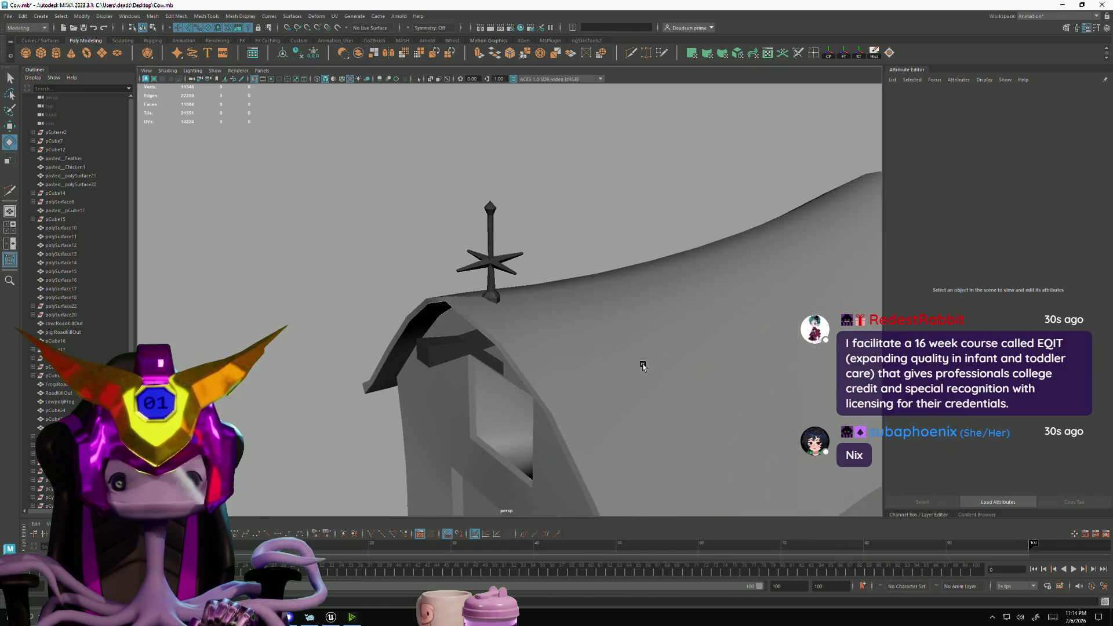
Turn the weathervane slightly around its vertical axis and view it atop the barn
left_click(481, 269)
left_click_drag(486, 313, 505, 317)
left_click(568, 252)
mouse_move(568, 252)
right_mouse_down("alt")
mouse_move(465, 315)
mouse_move(458, 337)
mouse_move(694, 388)
mouse_move(623, 369)
mouse_move(510, 404)
mouse_move(440, 371)
right_mouse_up("alt")
mouse_move(440, 371)
left_mouse_down("alt")
mouse_move(429, 406)
mouse_move(411, 348)
left_mouse_up("alt")
right_click_drag(412, 348, 425, 398, "alt")
mouse_move(425, 398)
left_mouse_down("alt")
mouse_move(437, 380)
mouse_move(450, 384)
mouse_move(376, 398)
left_mouse_up("alt")
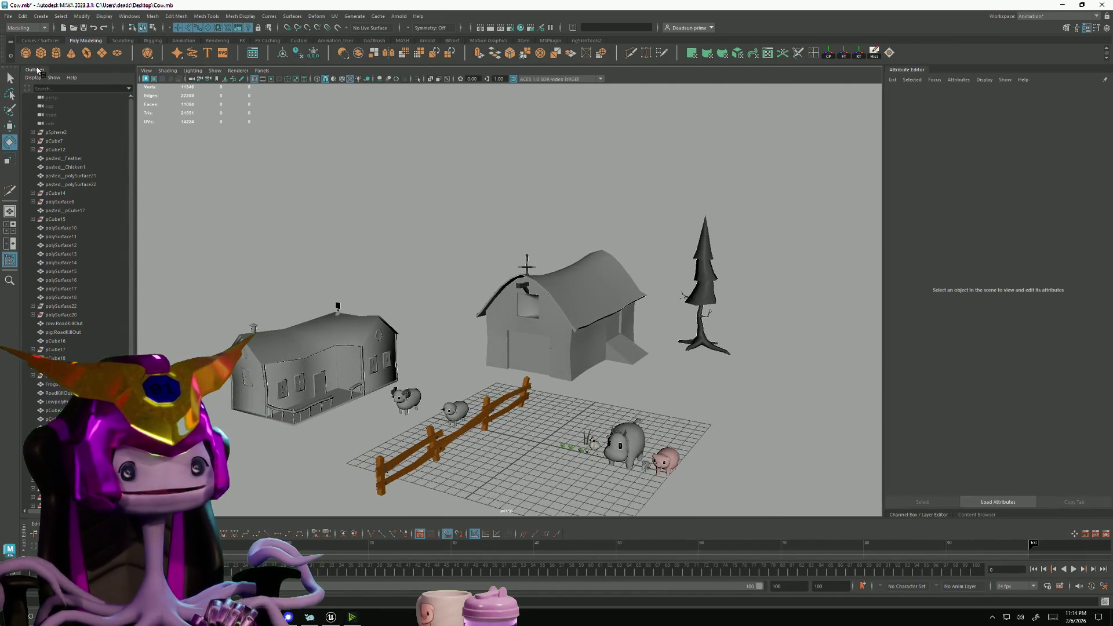
Create a polygon plane, scale it to 7.053, then delete it
left_click(101, 54)
key("r")
left_click_drag(541, 442, 634, 426)
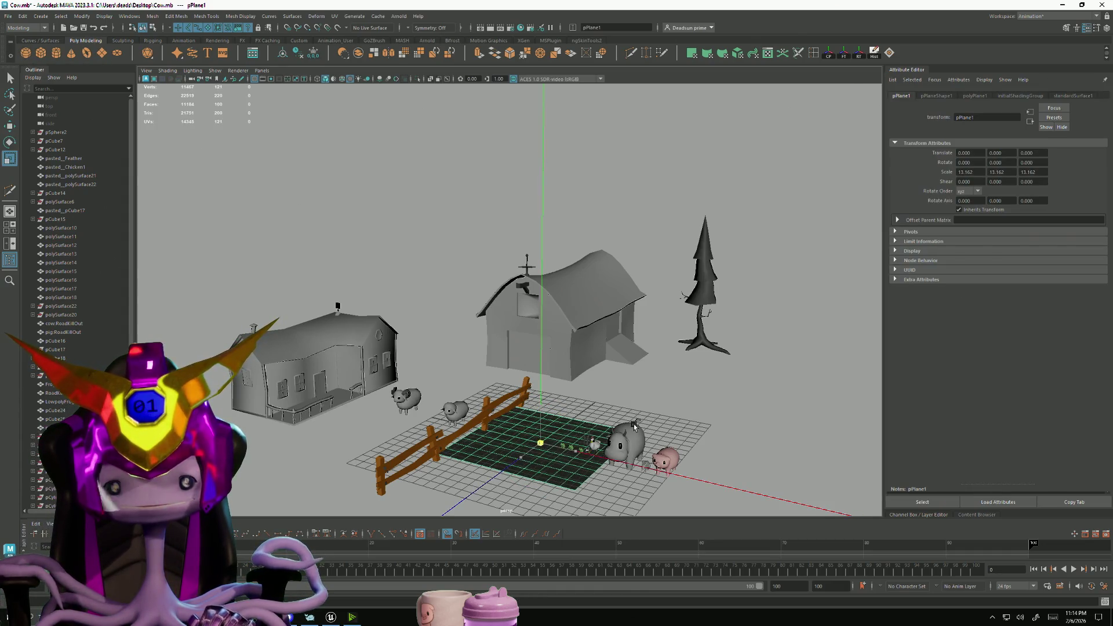
key("Delete")
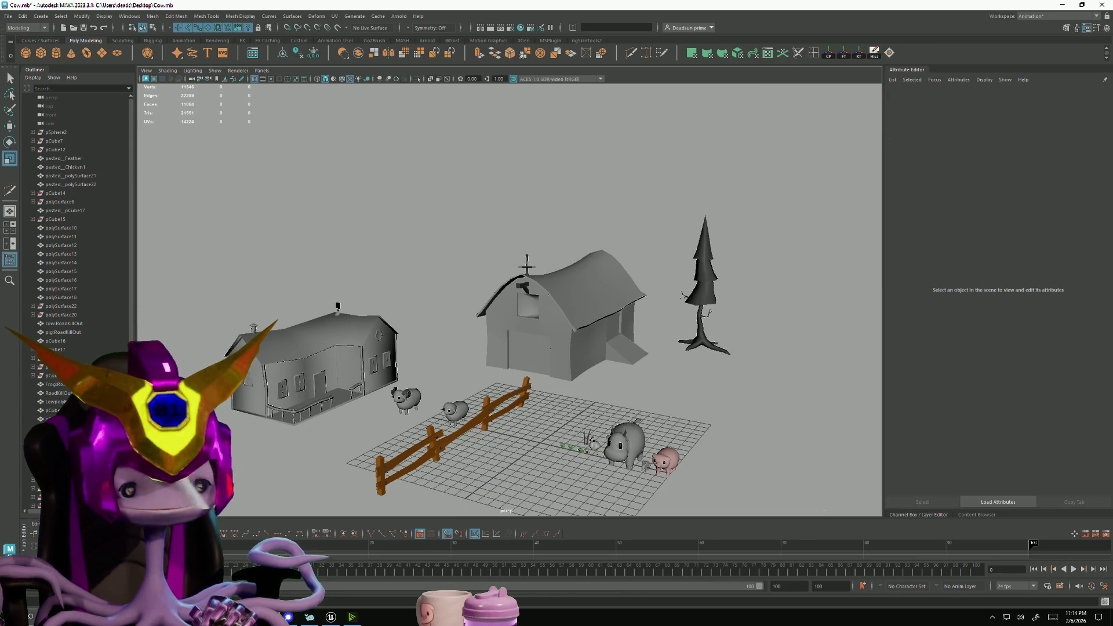
Save the farm scene as Cow.mb via File > Save Scene
key("super")
type("maya")
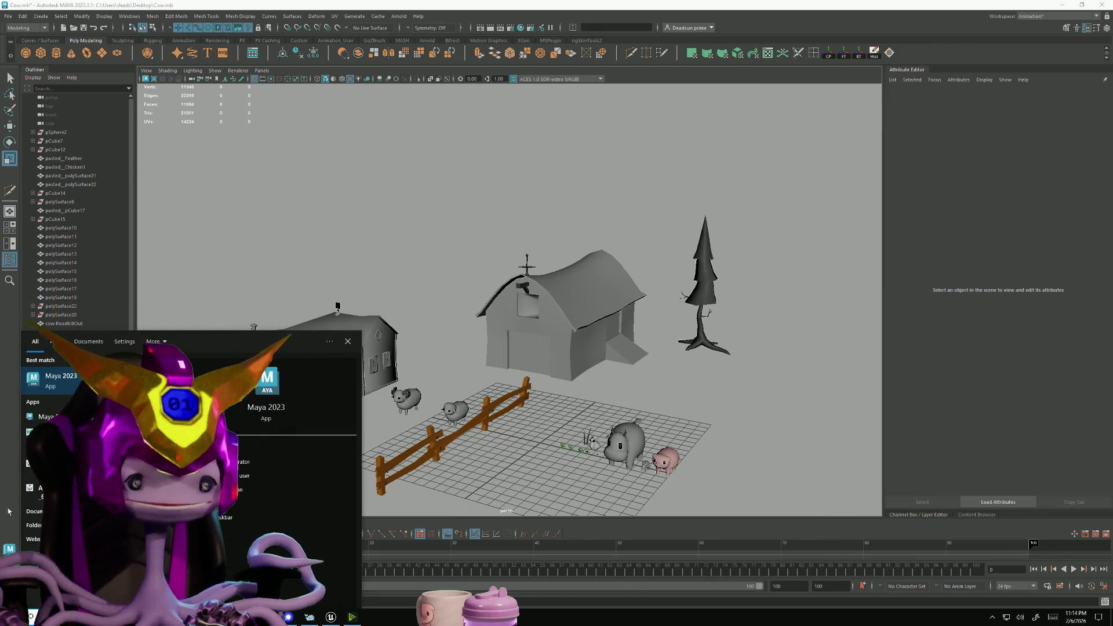
key("Escape")
left_click(7, 16)
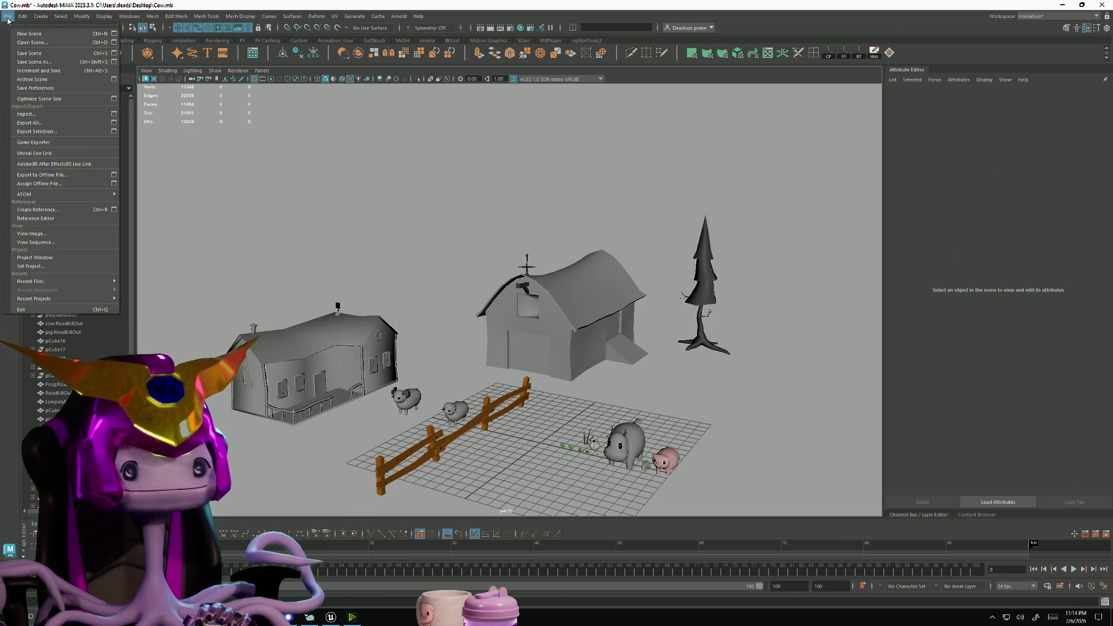
left_click(32, 53)
key("super")
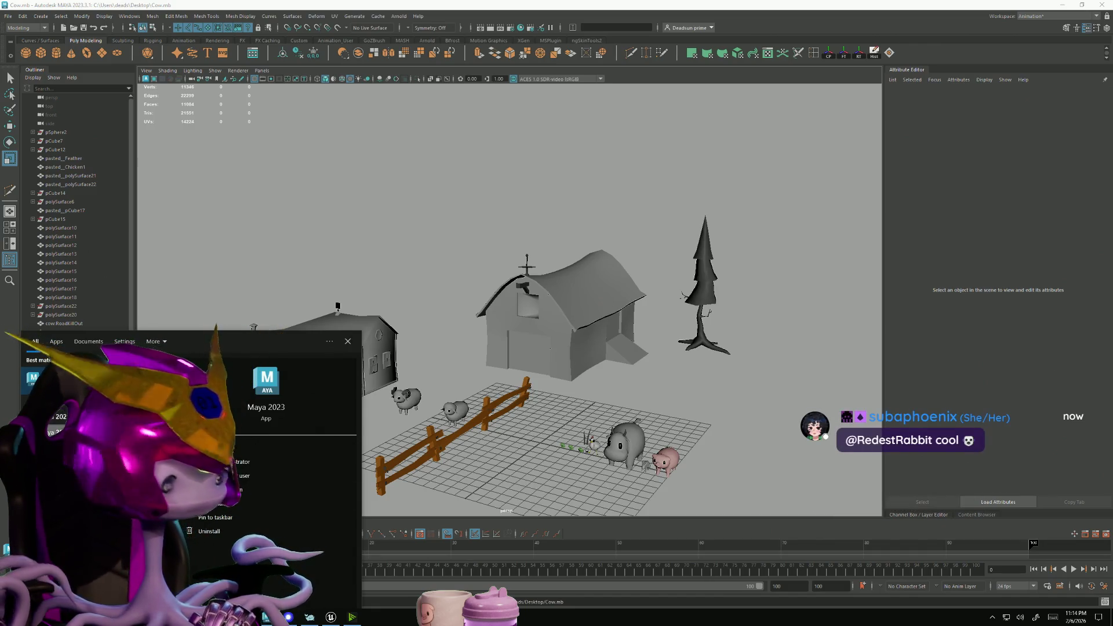
key("Escape")
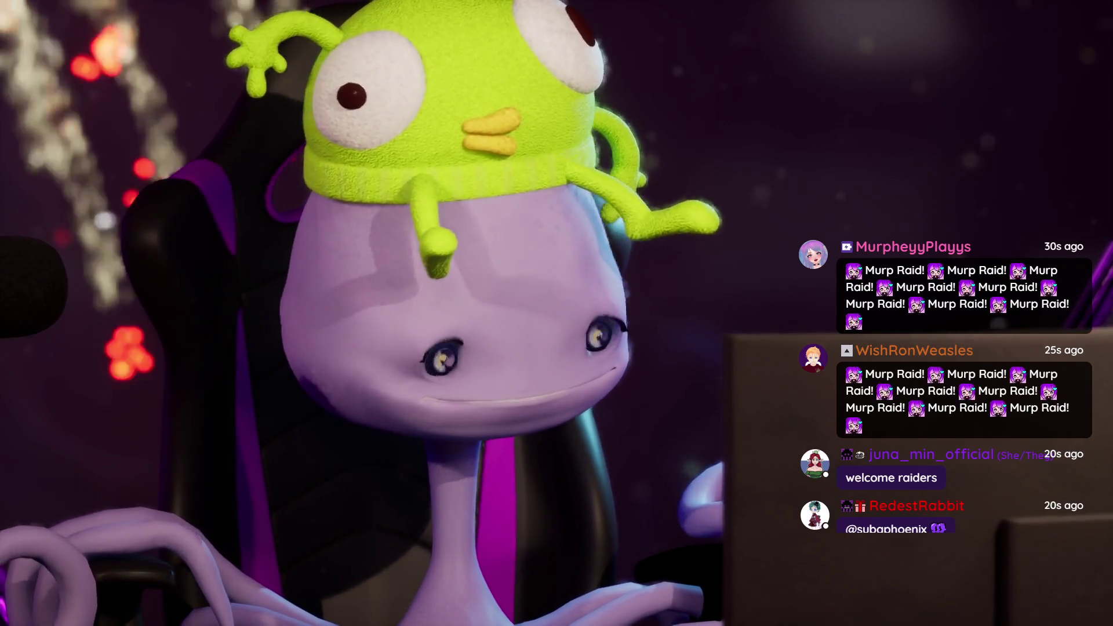
Alt+Tab from the webcam view to the untitled Maya window
key("alt+Tab")
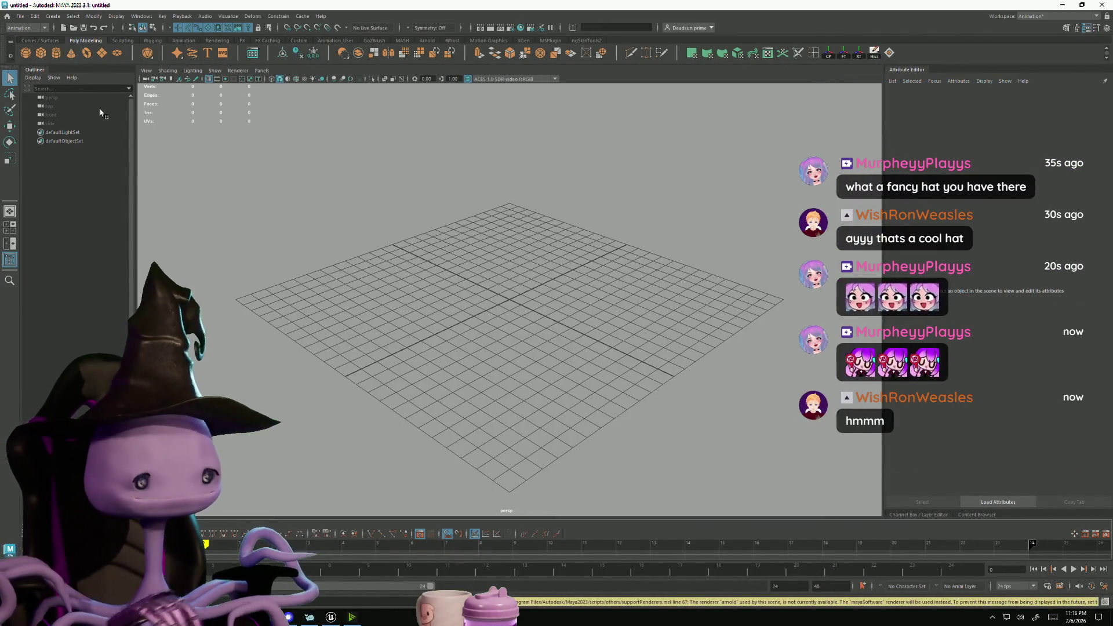
Create a poly plane at the origin, scale it up uniformly, and close the MS Plugin 6.9 window
left_click(115, 54)
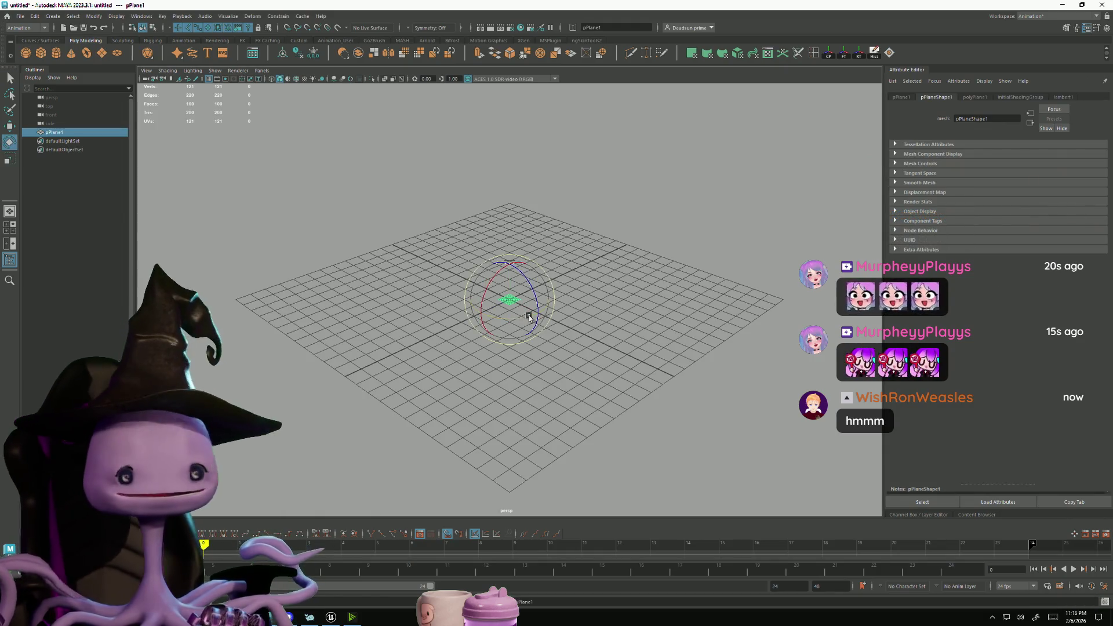
left_click_drag(510, 300, 713, 264)
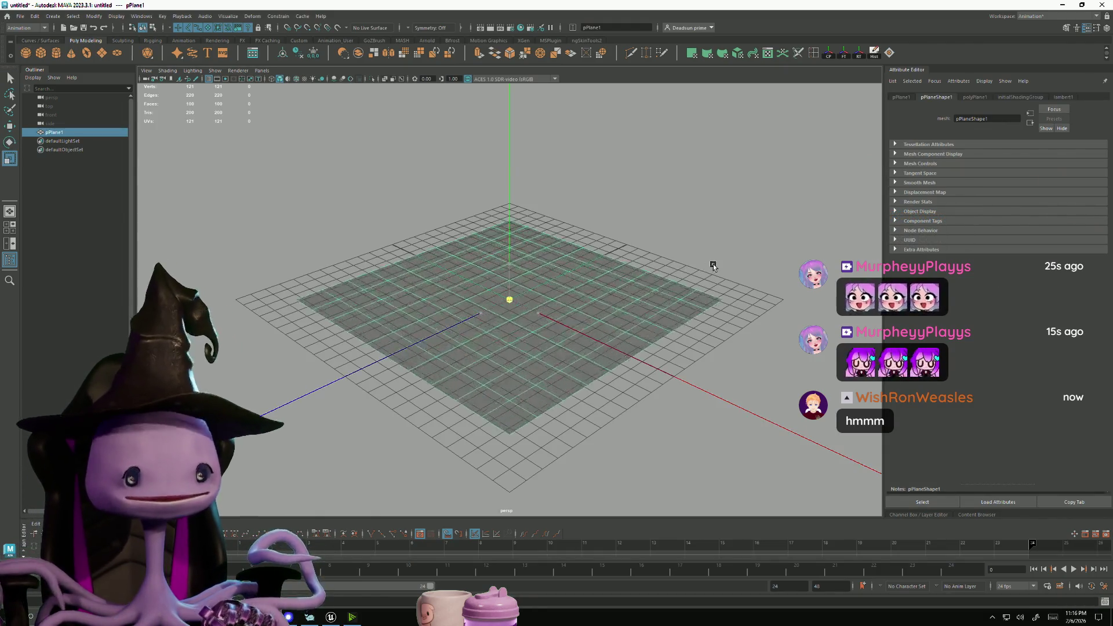
key("super+Tab")
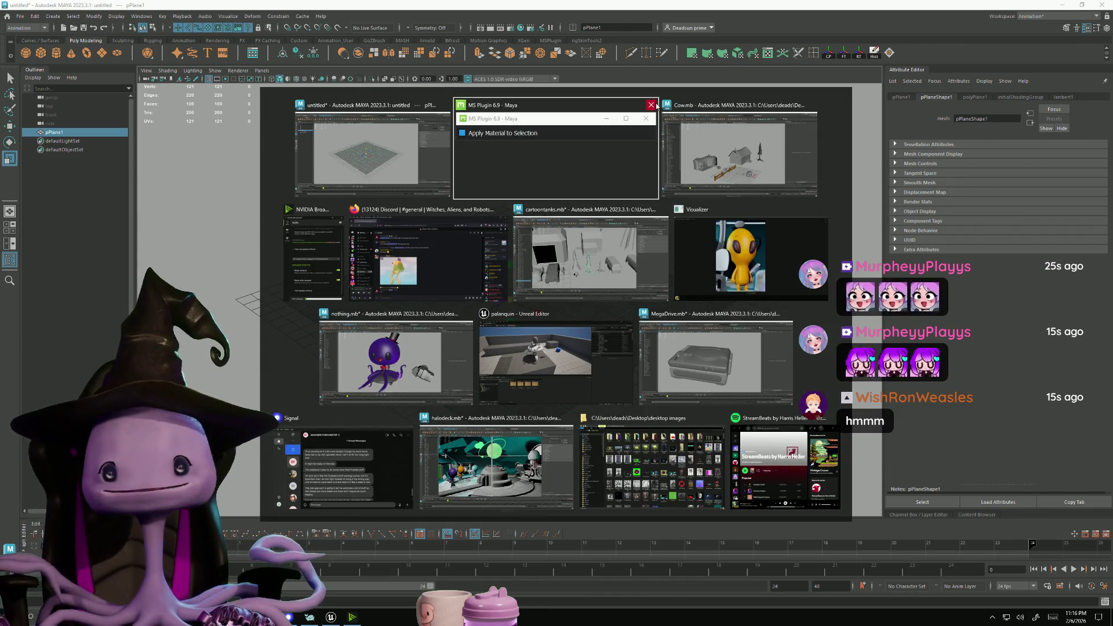
left_click(655, 105)
Minimize the Cow.mb and untitled scene windows so the cartoontanks.mb scene is in front
left_click(636, 183)
scroll(652, 279, "up", 10)
scroll(652, 280, "down", 10)
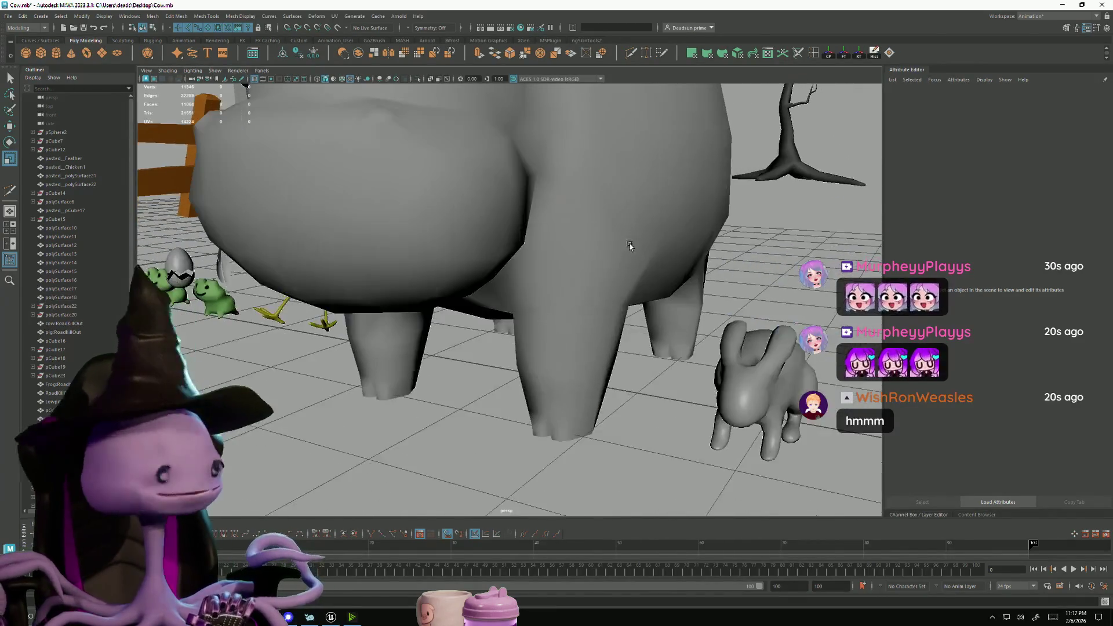
scroll(555, 287, "up", 3)
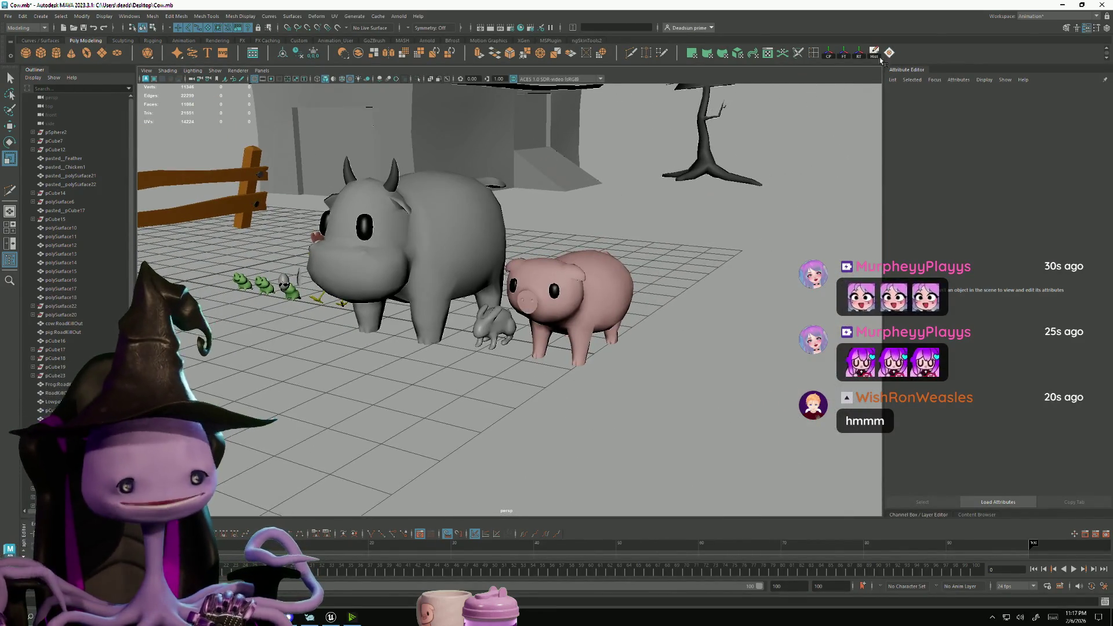
left_click(1061, 4)
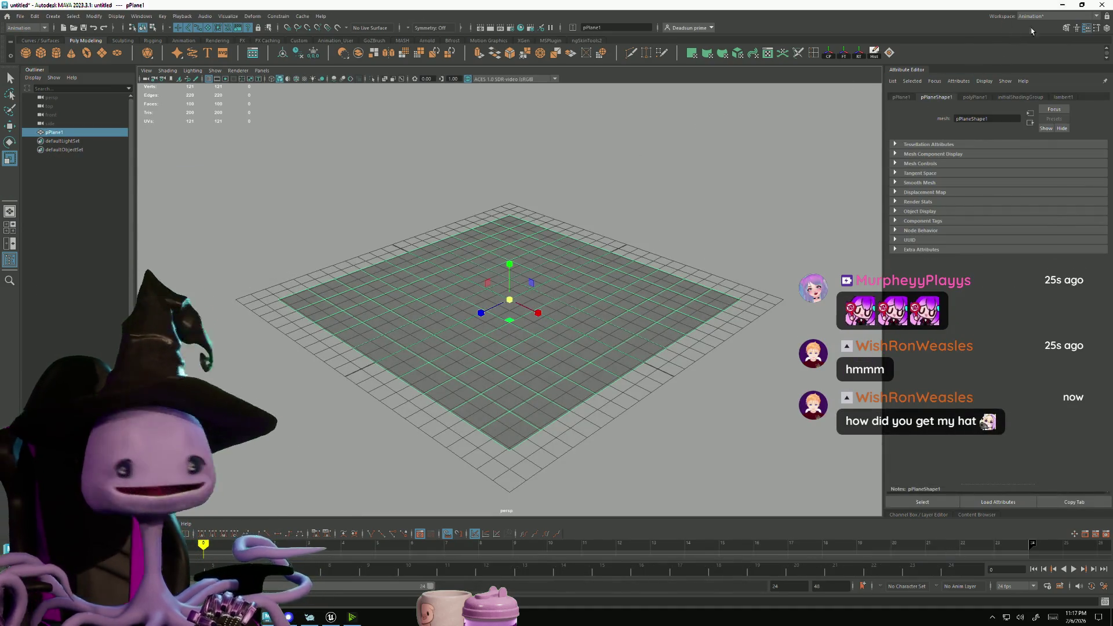
left_click(1069, 4)
left_click_drag(371, 366, 668, 234, "alt")
key("alt+Tab")
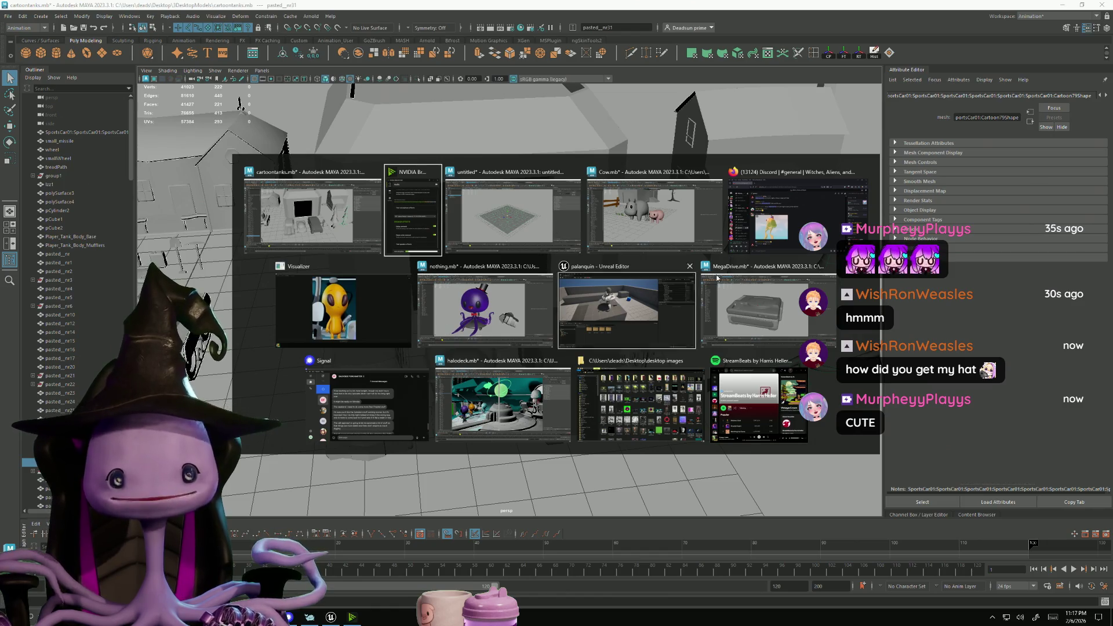
Play ufoclawgame.mp4 from the desktop in Visualizer, zoomed out, then switch back to Maya
left_click(1066, 6)
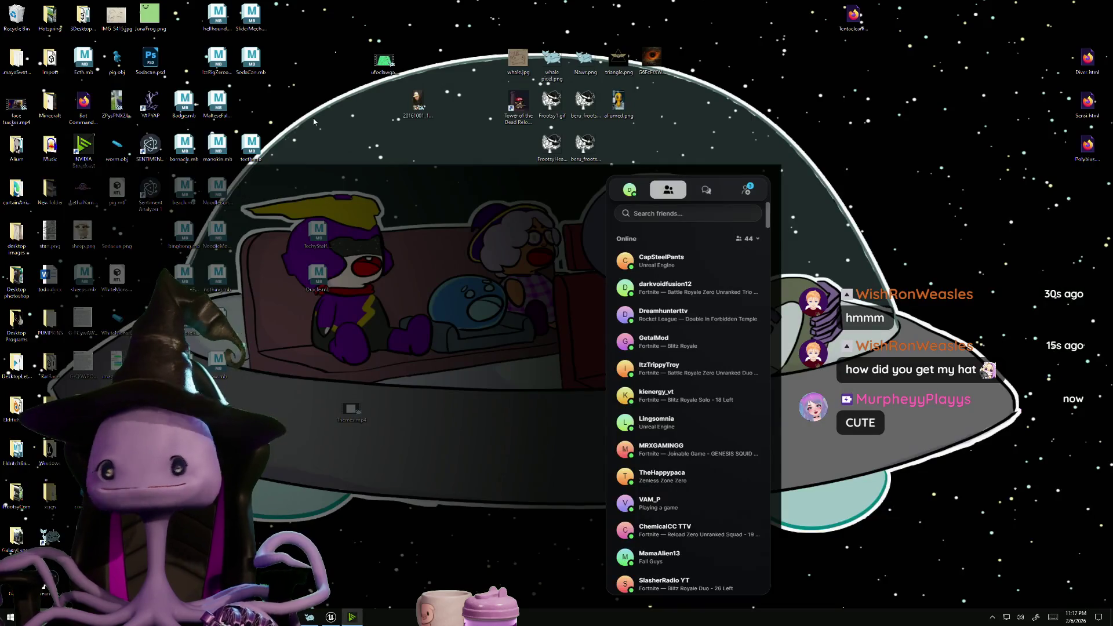
double_click(393, 65)
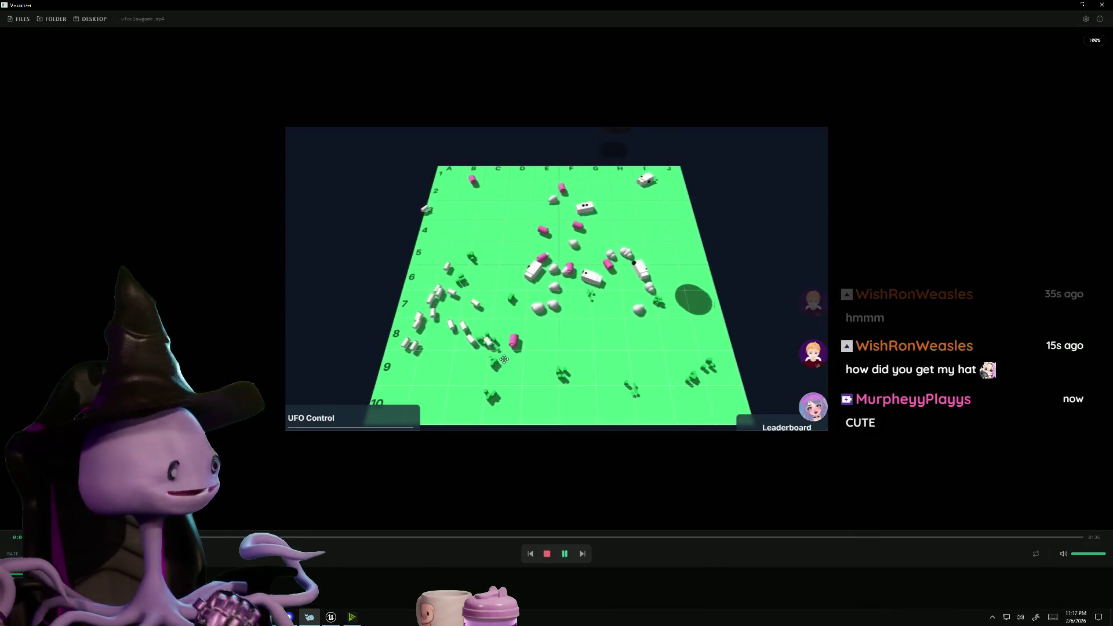
scroll(499, 356, "up", 5)
scroll(499, 355, "down", 3)
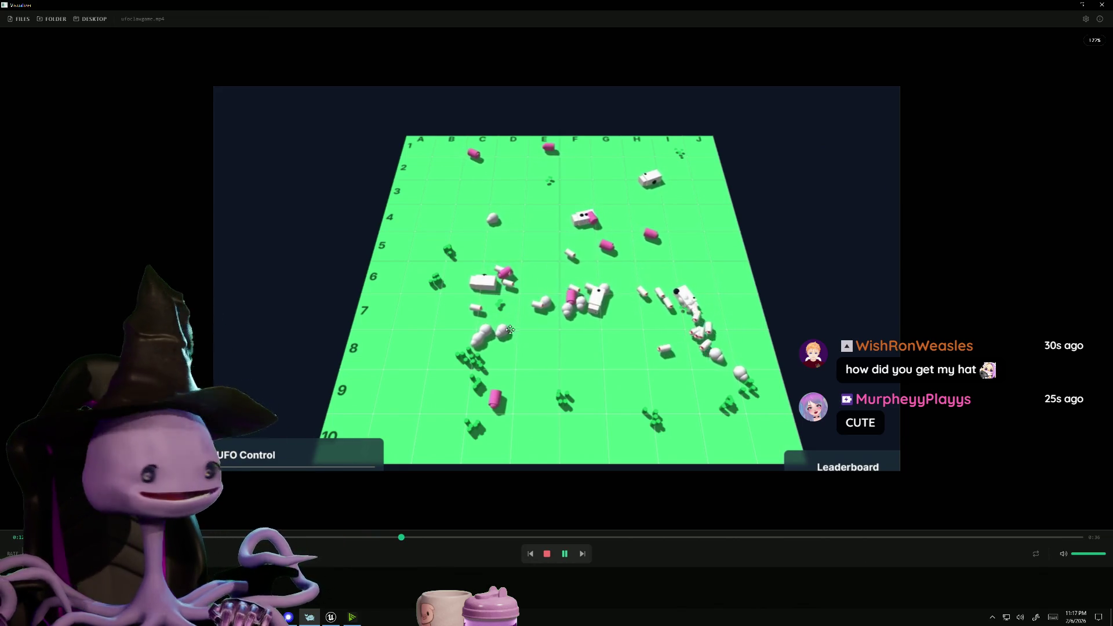
key("alt+Tab")
key("alt+Tab")
key("alt+Tab")
key("alt+Tab")
scroll(468, 317, "down", 5)
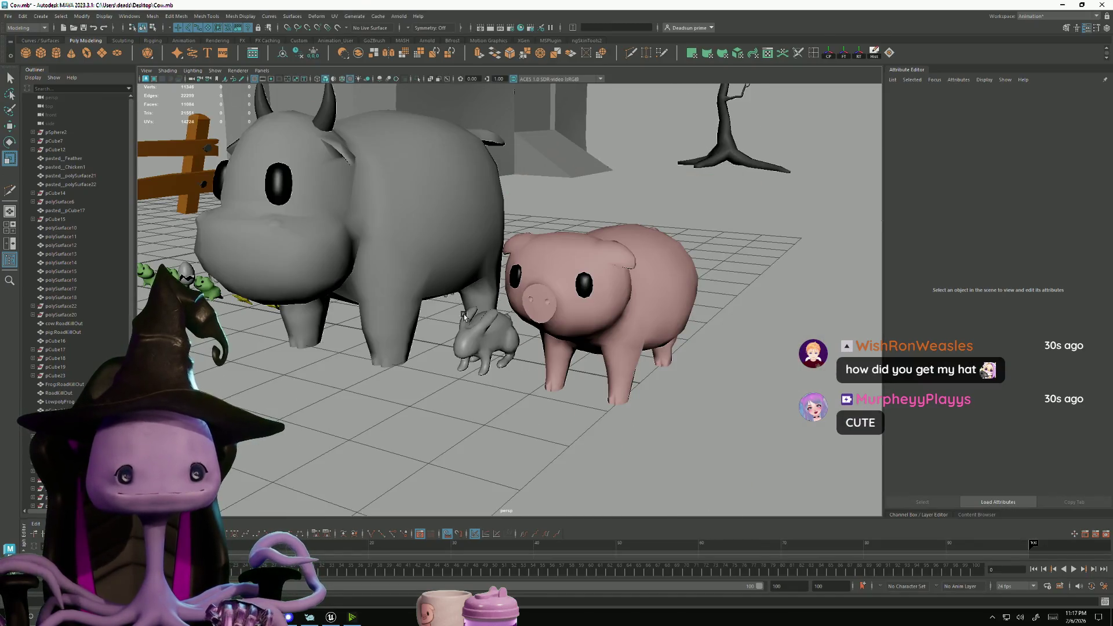
Orbit toward the frogs and chicken, selecting and then deselecting the LowpolyFrog mesh
mouse_move(458, 321)
left_mouse_down("alt")
mouse_move(524, 360)
mouse_move(609, 377)
mouse_move(564, 368)
mouse_move(586, 373)
mouse_move(536, 327)
left_mouse_up("alt")
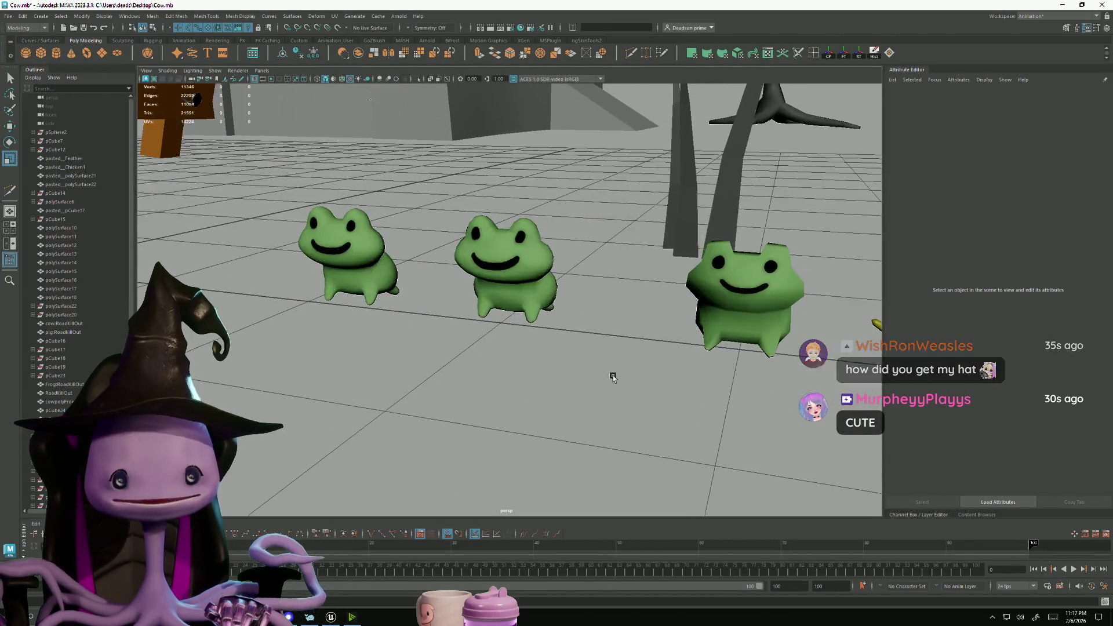
left_click(533, 330)
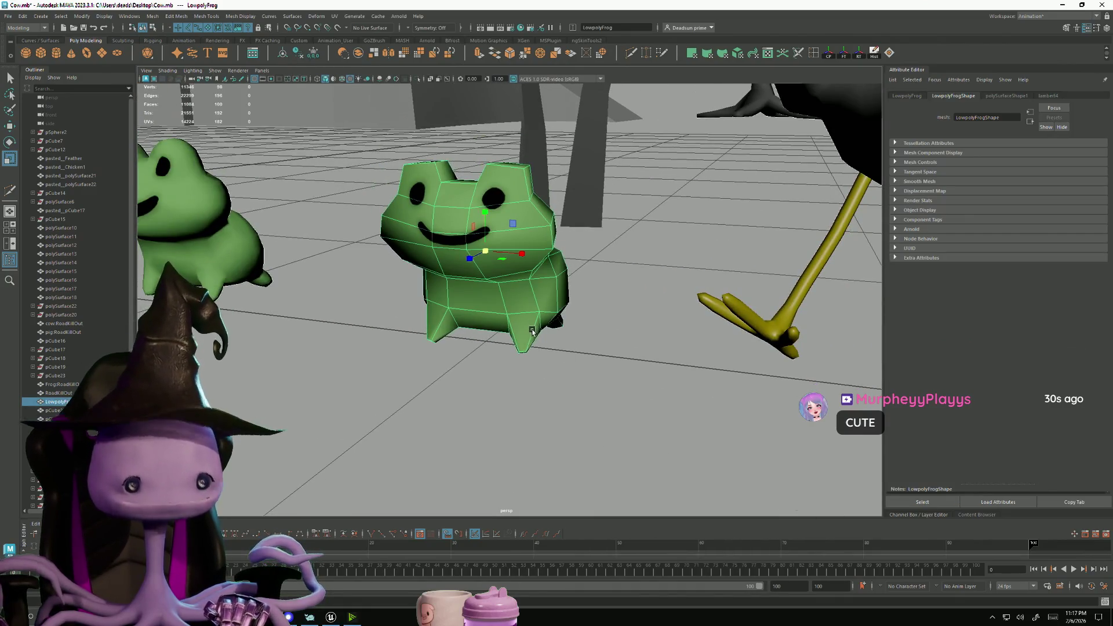
left_click(510, 453)
left_click_drag(510, 453, 398, 393, "alt")
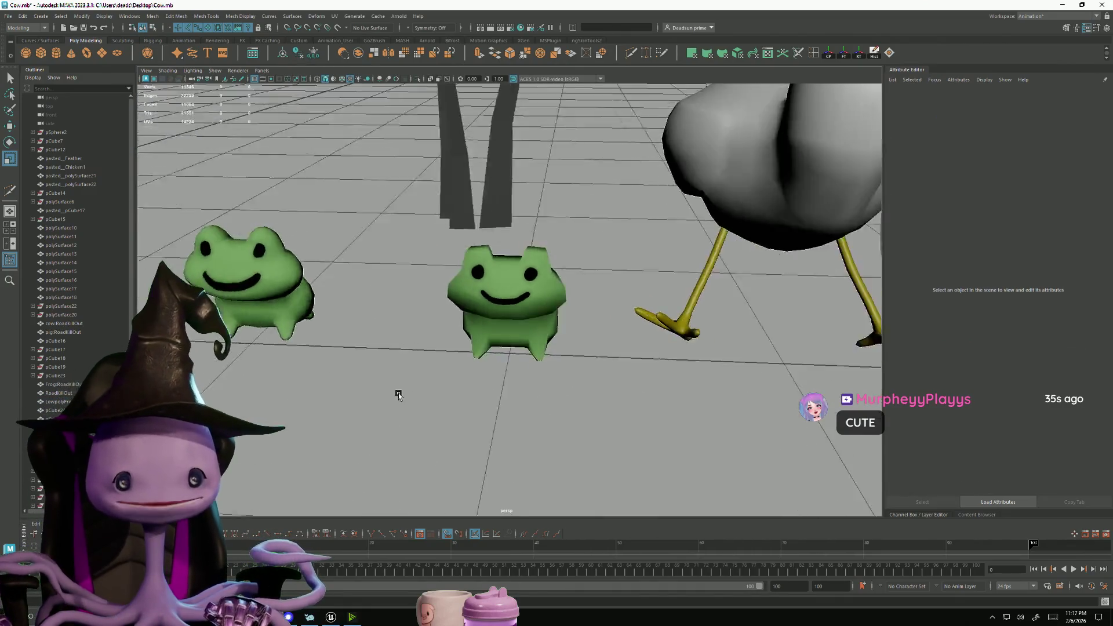
scroll(398, 388, "up", 1)
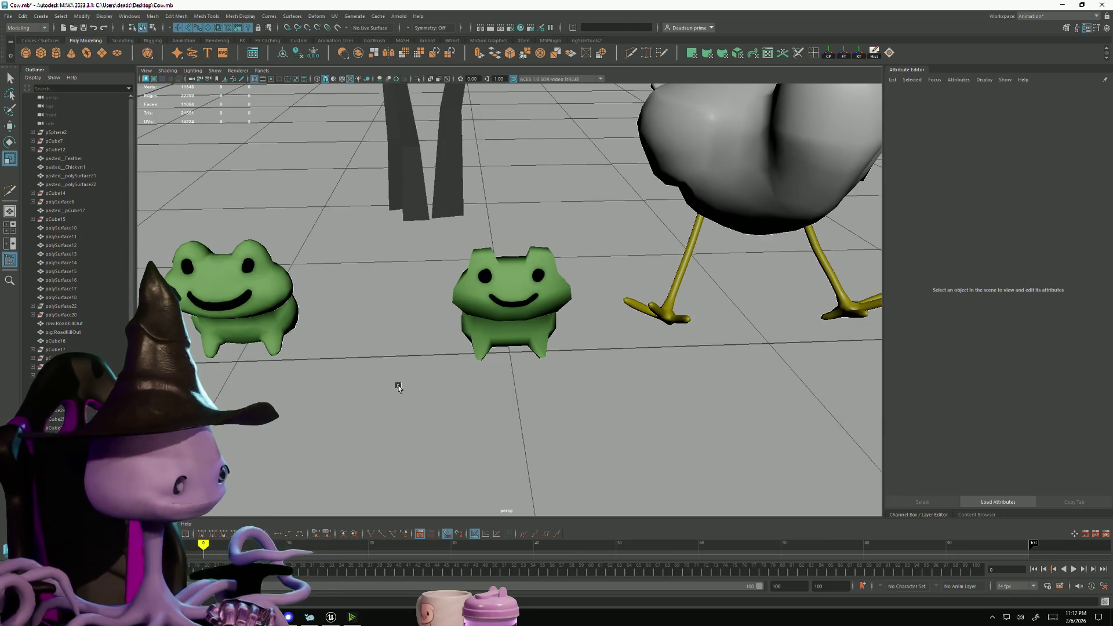
scroll(411, 384, "down", 15)
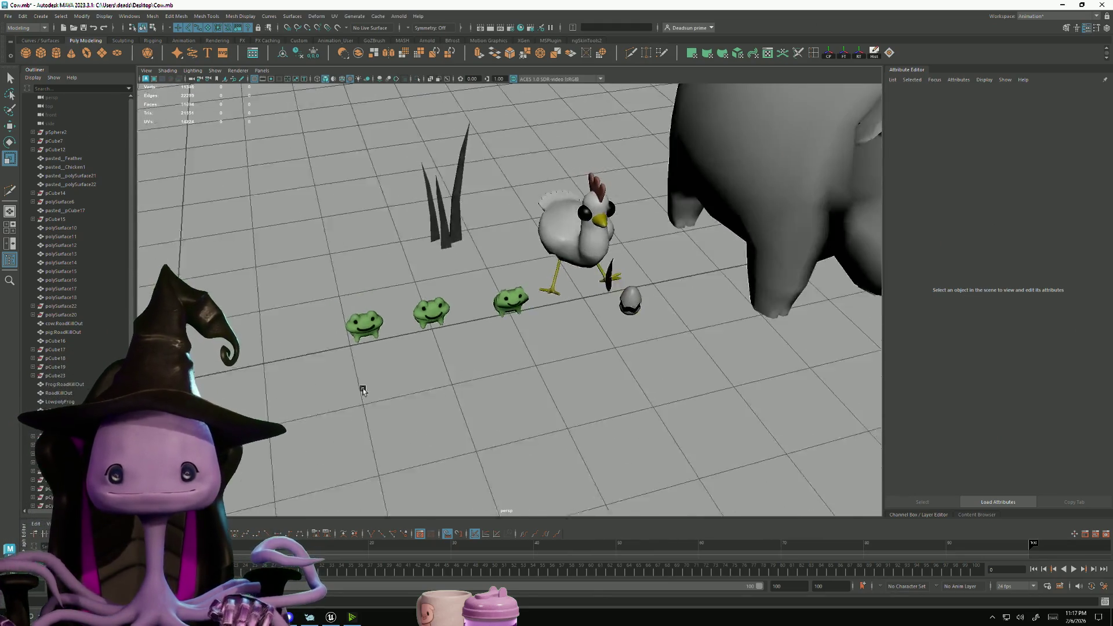
scroll(509, 383, "down", 5)
Tumble to a high view over the whole farm, then switch back to Visualizer
mouse_move(510, 383)
left_mouse_down("alt")
mouse_move(482, 423)
mouse_move(345, 348)
mouse_move(451, 352)
mouse_move(424, 352)
mouse_move(434, 409)
mouse_move(617, 391)
left_mouse_up("alt")
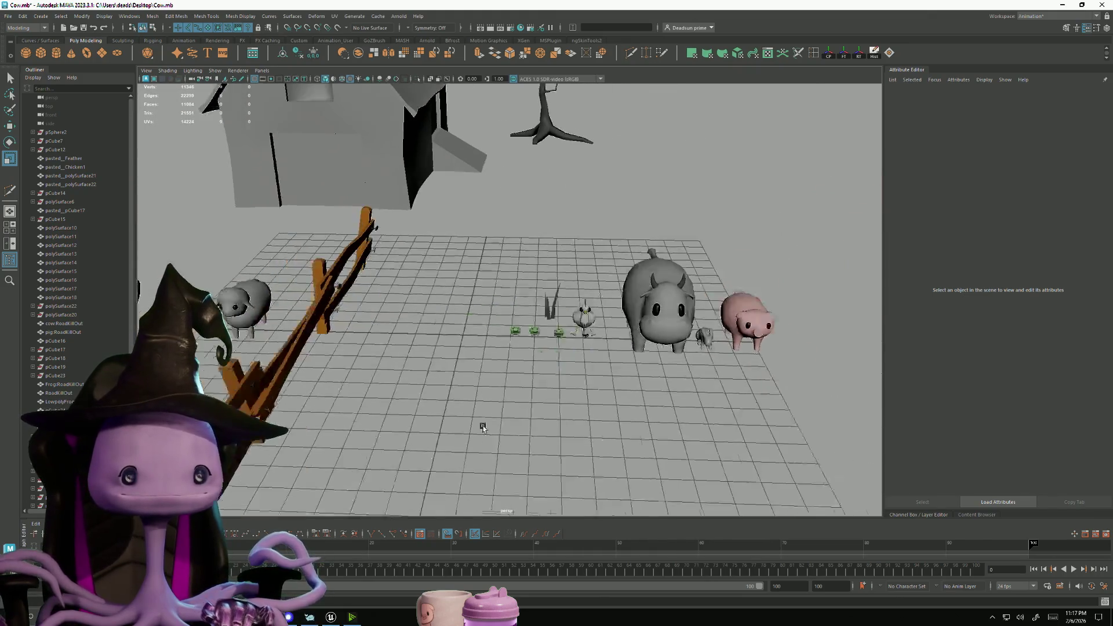
scroll(452, 406, "up", 5)
scroll(444, 401, "down", 3)
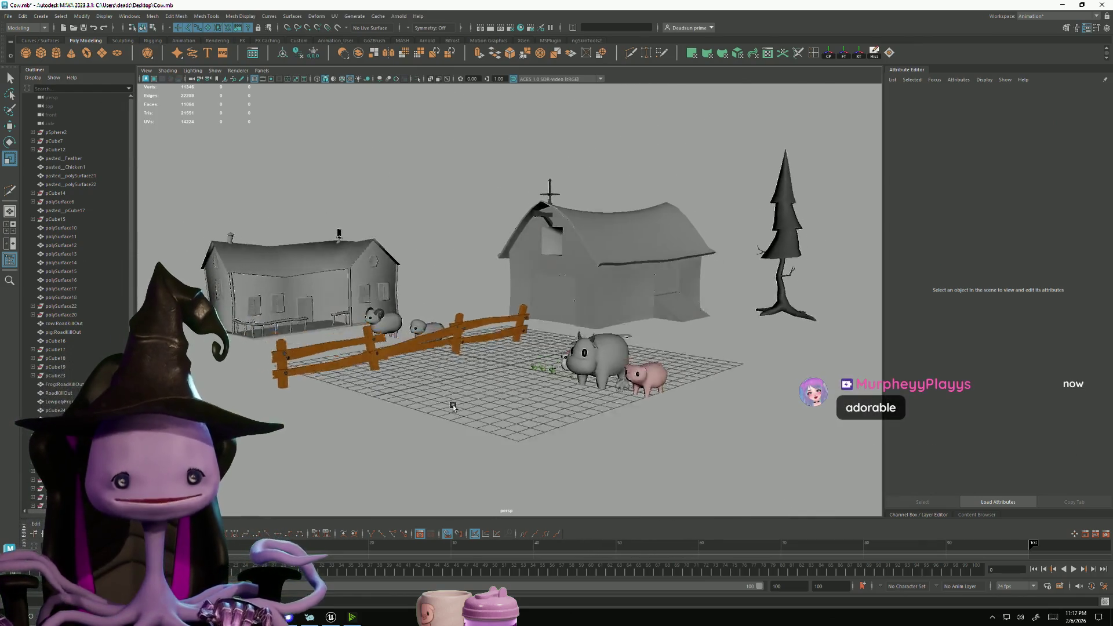
scroll(616, 391, "up", 3)
left_click_drag(381, 351, 412, 372, "alt")
key("alt+Tab")
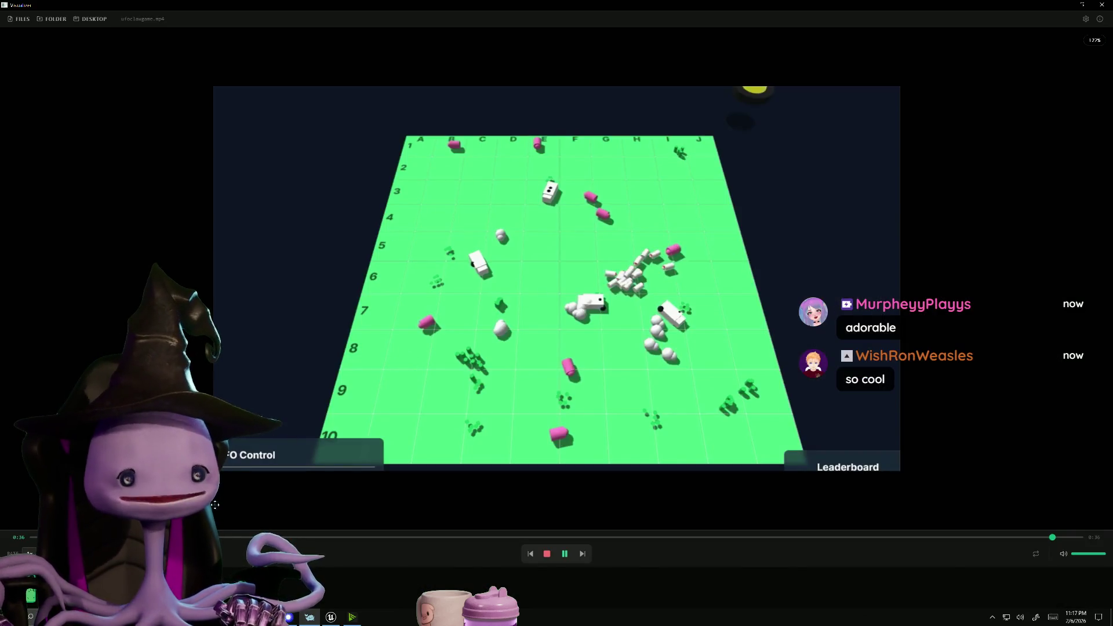
Restart the claw game video from the beginning, then minimize the video player
left_click(529, 555)
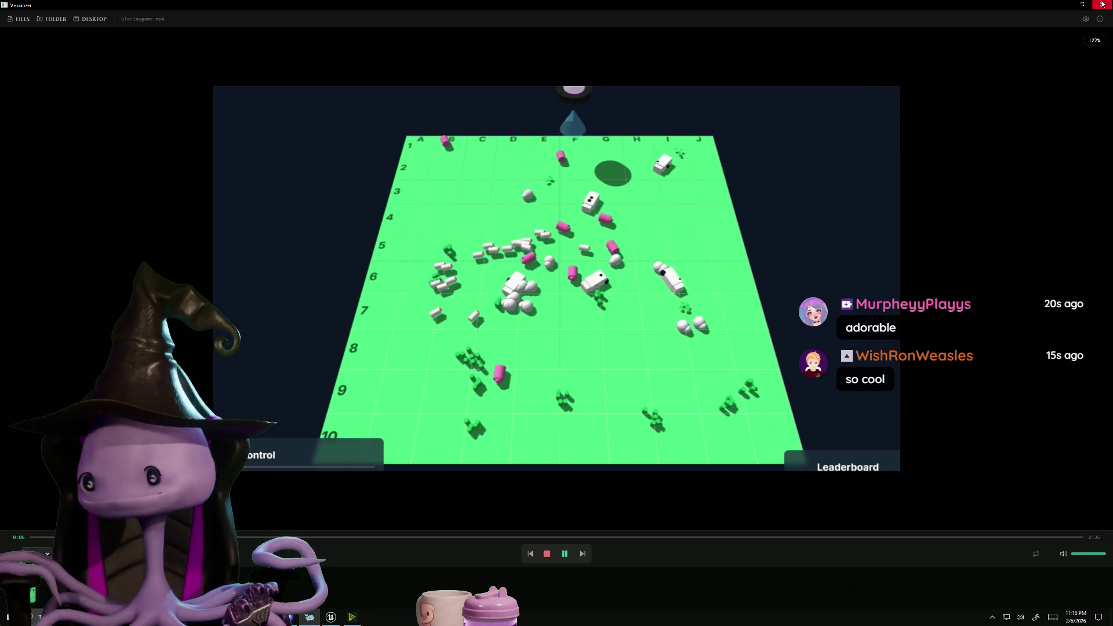
left_click(1062, 5)
key("alt+Tab")
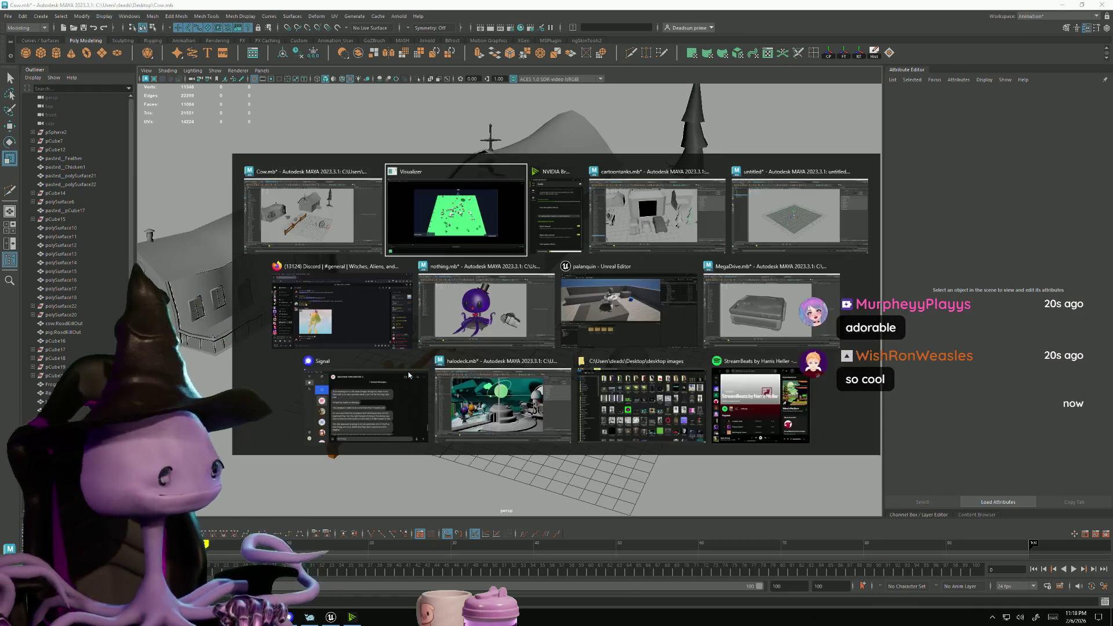
Bring the palanquin Unreal Editor project forward and play-test walking the character, stopping with Esc
left_click(636, 278)
left_click(537, 351)
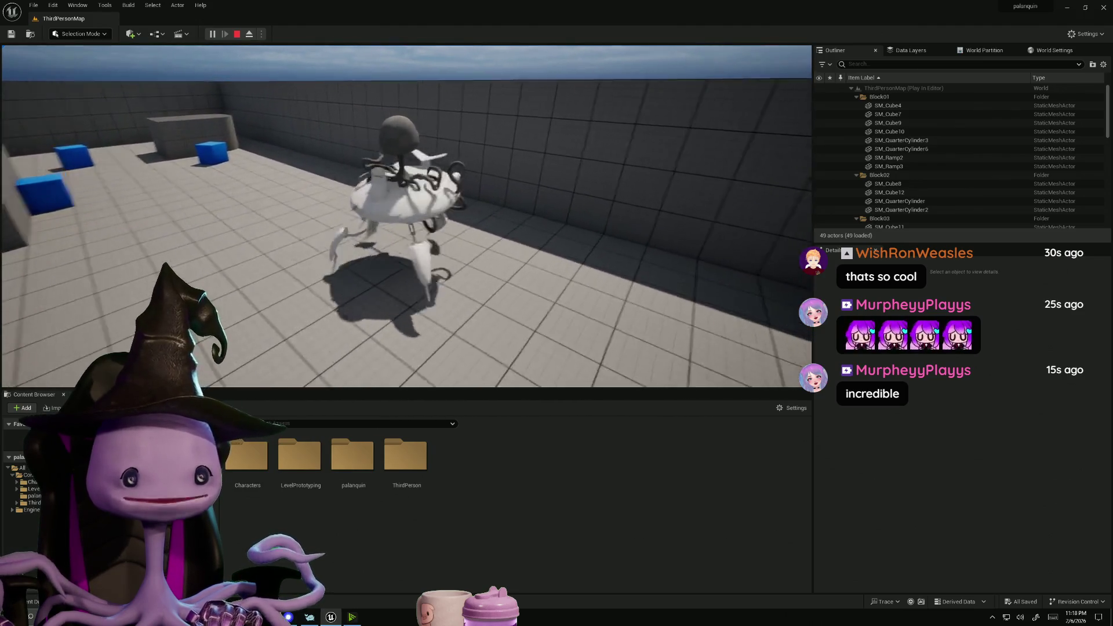
key("Escape")
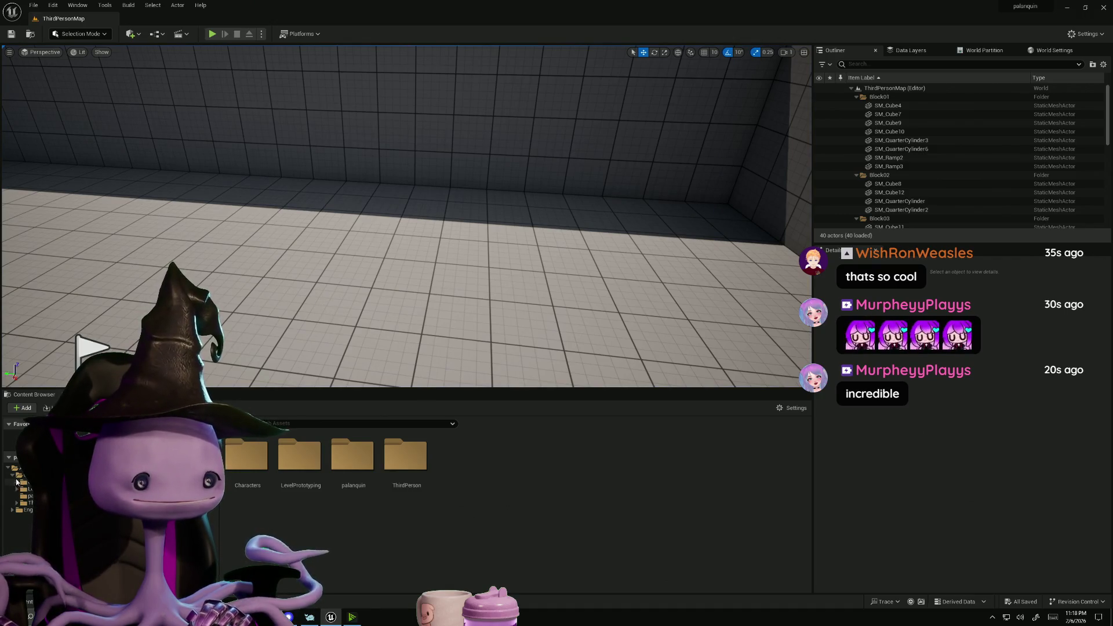
Open BP_ThirdPersonCharacter from the Content > ThirdPerson > Blueprints folder
left_click(12, 476)
left_click(17, 503)
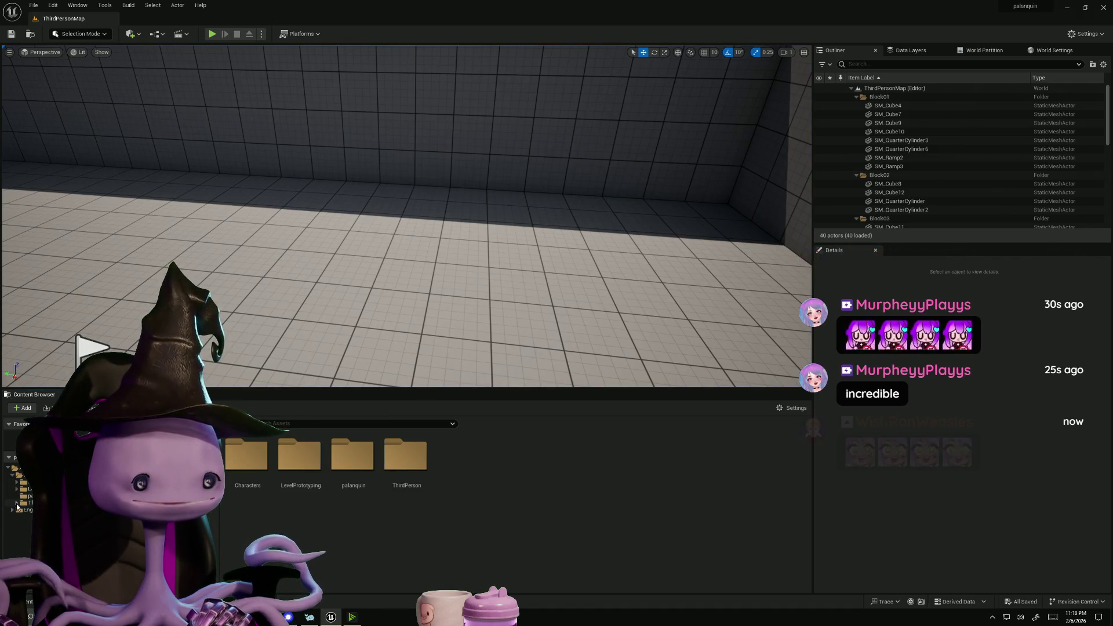
left_click(26, 510)
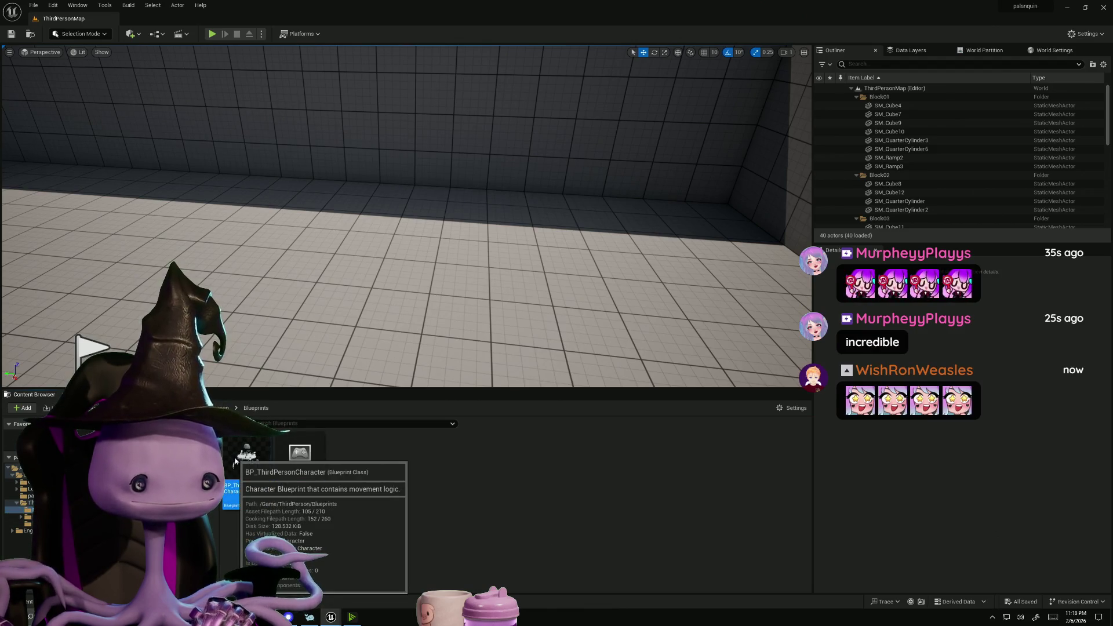
double_click(234, 457)
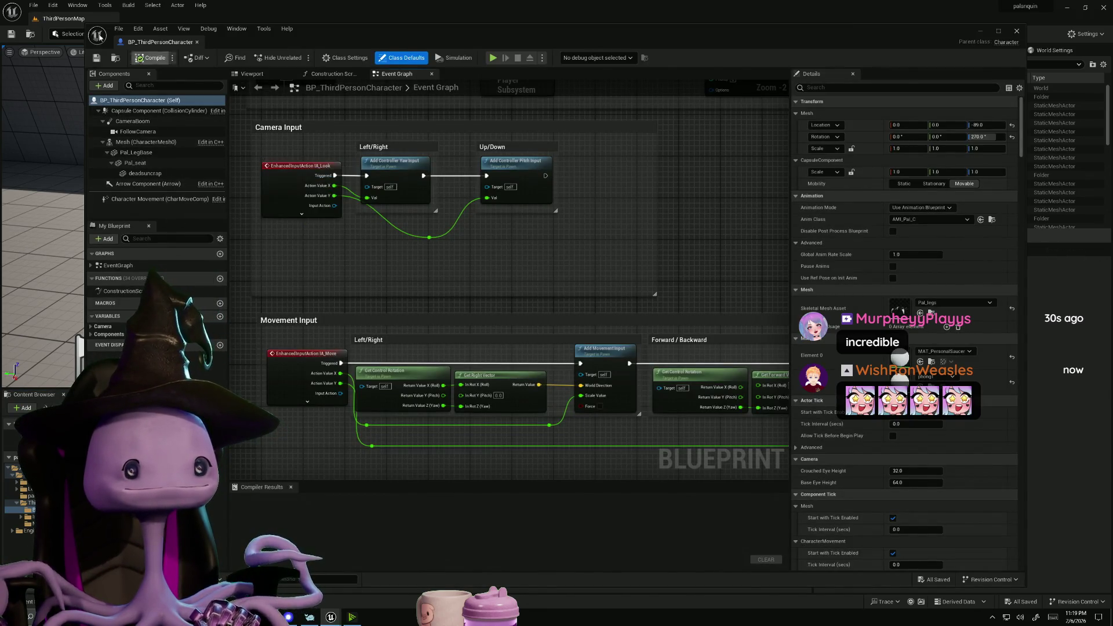
Add a SpotLight component to the character Blueprint, searching for 'light'
left_click(104, 85)
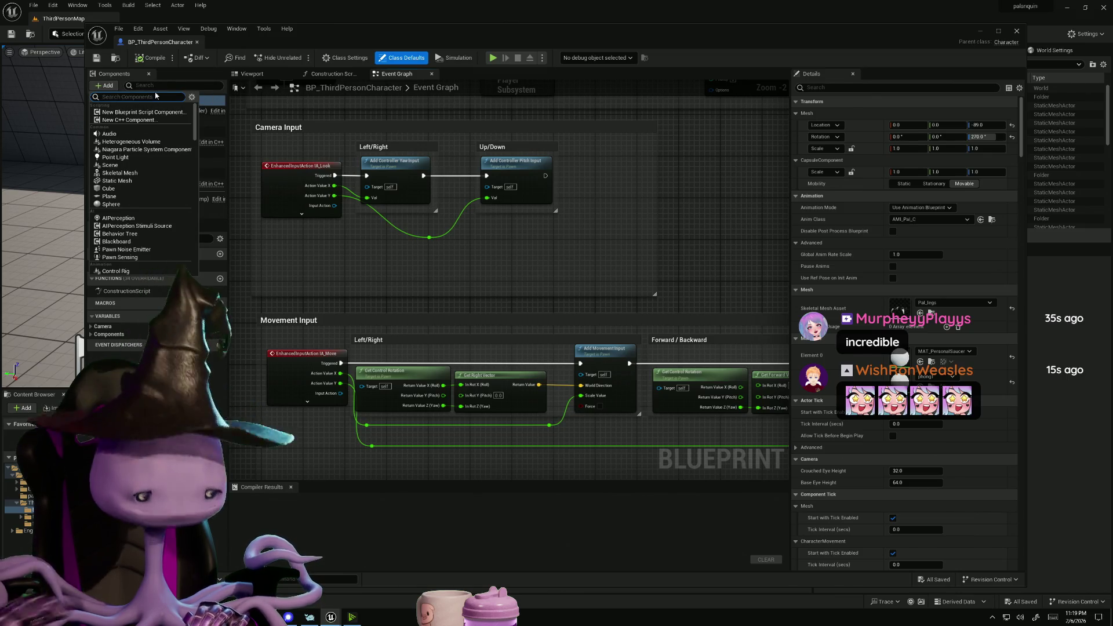
type("light")
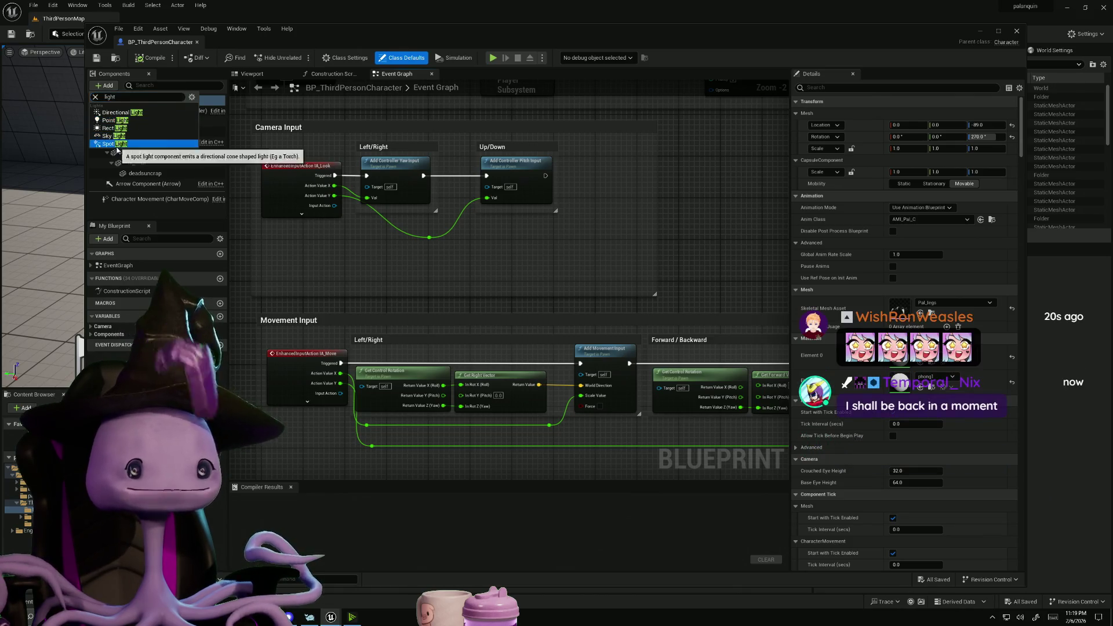
left_click(133, 143)
left_click(267, 74)
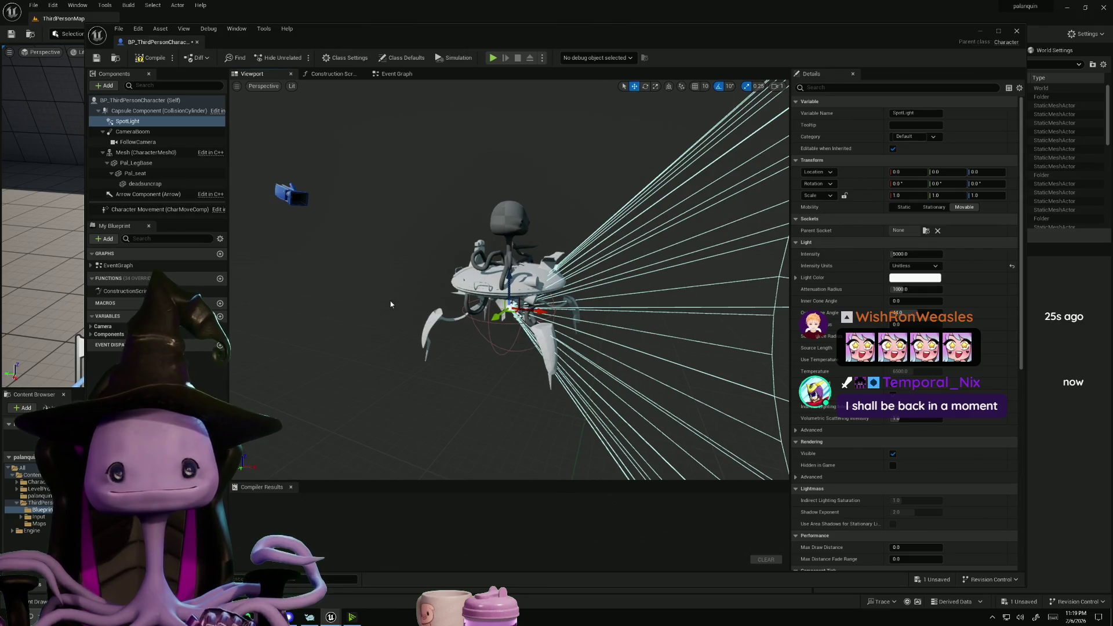
right_click_drag(552, 297, 472, 299)
Give the SpotLight attenuation radius 835 and outer cone 15.56, placed at the palanquin's front
left_click(122, 121)
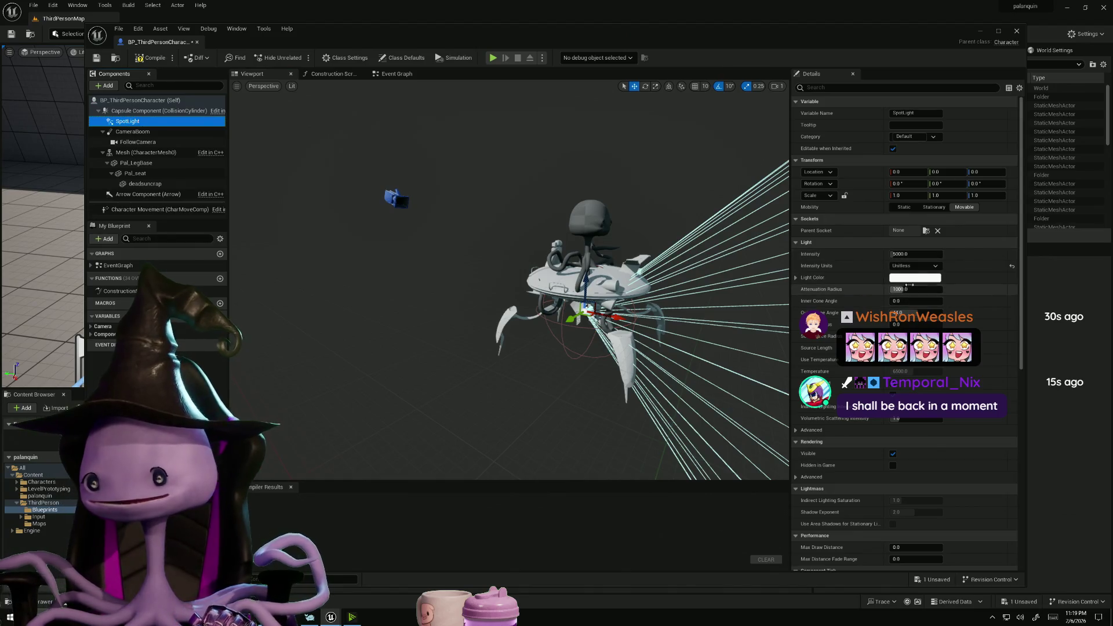
mouse_move(910, 290)
left_mouse_down()
mouse_move(896, 290)
mouse_move(910, 313)
mouse_move(891, 312)
left_mouse_up()
mouse_move(598, 395)
left_mouse_down()
mouse_move(626, 395)
mouse_move(613, 393)
left_mouse_up()
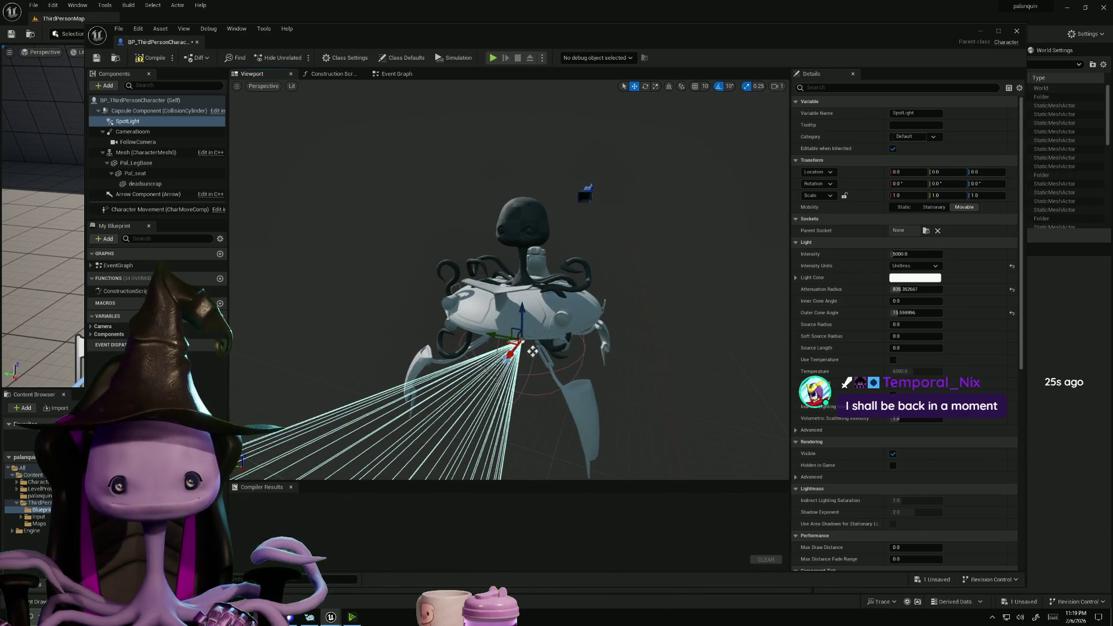
mouse_move(532, 351)
left_mouse_down()
mouse_move(505, 390)
mouse_move(498, 286)
mouse_move(499, 316)
mouse_move(542, 321)
mouse_move(521, 293)
mouse_move(488, 282)
mouse_move(529, 293)
mouse_move(534, 278)
mouse_move(546, 282)
mouse_move(537, 273)
mouse_move(522, 291)
left_mouse_up()
key("f")
scroll(522, 293, "down", 3)
scroll(521, 292, "down", 4)
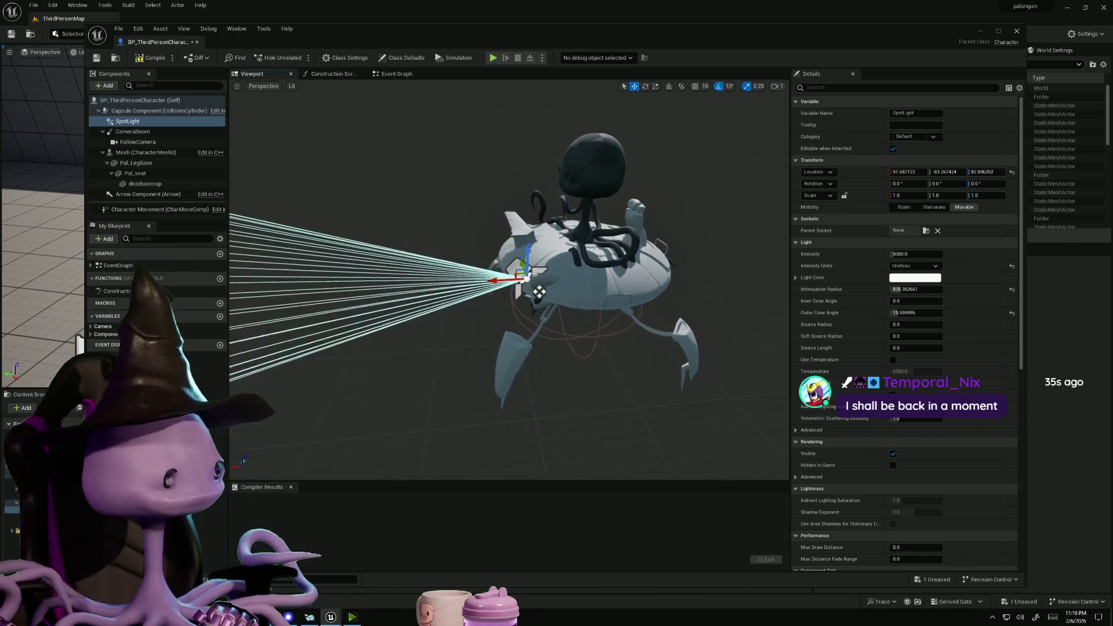
scroll(529, 293, "up", 3)
left_click_drag(545, 250, 555, 302)
Duplicate the spotlight as SpotLight1 and move it lower beneath the first light
key("ctrl+d")
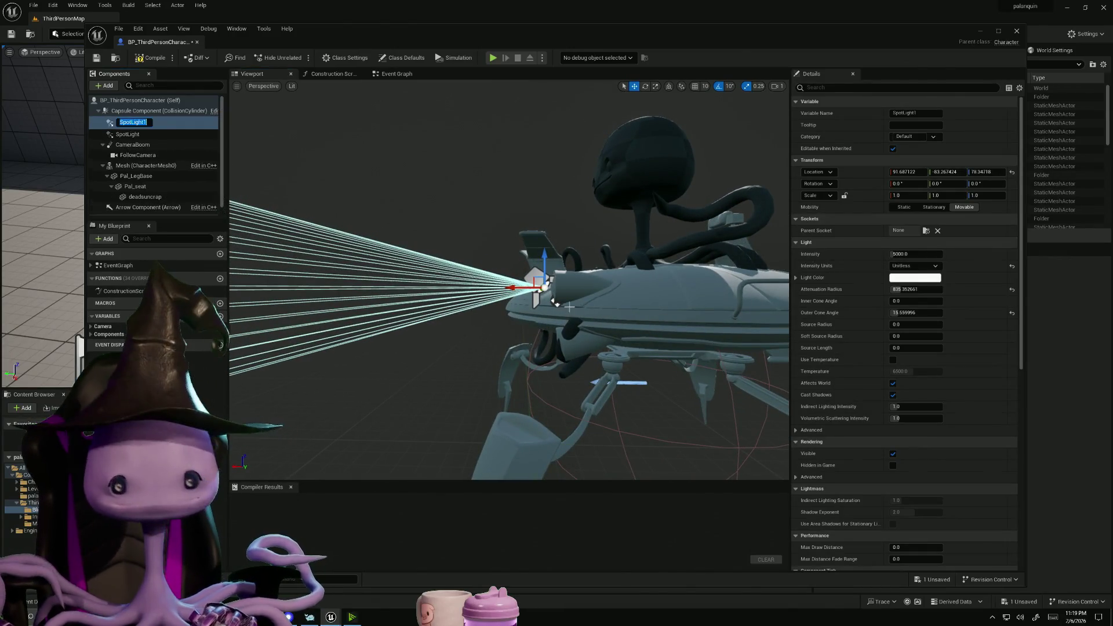
key("Return")
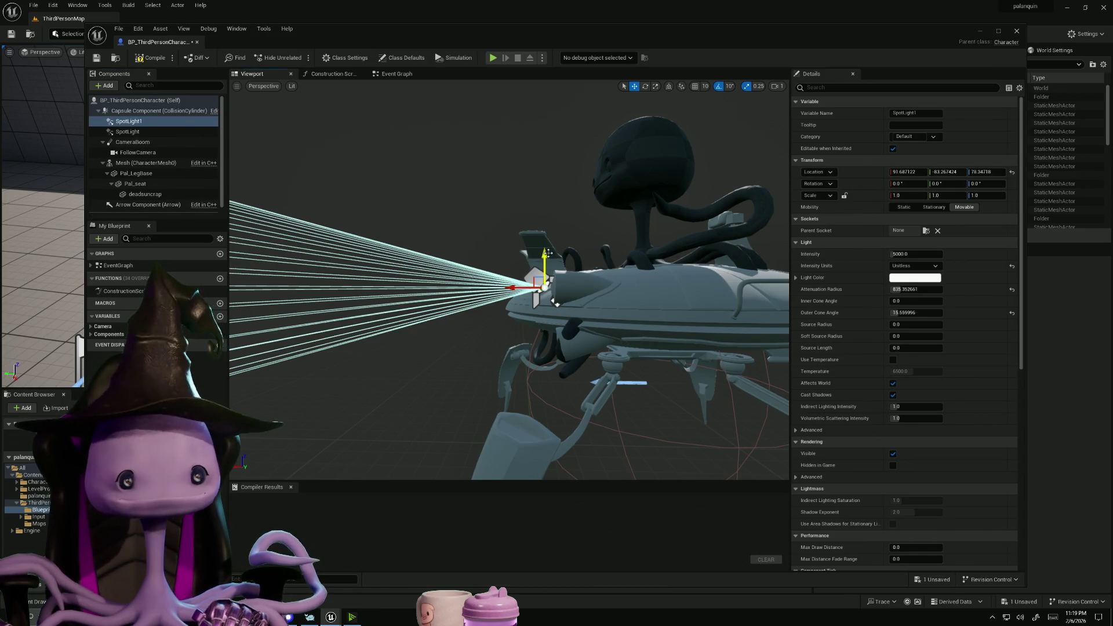
left_click_drag(557, 304, 556, 358)
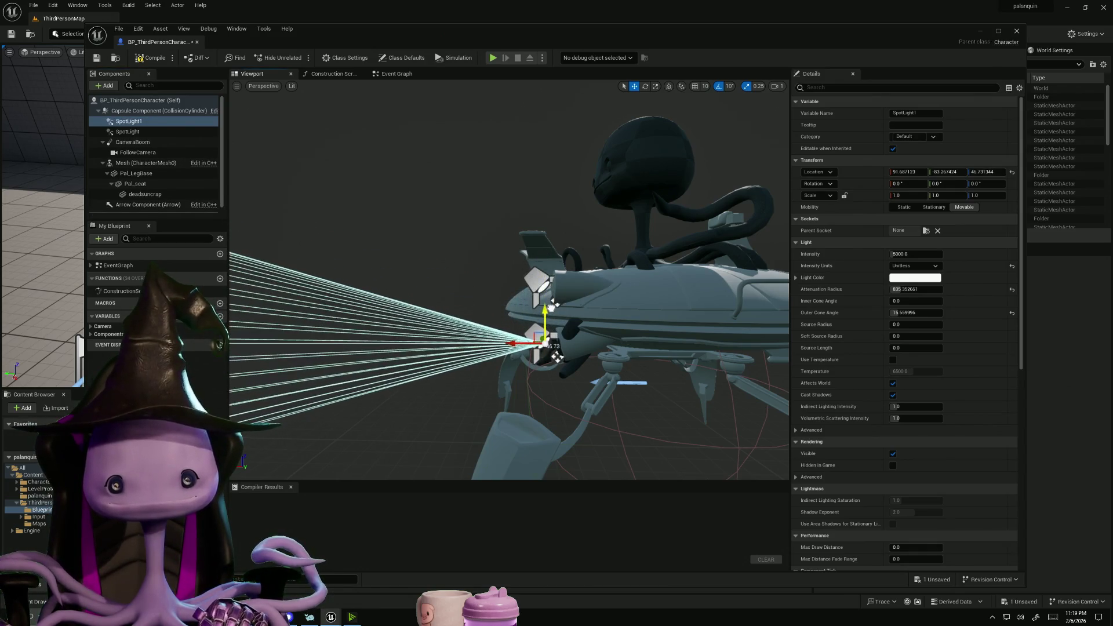
left_click(128, 131)
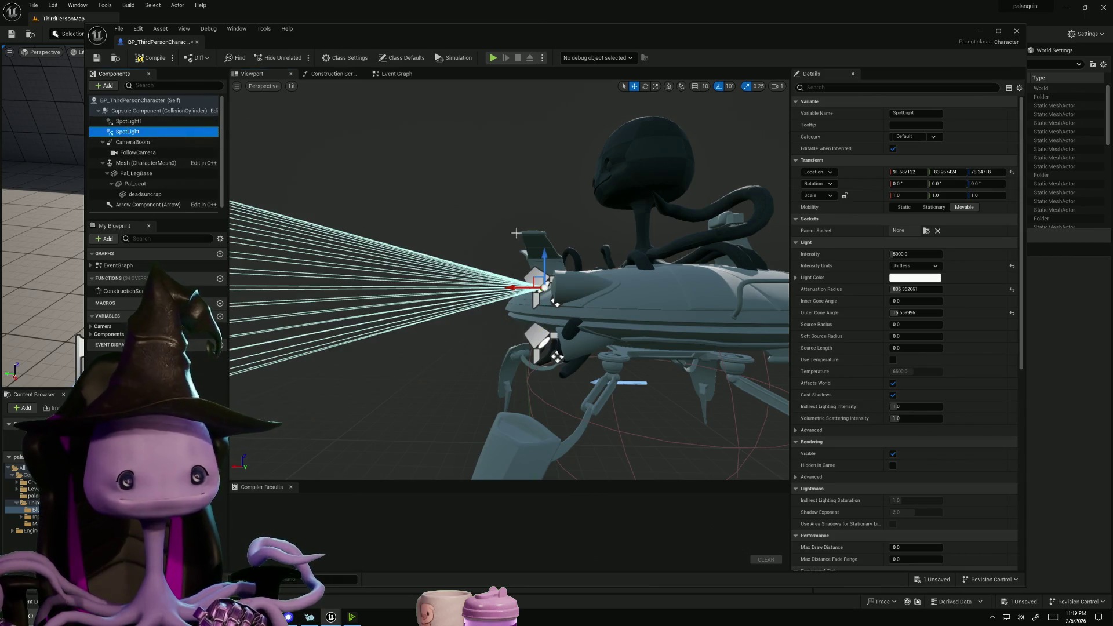
left_click_drag(496, 318, 496, 318, "alt")
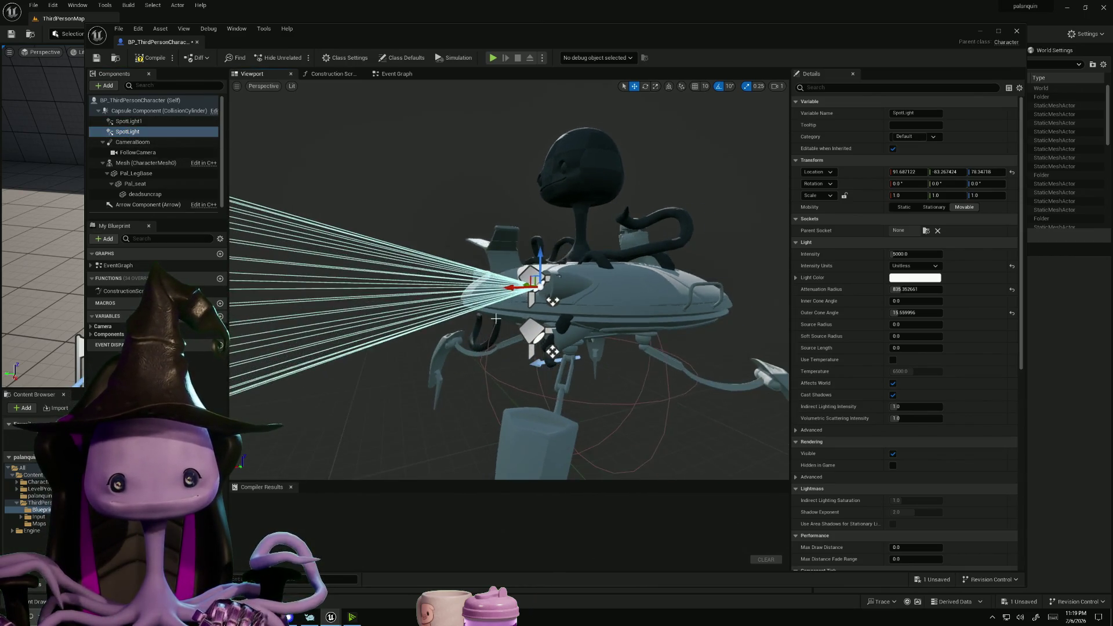
Select and frame both spotlights from the front, trying a rotation and undoing it
left_click(128, 122)
key("f")
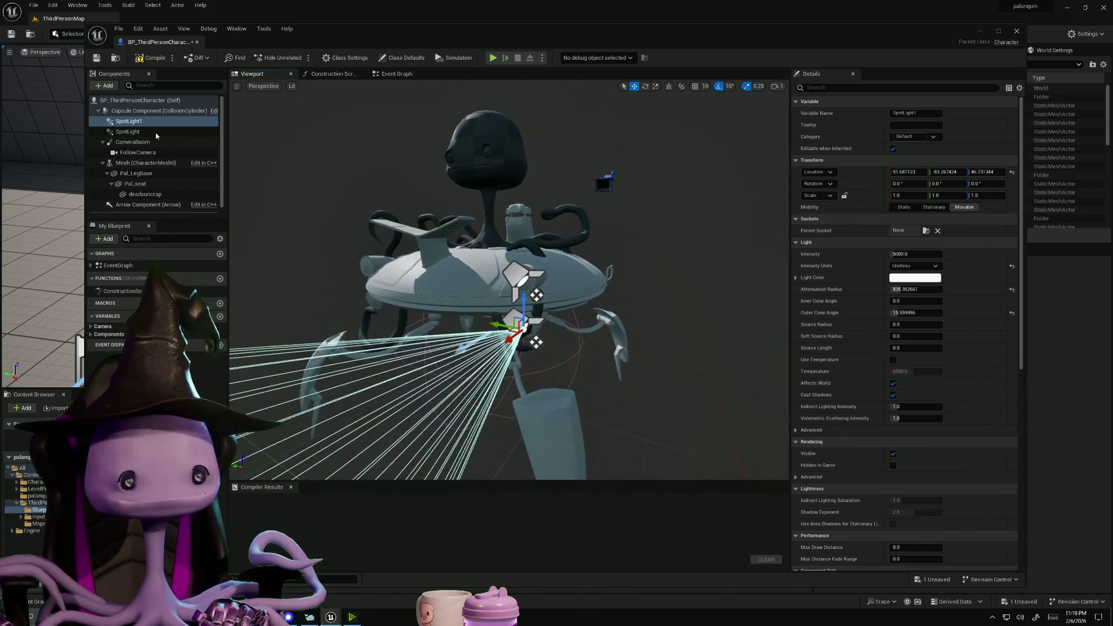
left_click(128, 132, "ctrl")
key("f")
left_click_drag(496, 318, 498, 296, "alt")
key("e")
key("ctrl+z")
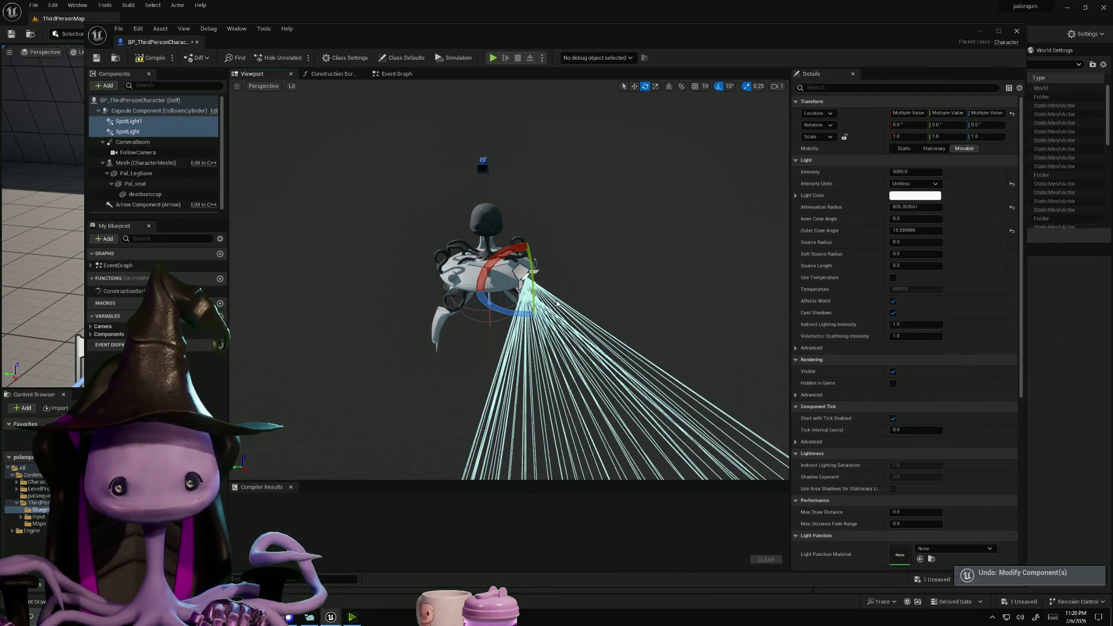
Duplicate the two spotlights as SpotLight3 and wqw and move them sideways along Y
key("ctrl+w")
type("wqw")
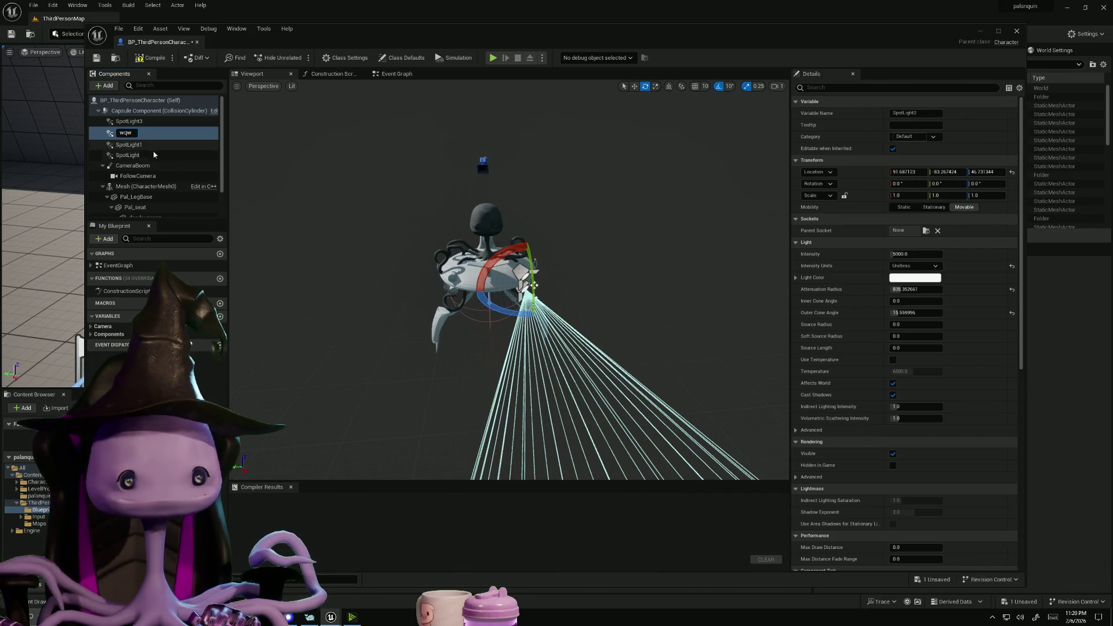
key("Return")
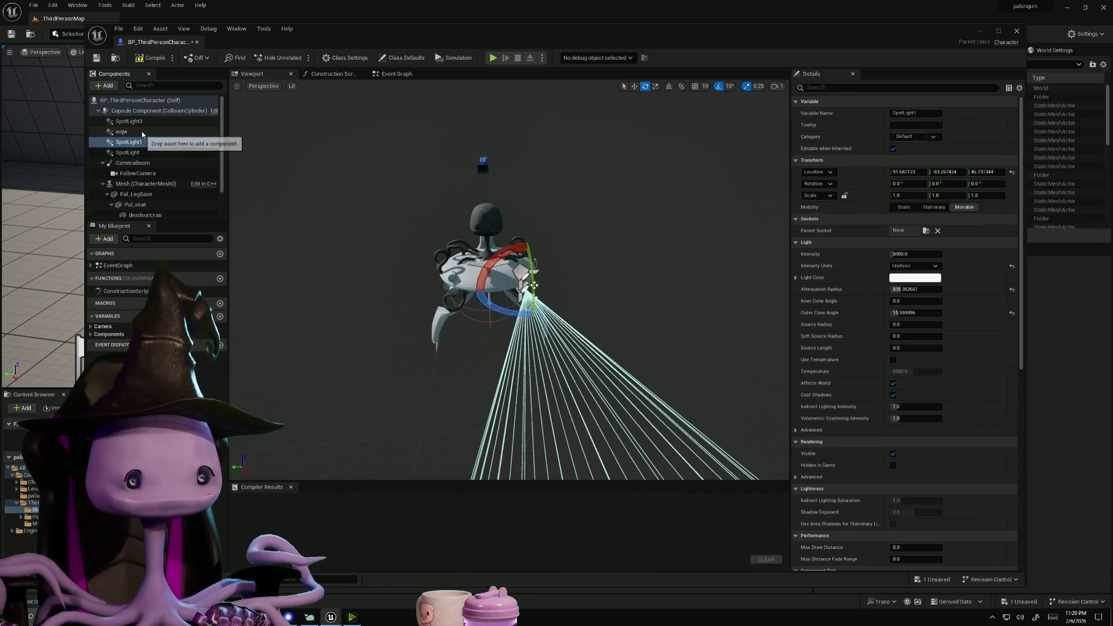
left_click(136, 121, "ctrl")
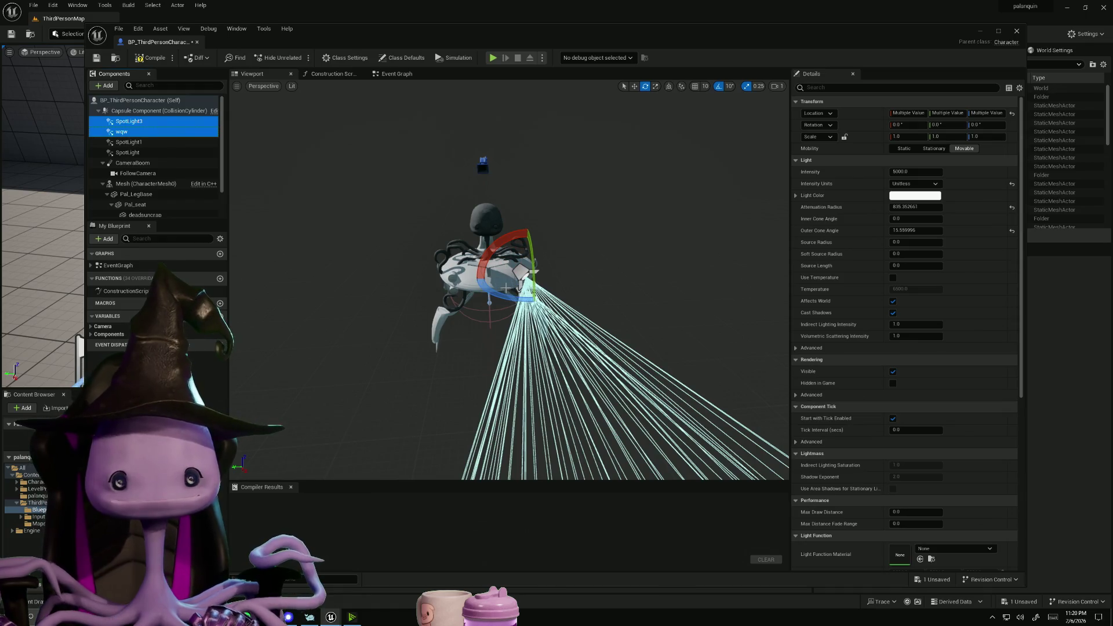
left_click(130, 121)
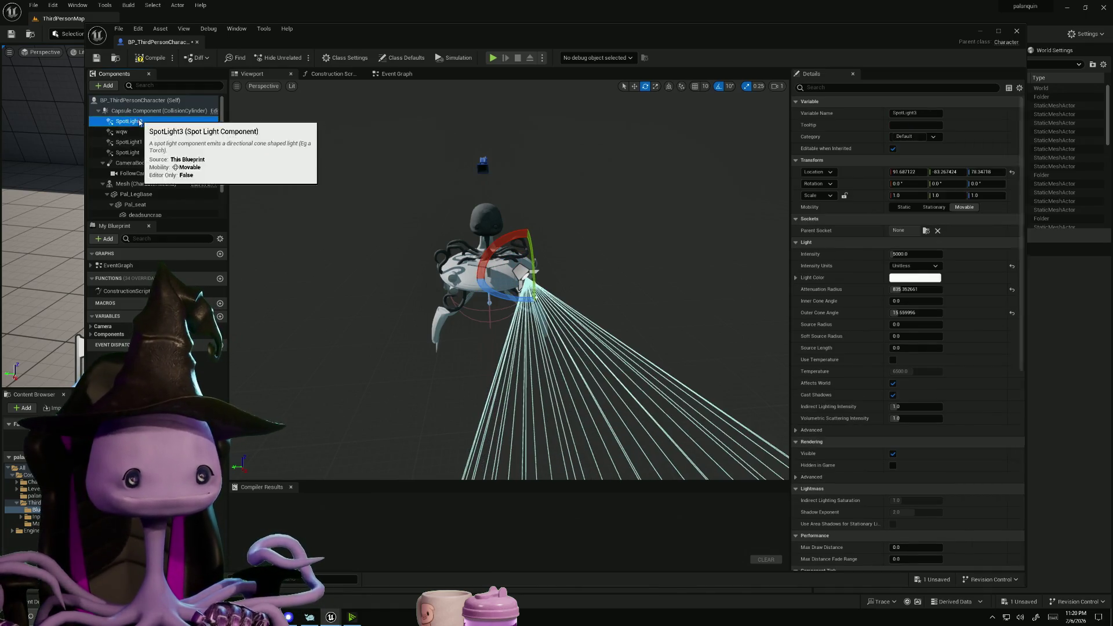
left_click_drag(401, 209, 406, 210)
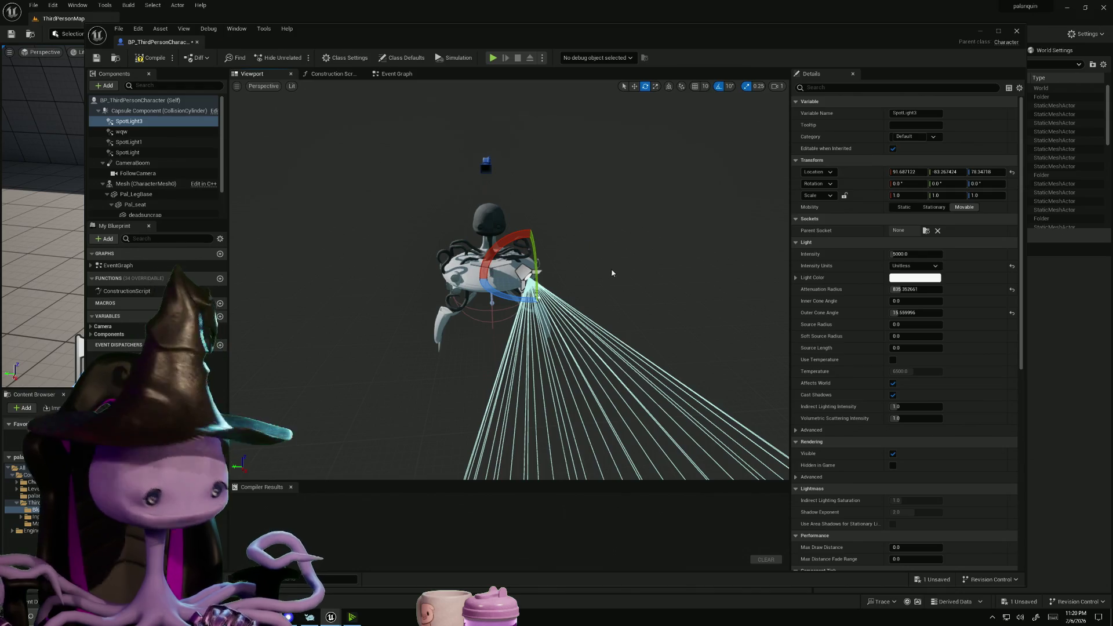
left_click(145, 132, "ctrl")
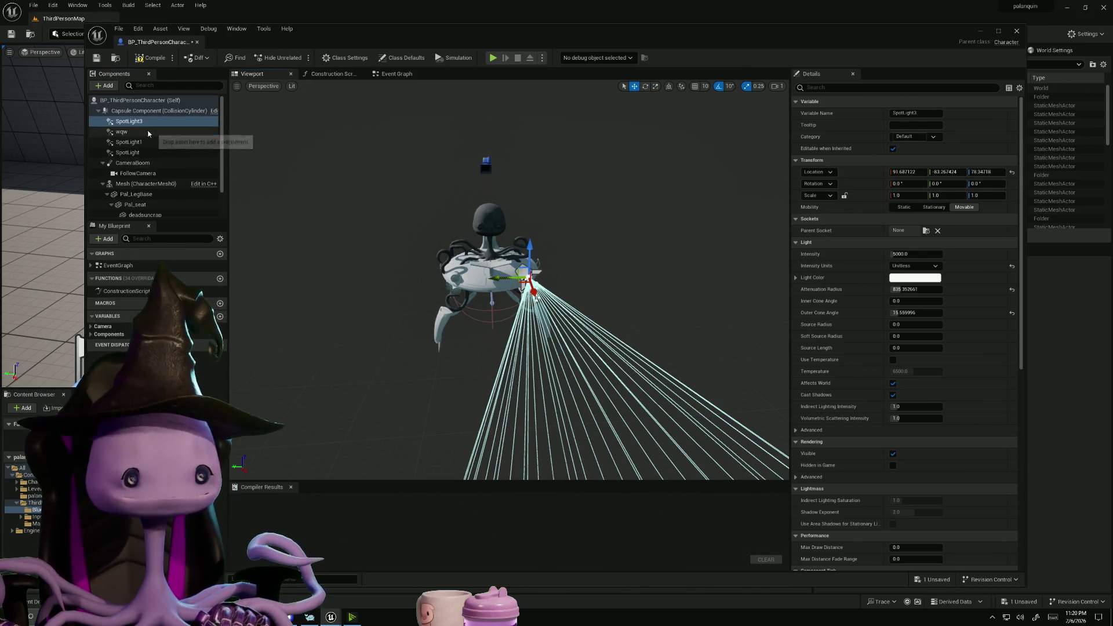
left_click_drag(496, 290, 424, 290)
scroll(425, 291, "up", 10)
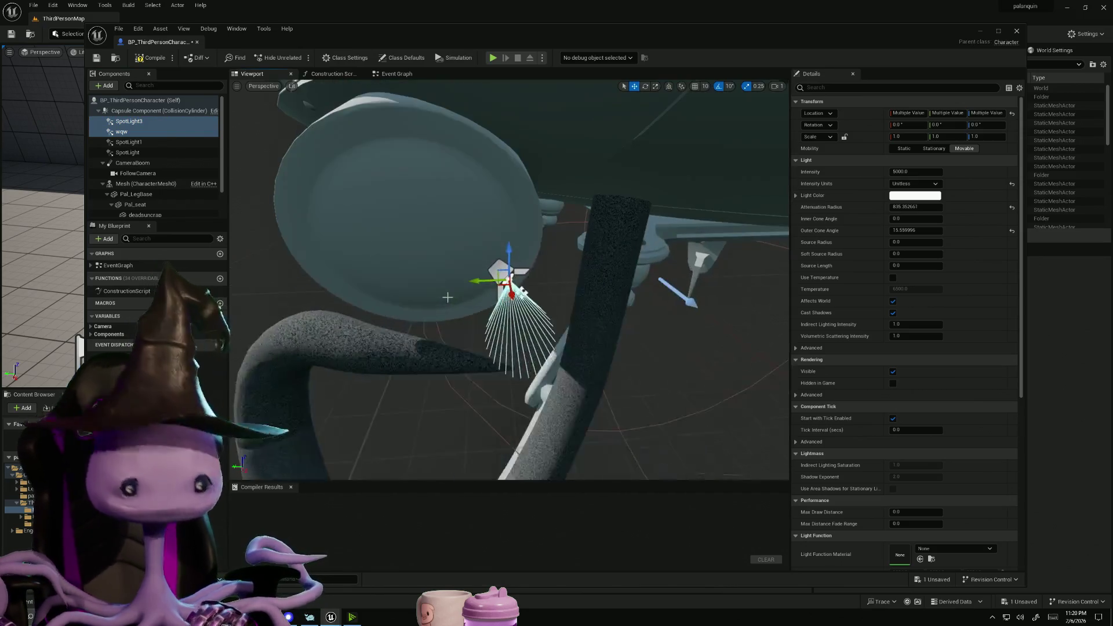
left_click_drag(473, 279, 416, 283)
scroll(516, 304, "down", 6)
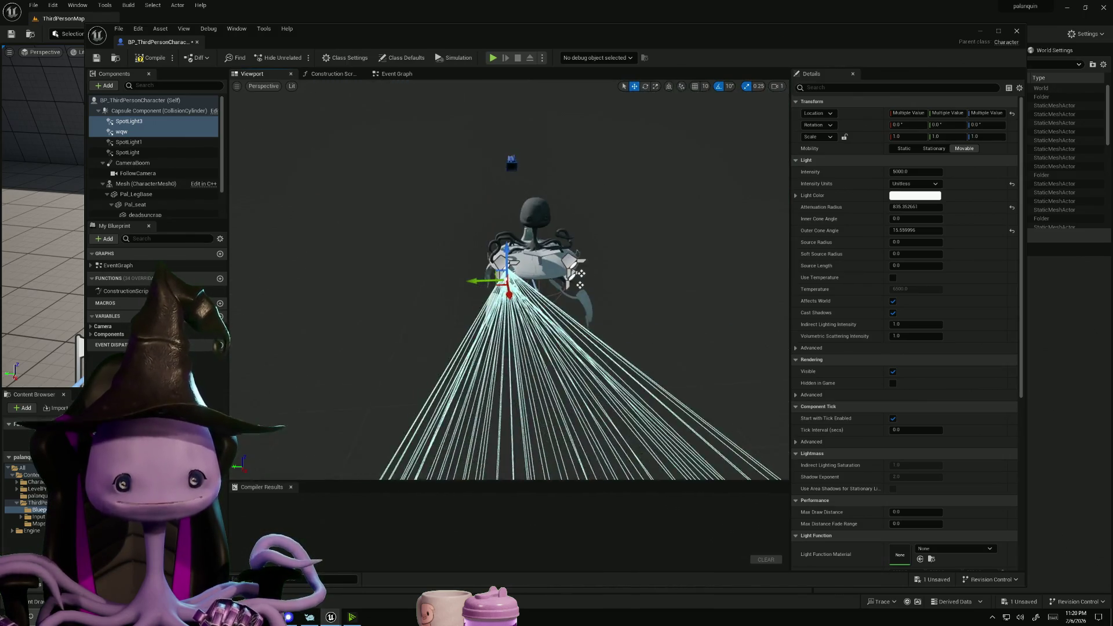
scroll(578, 342, "up", 2)
Rotate SpotLight3 and wqw 10° around Z, and SpotLight and SpotLight1 -10° around Z
key("e")
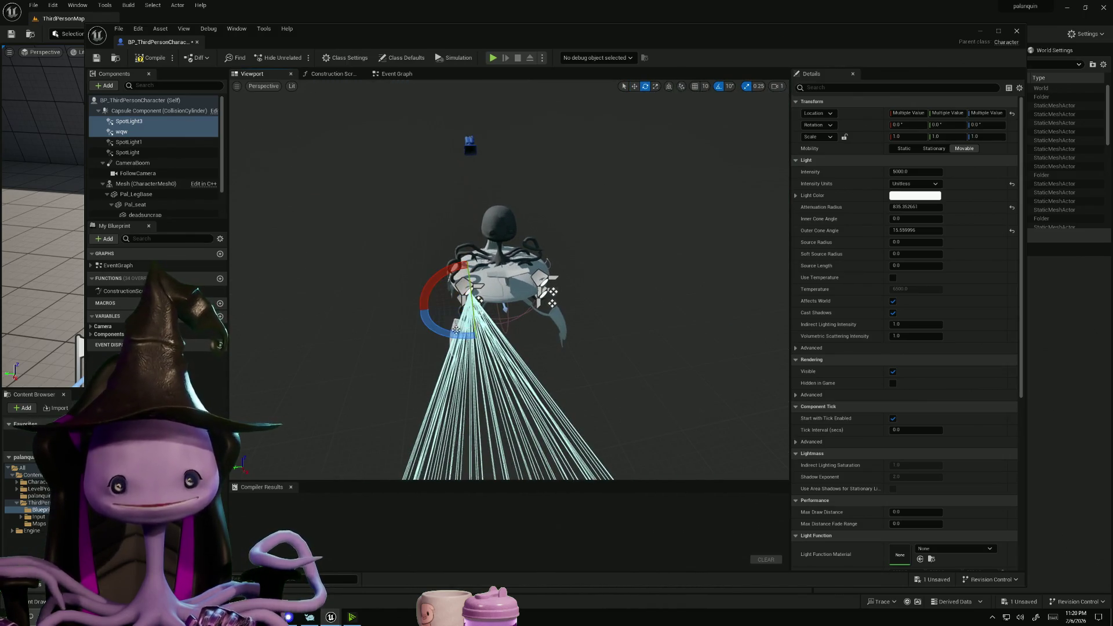
left_click_drag(475, 336, 458, 327)
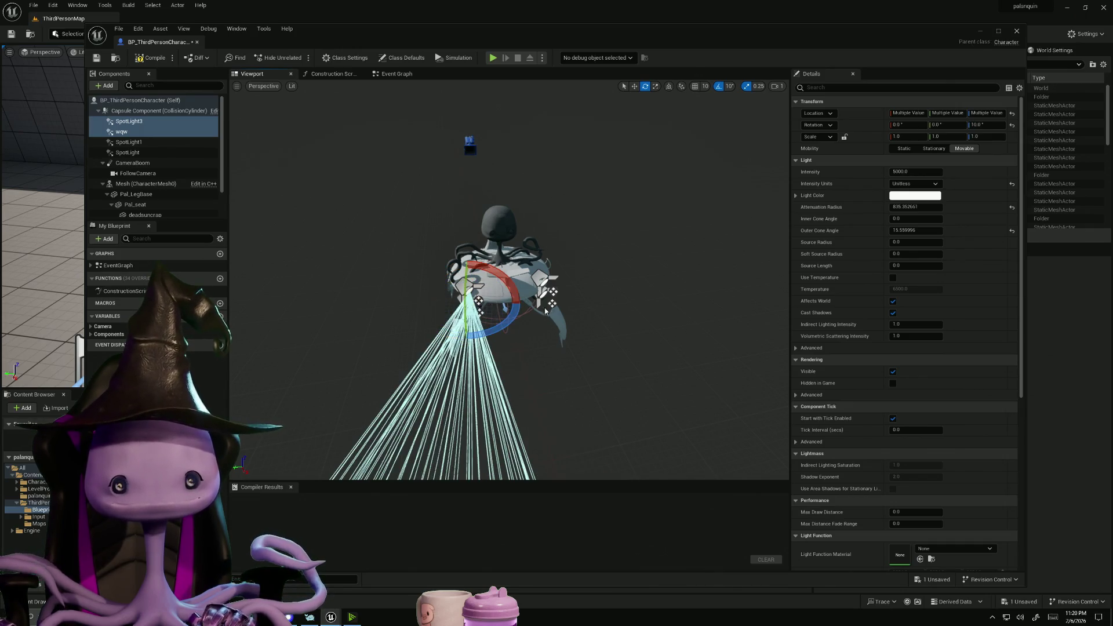
scroll(524, 251, "up", 4)
left_click(592, 328)
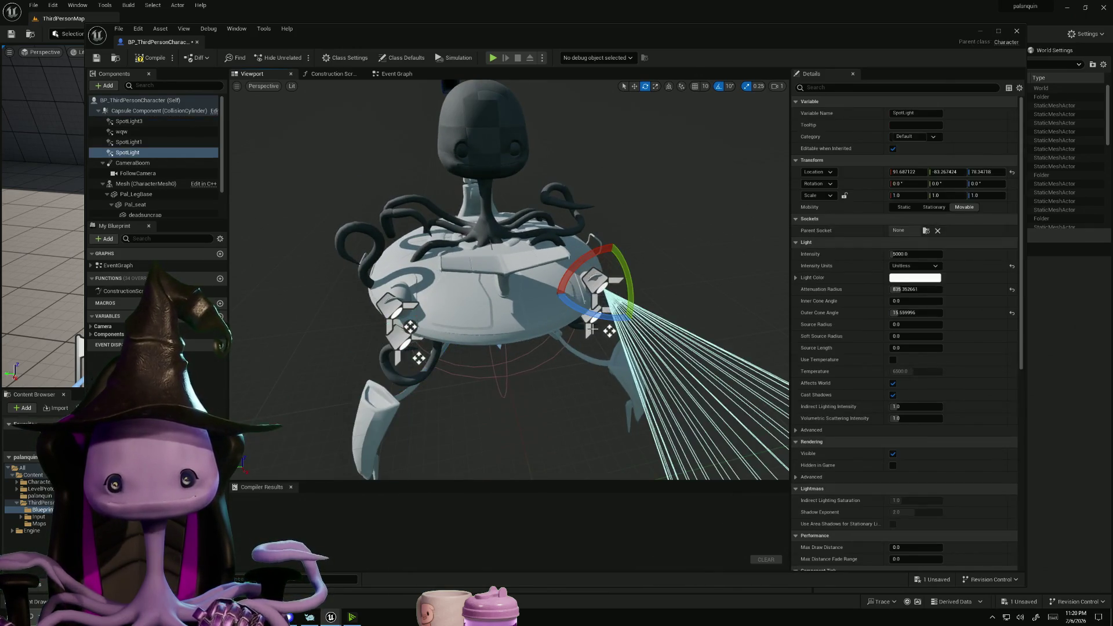
left_click(580, 339)
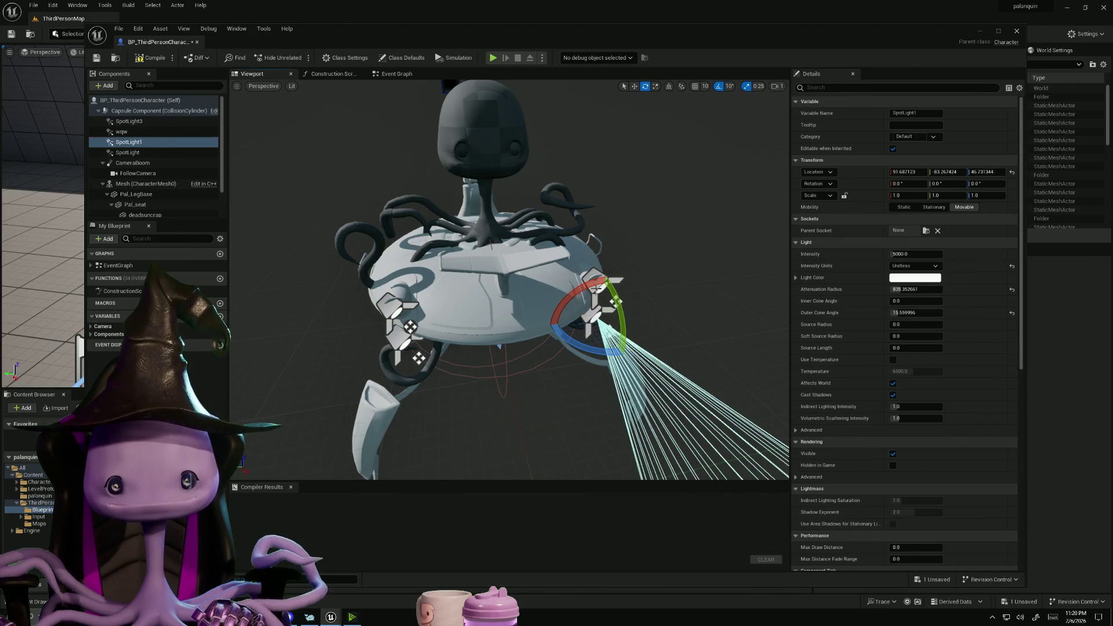
scroll(619, 280, "up", 3)
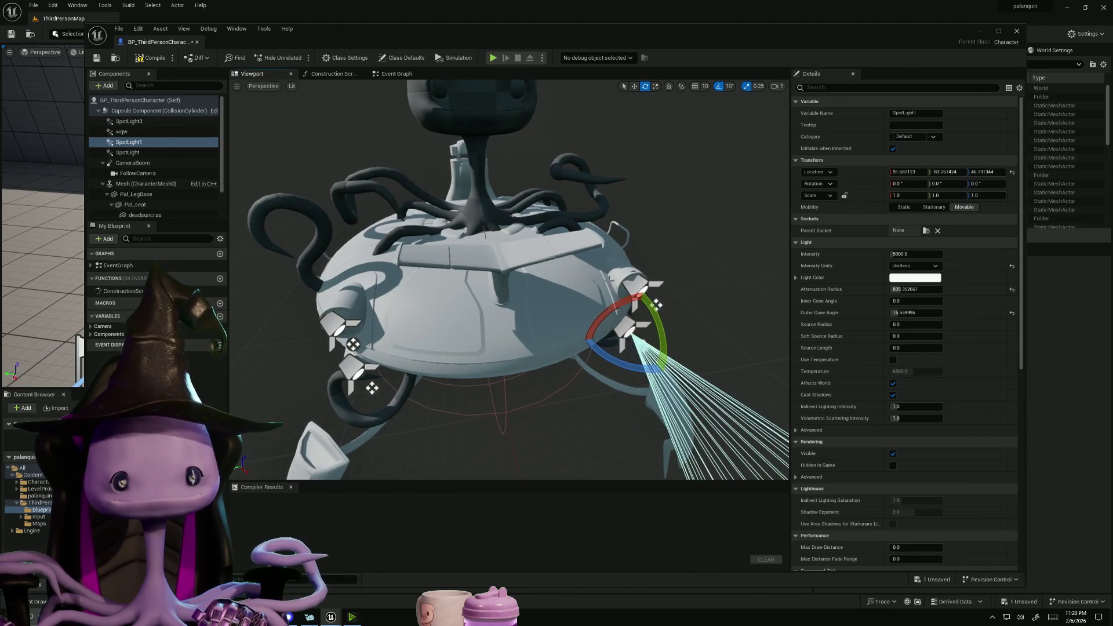
left_click(124, 152, "shift")
left_click(292, 408)
left_click(128, 142)
left_click(128, 152, "shift")
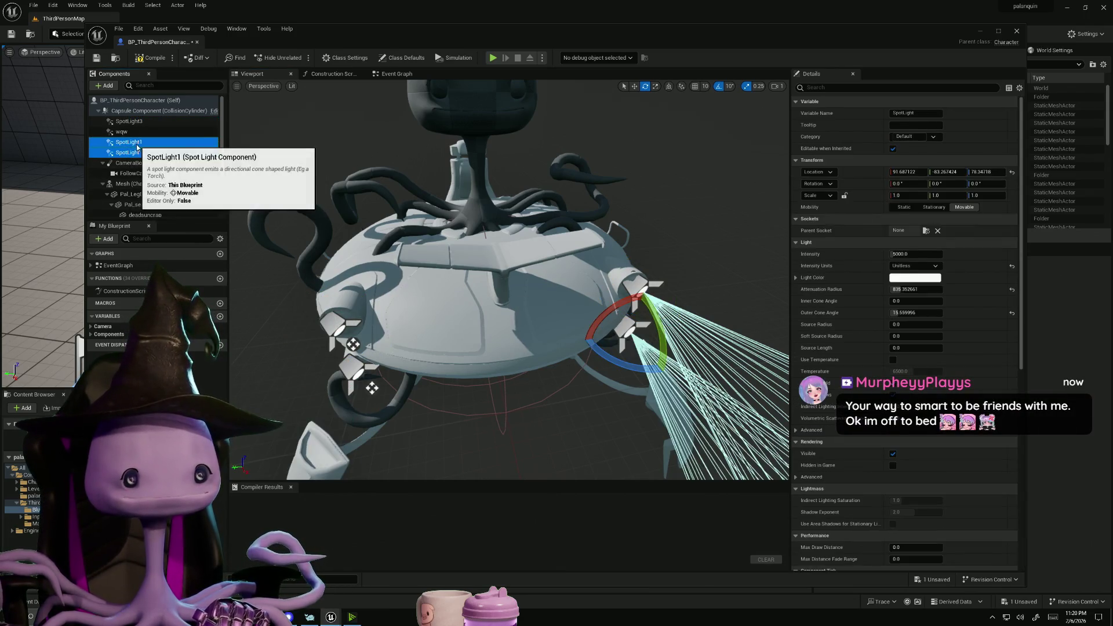
left_click_drag(612, 358, 638, 336)
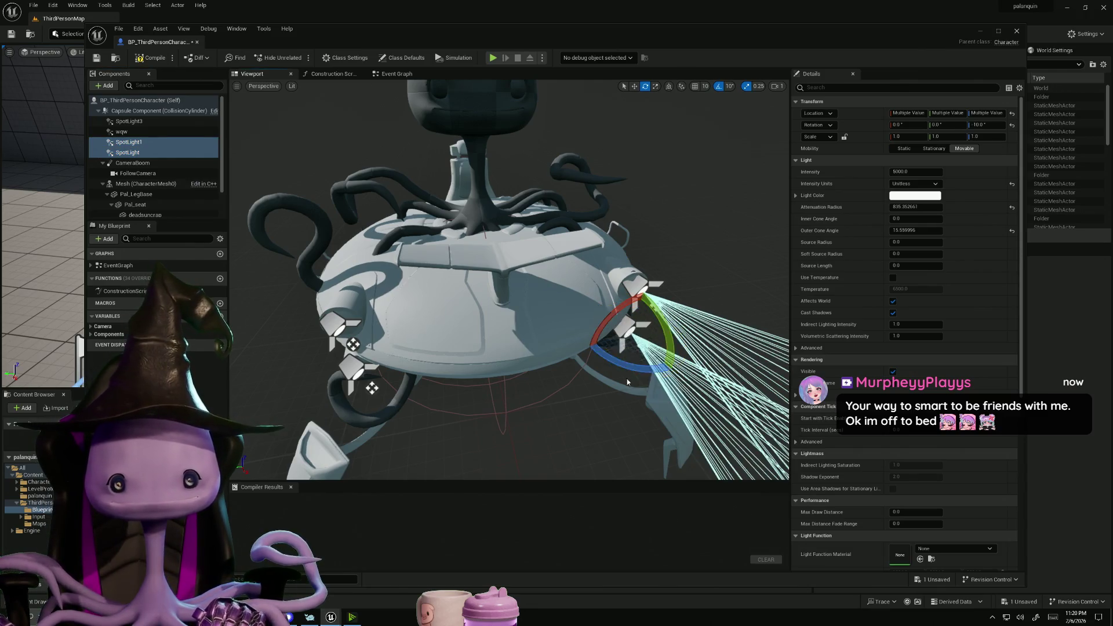
scroll(643, 330, "down", 5)
Compile and save BP_ThirdPersonCharacter, then minimize the Blueprint editor
left_click(151, 58)
left_click(96, 57)
left_click(977, 32)
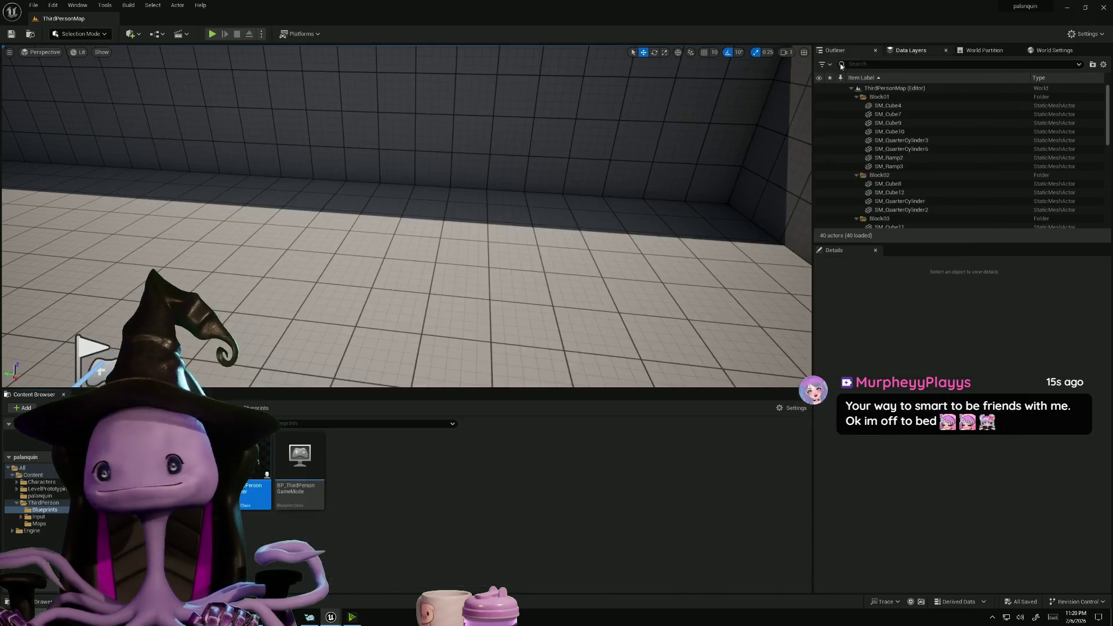
Play-test the level to check the headlights, then reopen BP_ThirdPersonCharacter
left_click(217, 31)
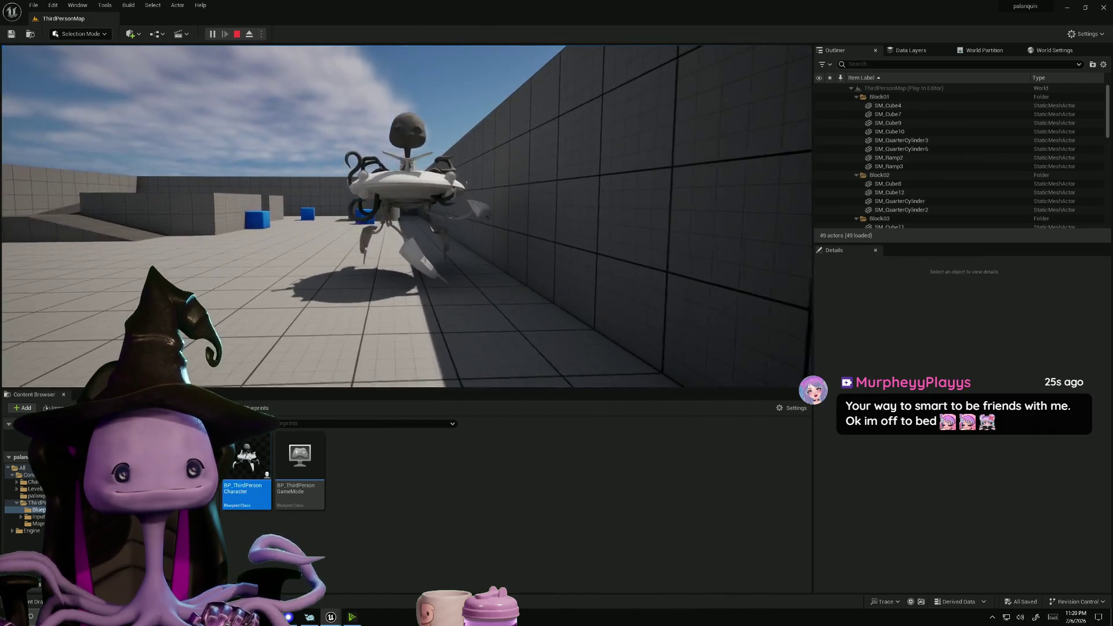
key("Escape")
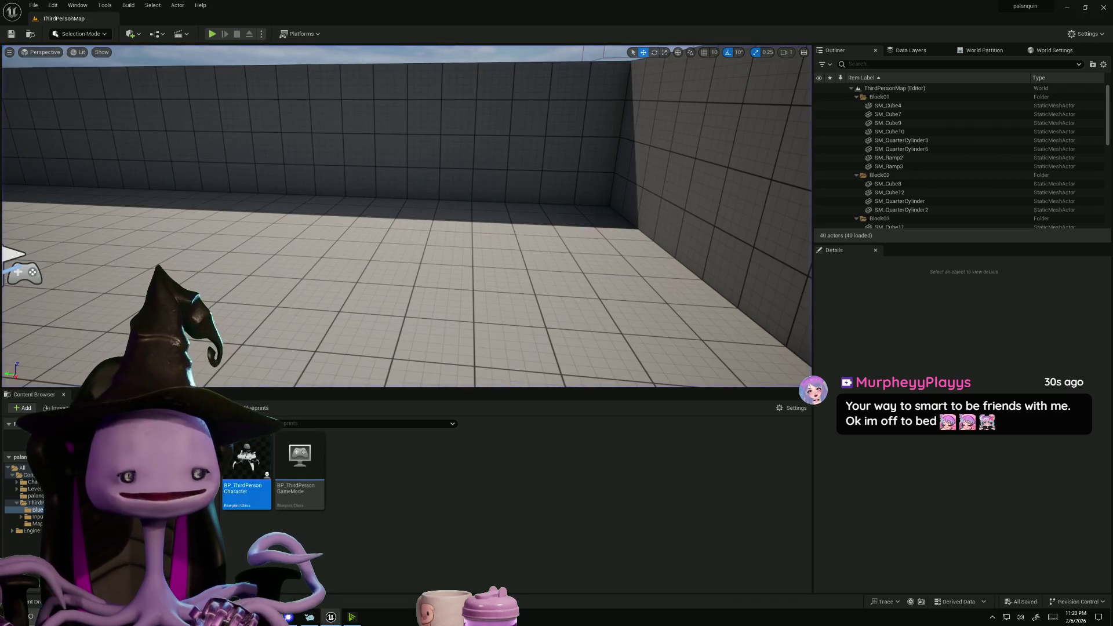
double_click(252, 463)
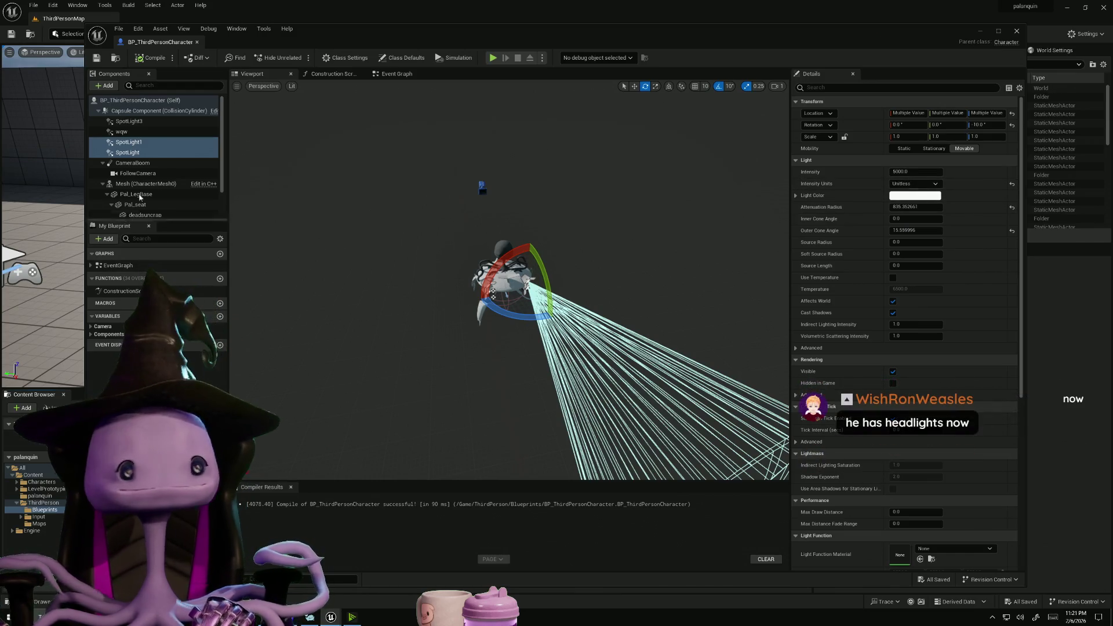
Select all four spotlights and enable Use Temperature at 6500, revealing the advanced properties
left_click(138, 123)
left_click(128, 152, "shift")
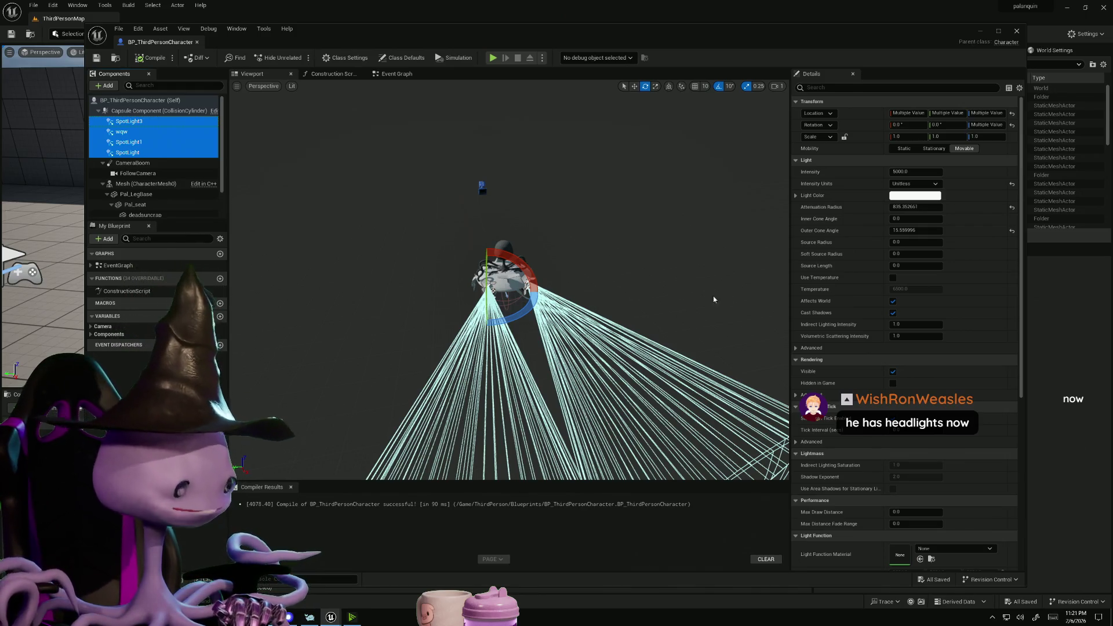
left_click(909, 231)
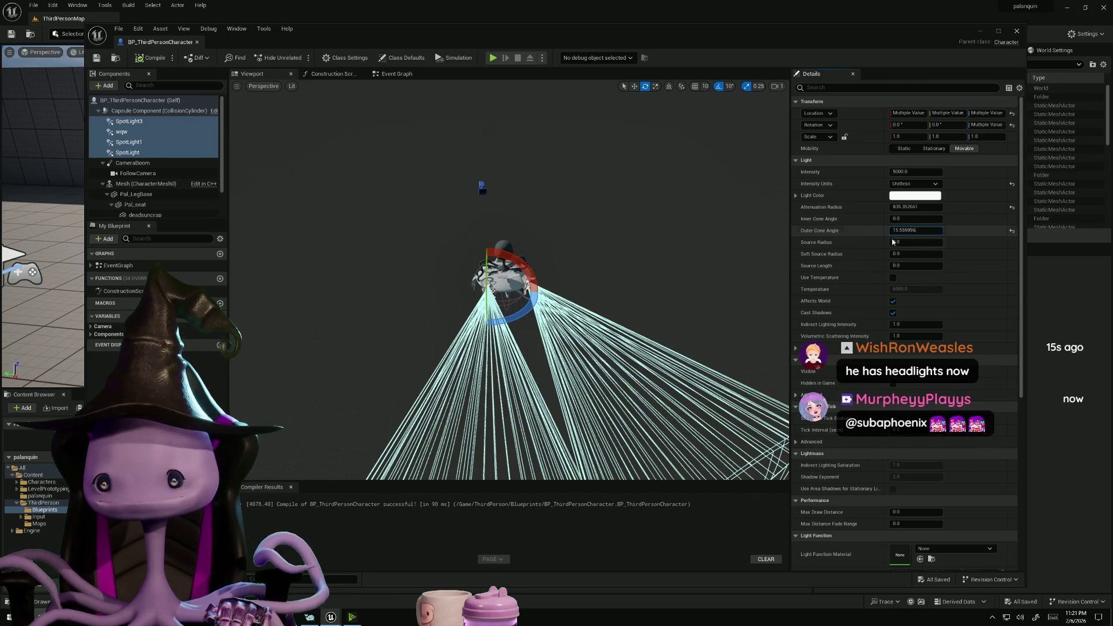
left_click(893, 278)
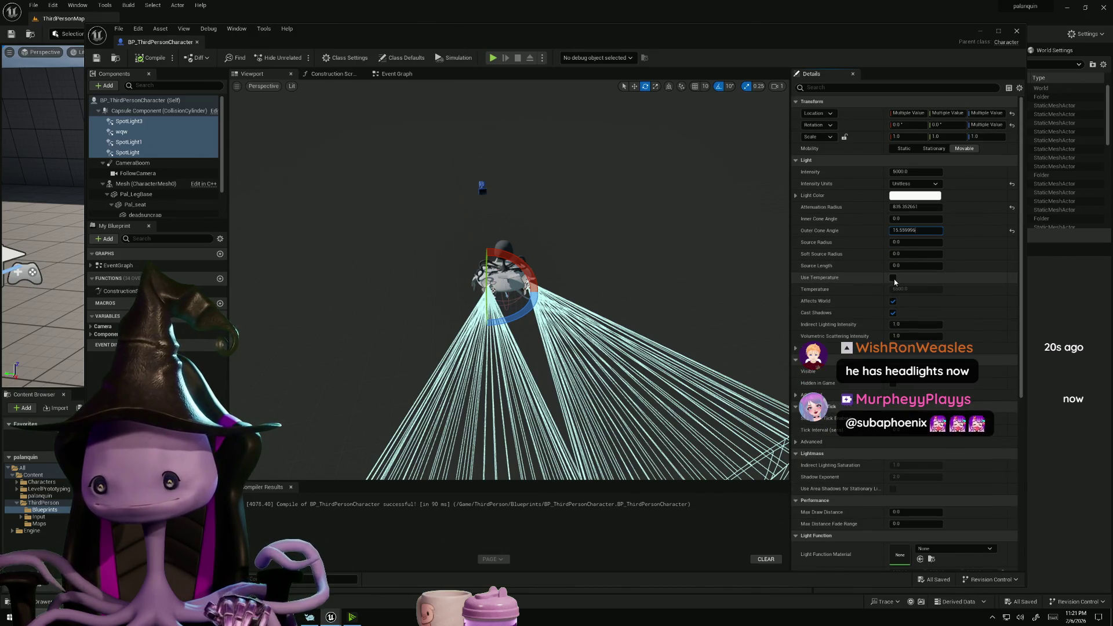
left_click(794, 349)
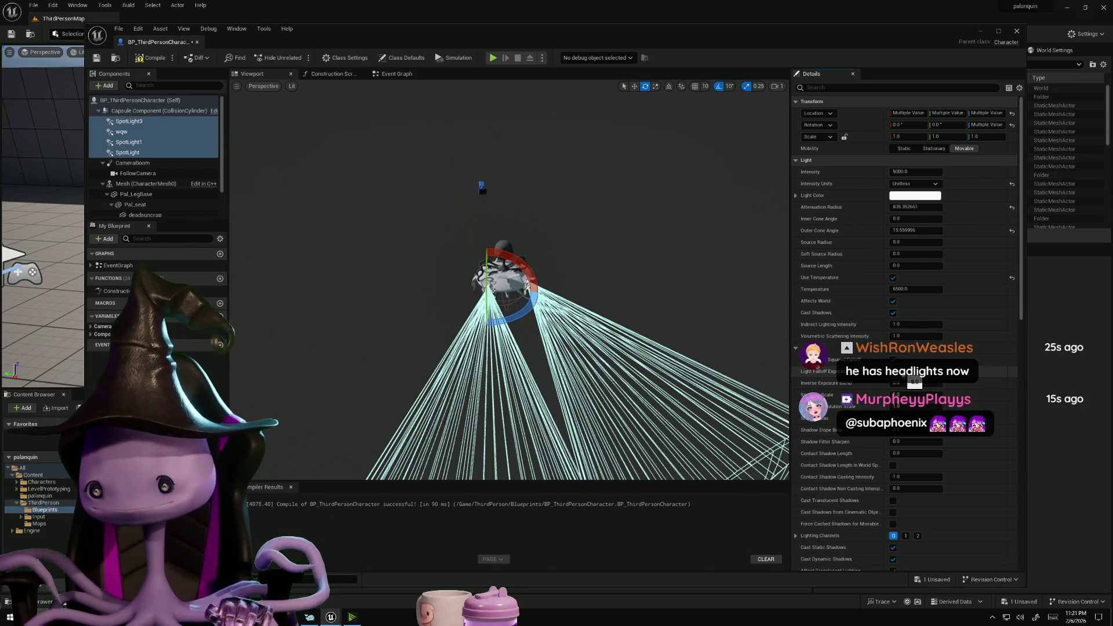
scroll(835, 232, "down", 1)
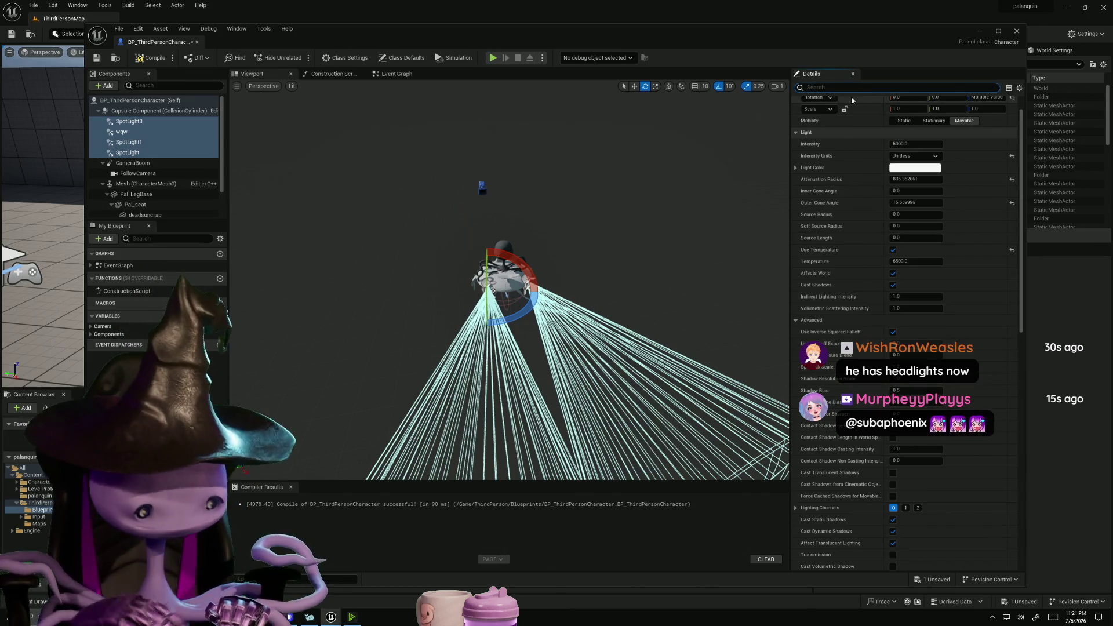
Set Indirect Lighting Intensity 2.0 and Intensity 7000, then compile and save the Blueprint
type("visi")
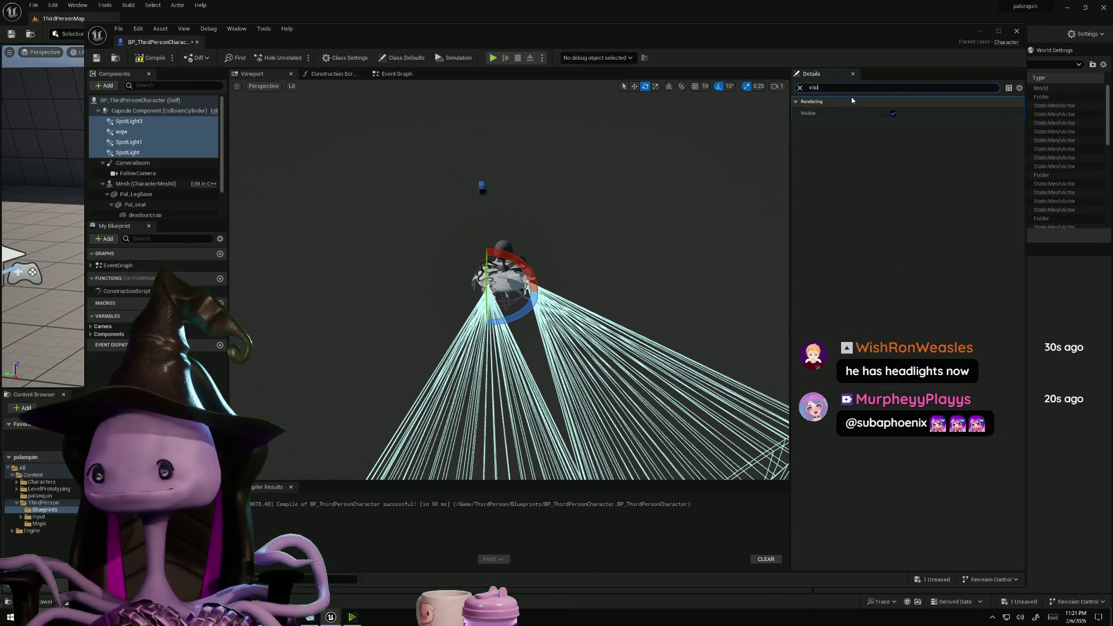
key("BackSpace")
key("BackSpace")
key("BackSpace")
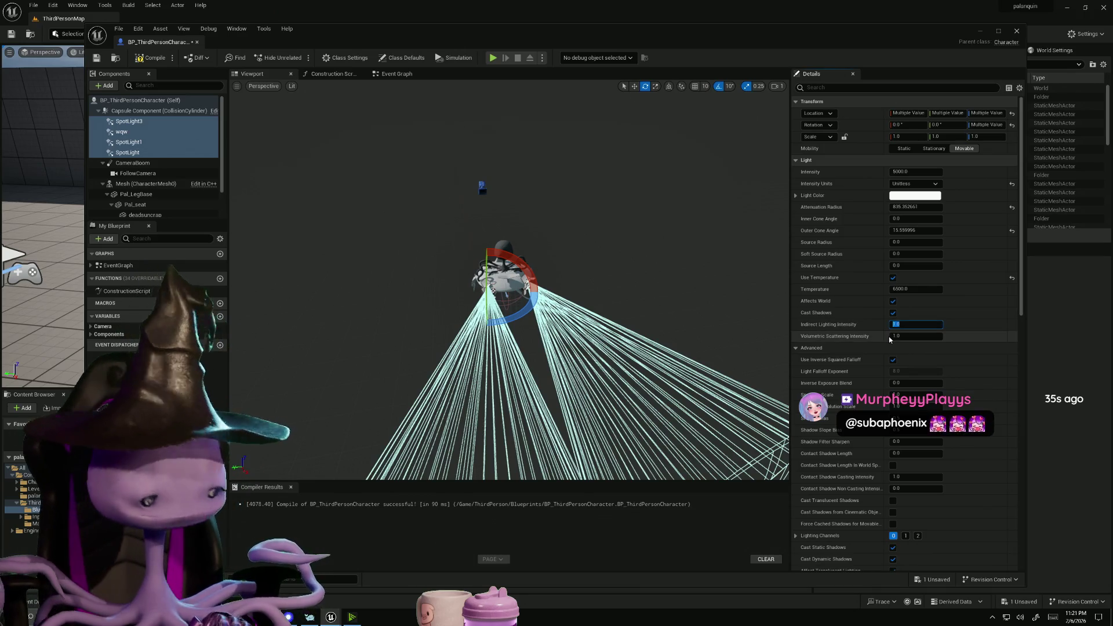
type("2")
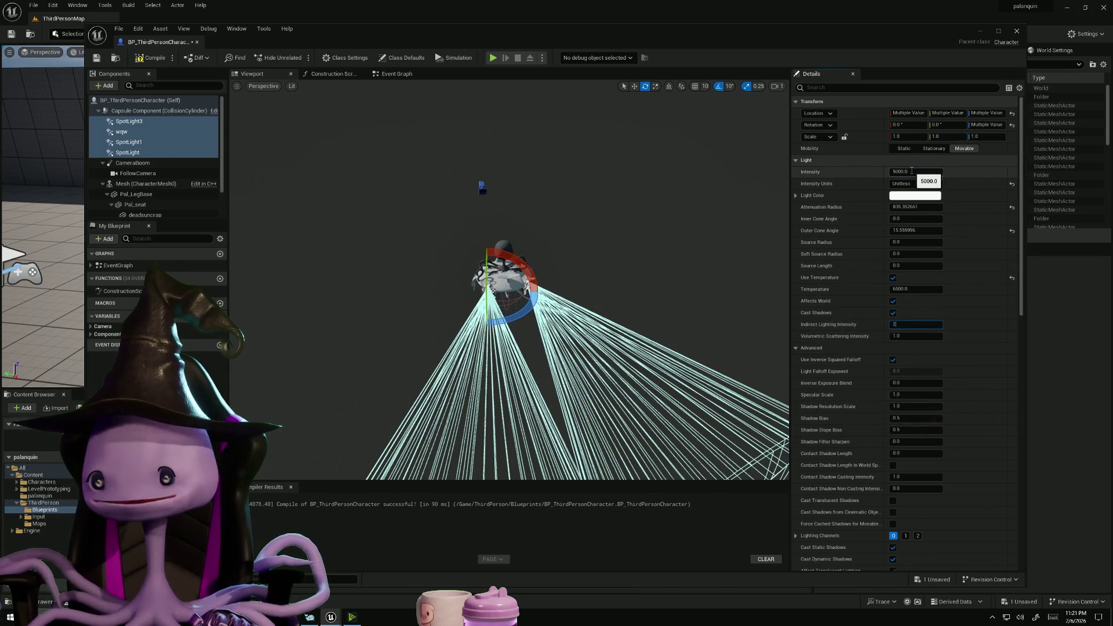
type("7000")
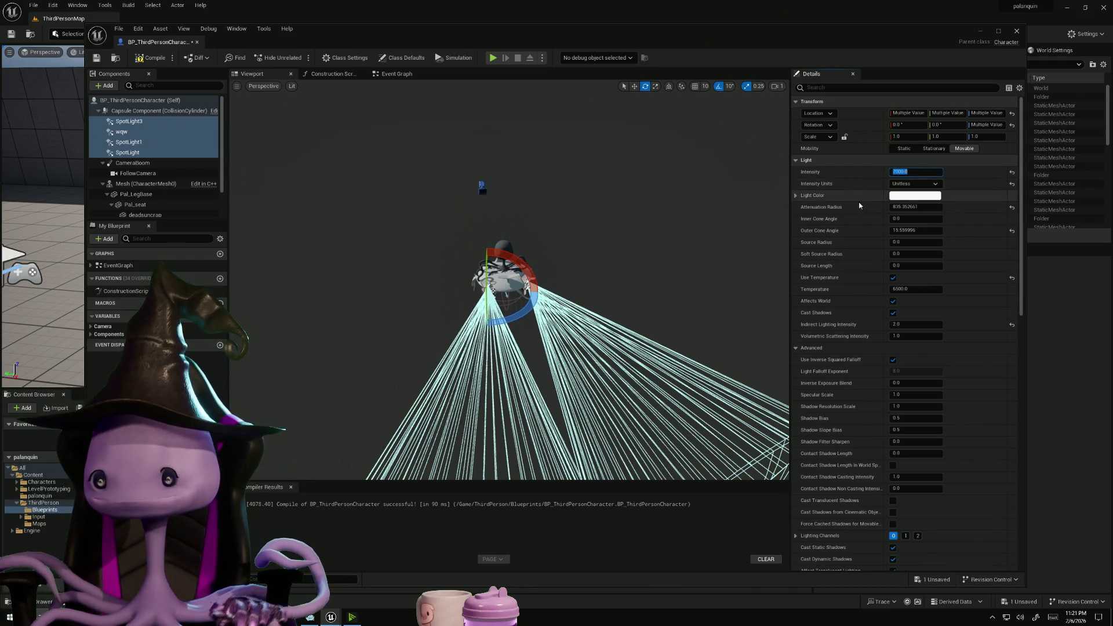
left_click(151, 57)
left_click(97, 59)
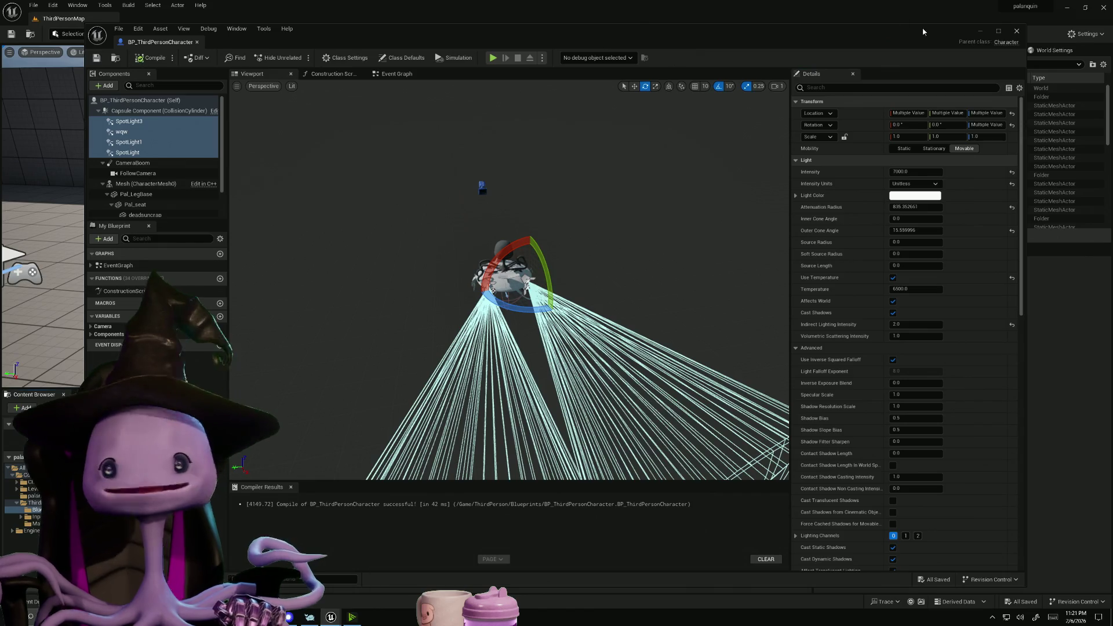
left_click(982, 33)
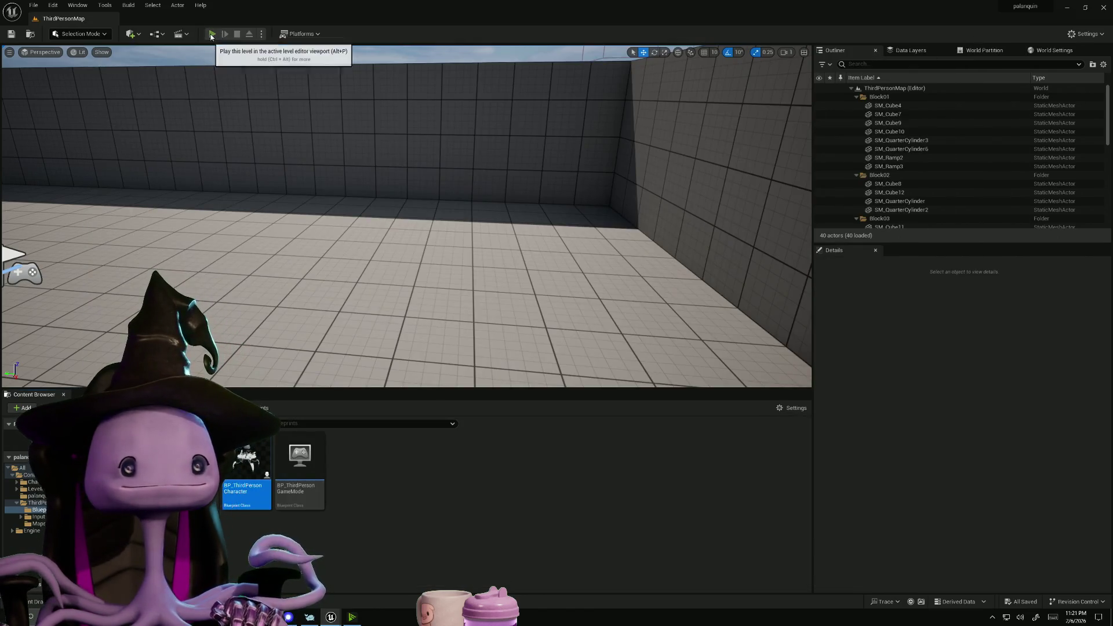
left_click(212, 34)
key("w")
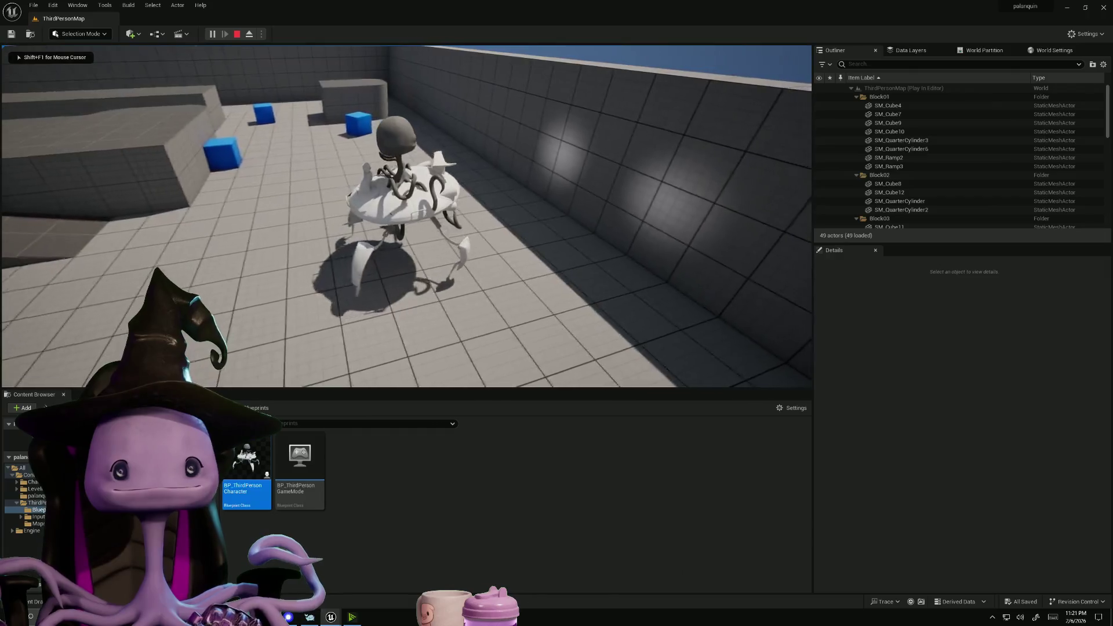
key("w")
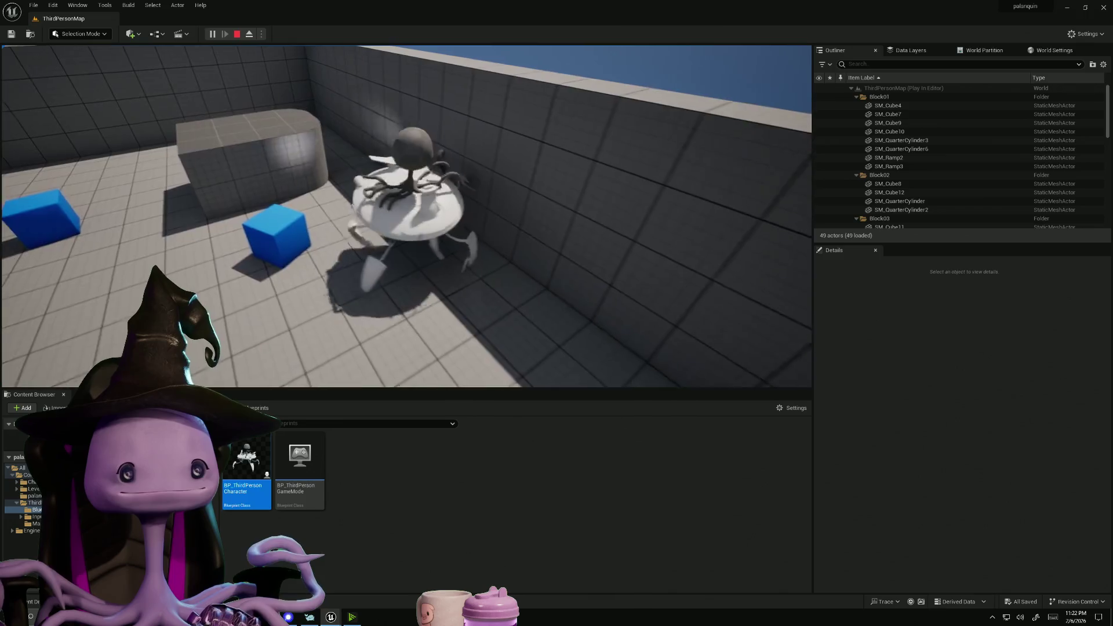
key("Escape")
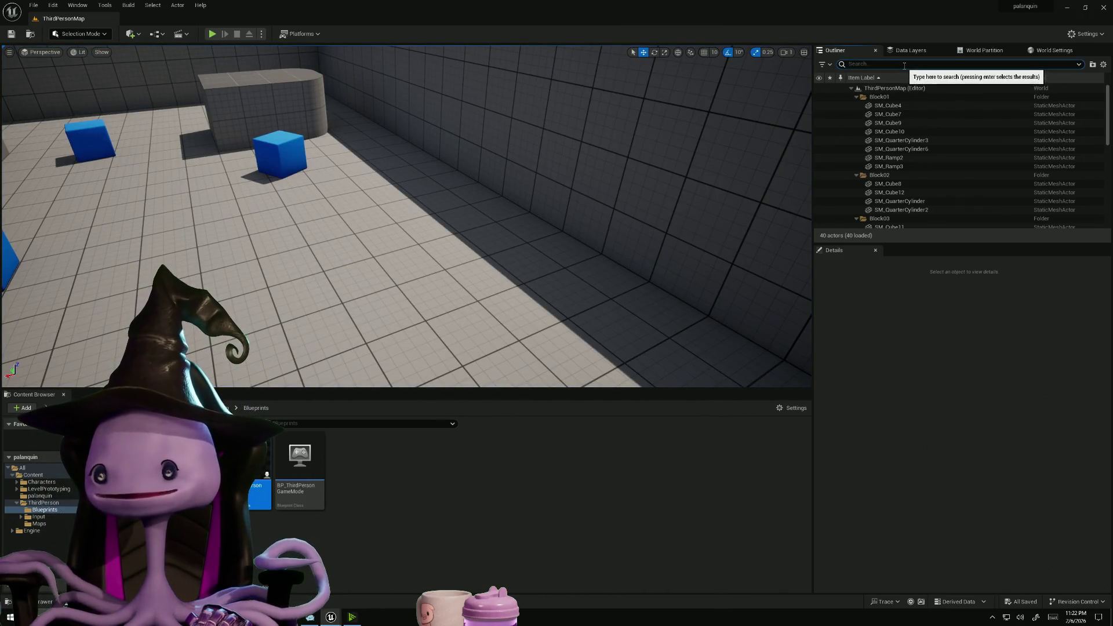
Find the SkyLight with an Outliner search for 'skyl', comparing it with SkyAtmosphere and SM_SkySphere
type("s")
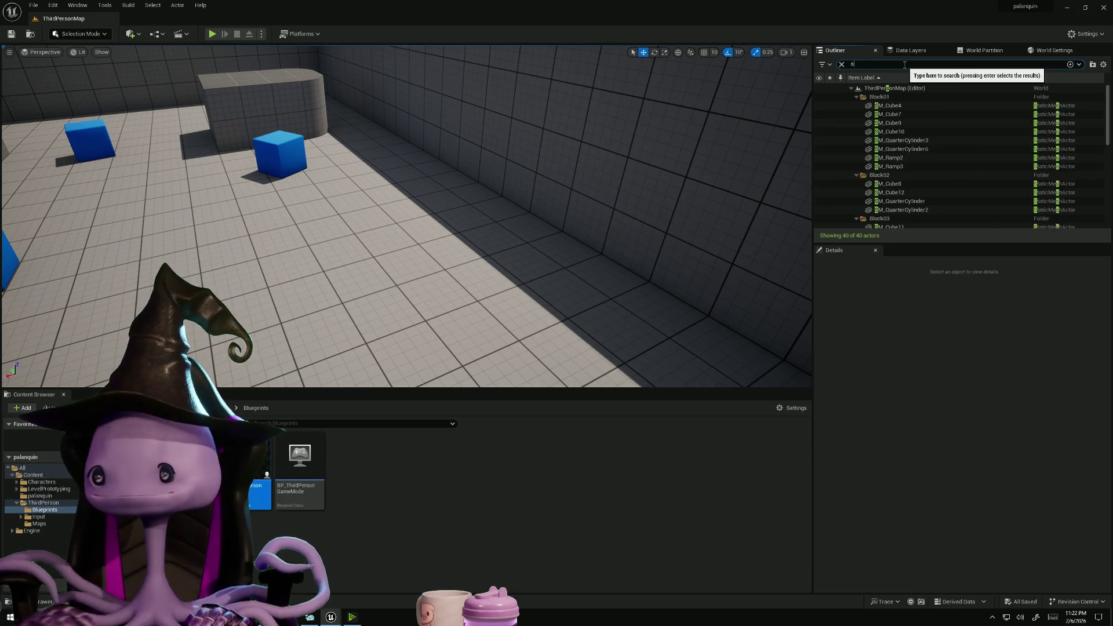
type("kyl")
key("BackSpace")
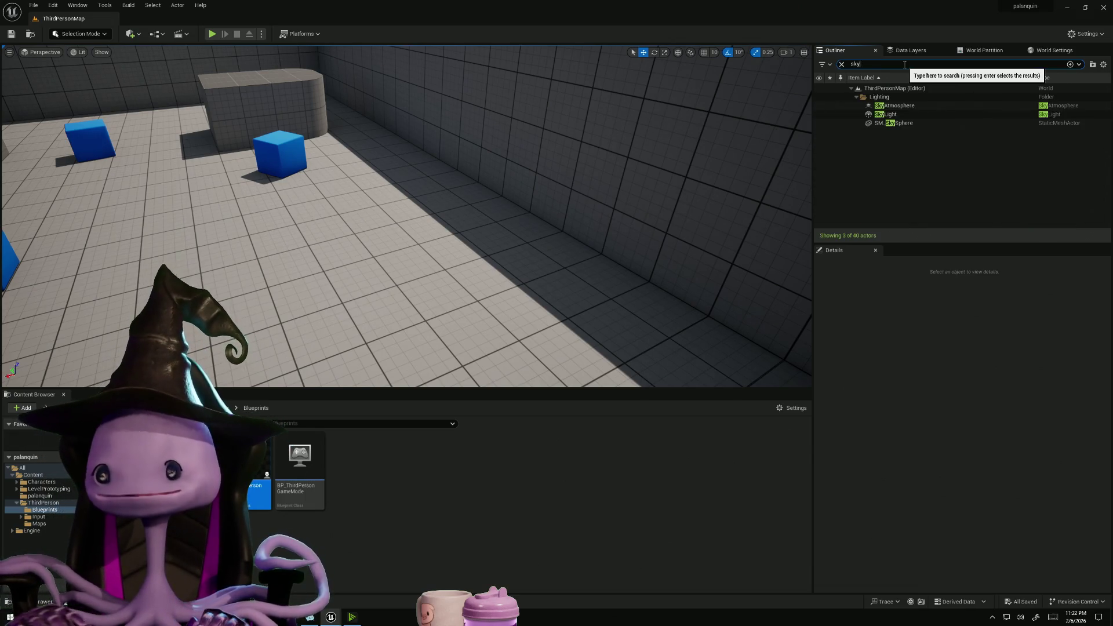
left_click(896, 115)
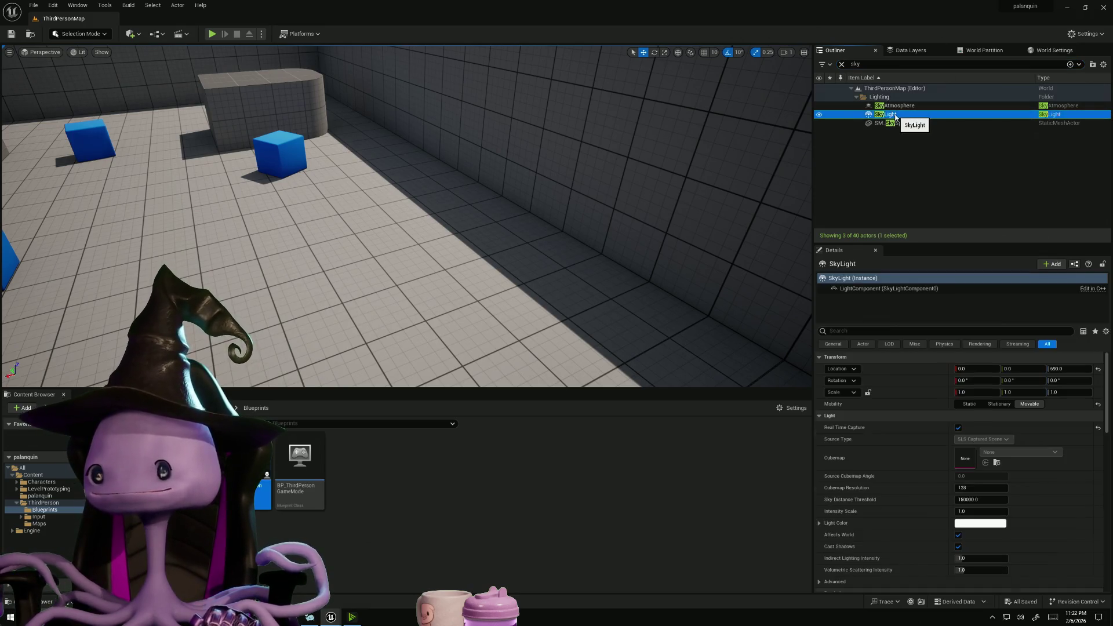
scroll(930, 528, "down", 2)
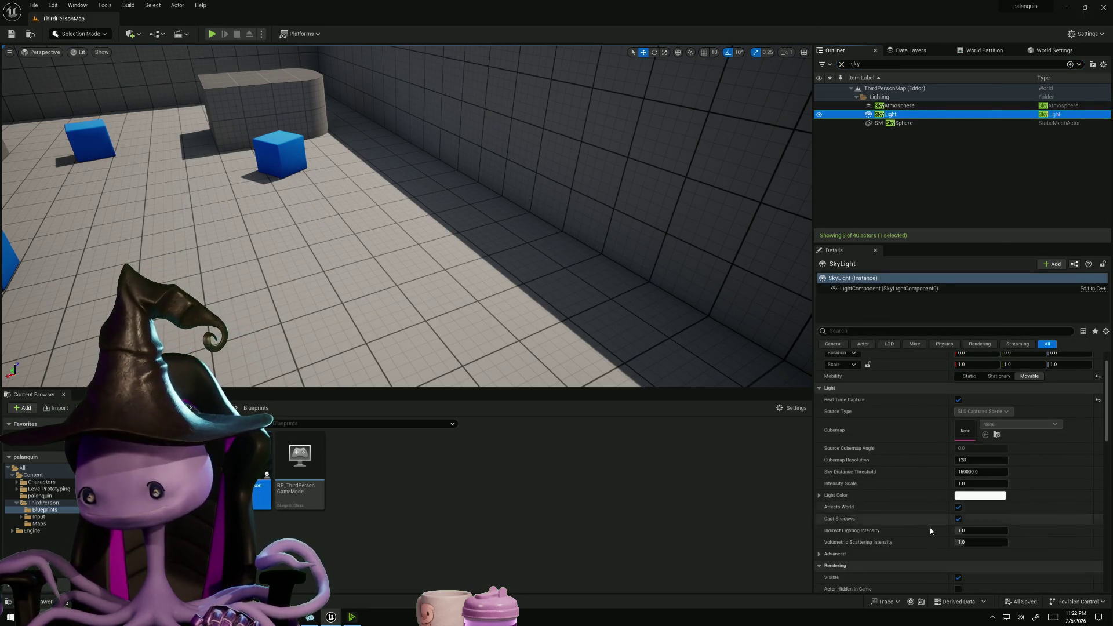
left_click(981, 472)
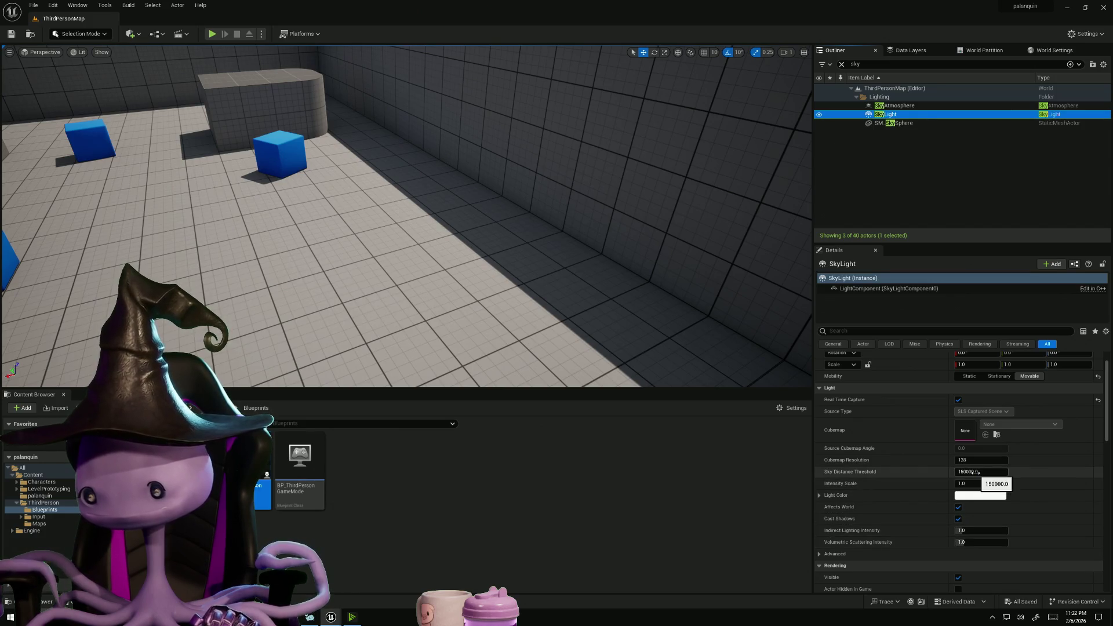
left_click(905, 106)
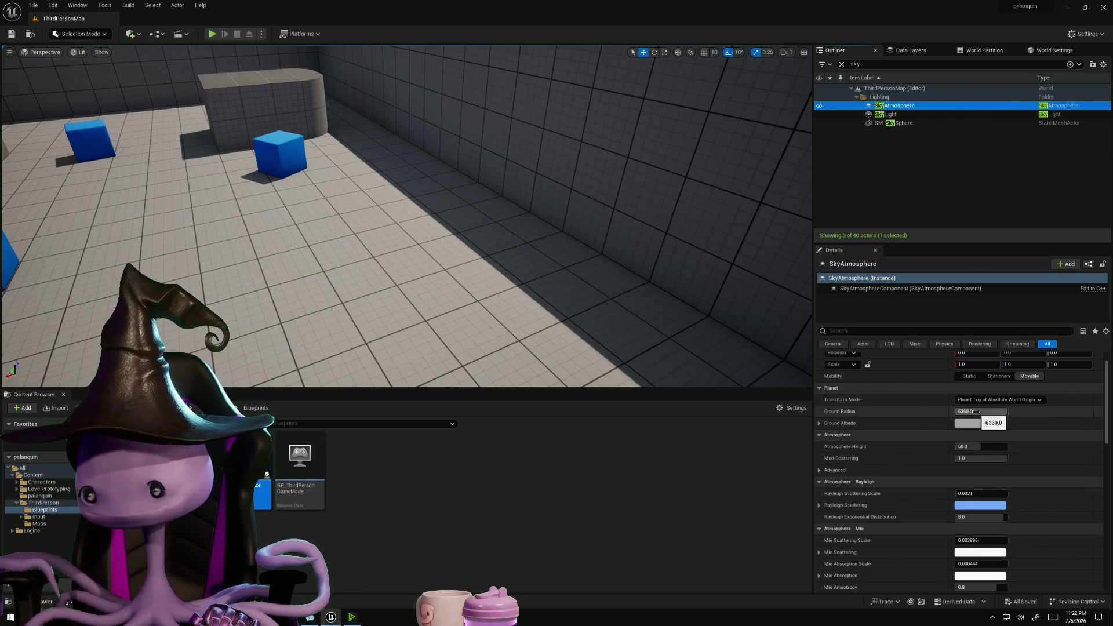
left_click(902, 125)
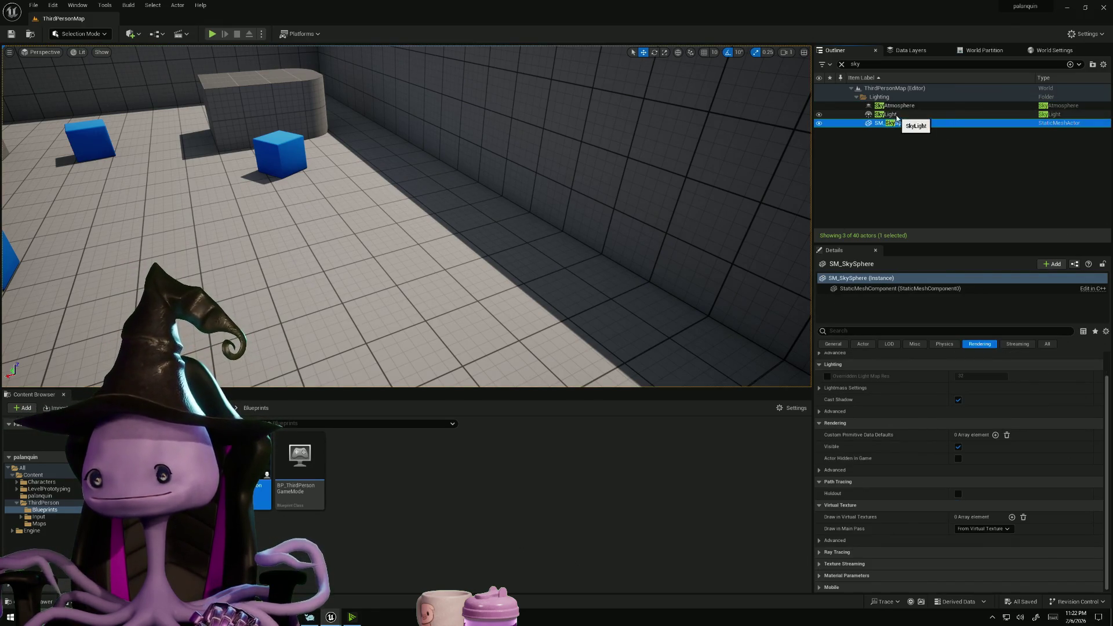
left_click(896, 115)
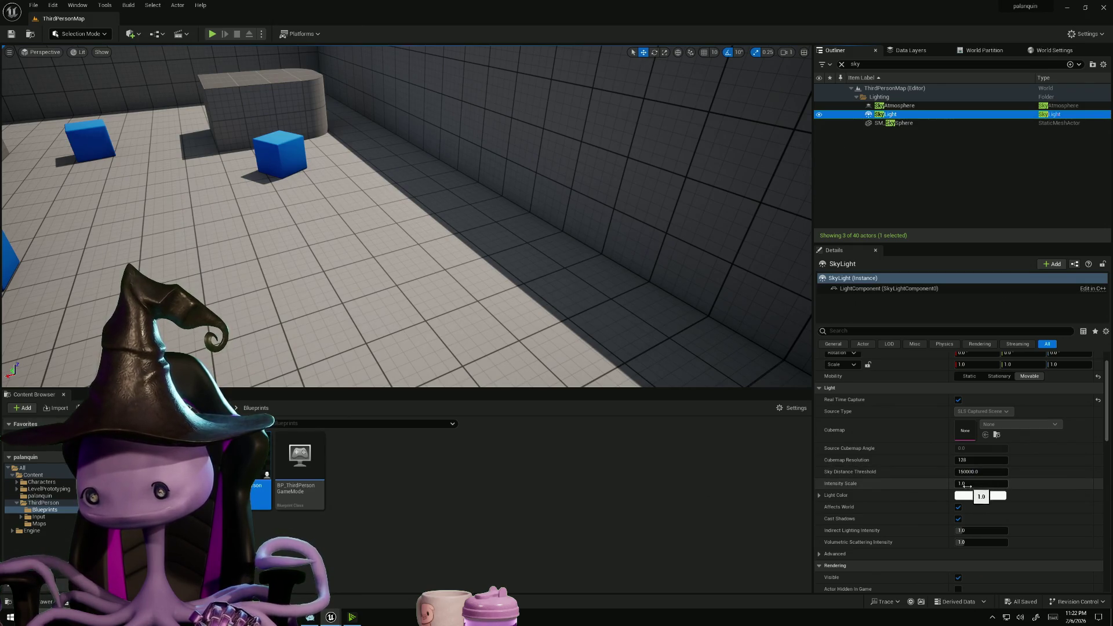
Filter the SkyLight details by 'light' and drag Sky Distance Threshold down to about 78259
scroll(870, 540, "down", 2)
scroll(862, 545, "down", 2)
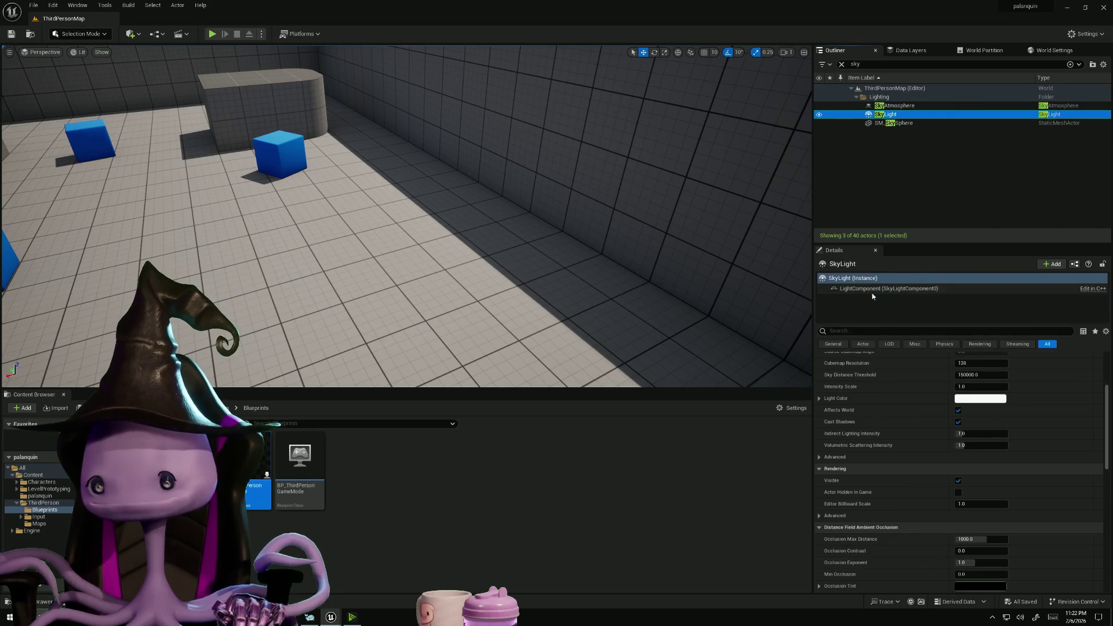
scroll(1000, 485, "down", 2)
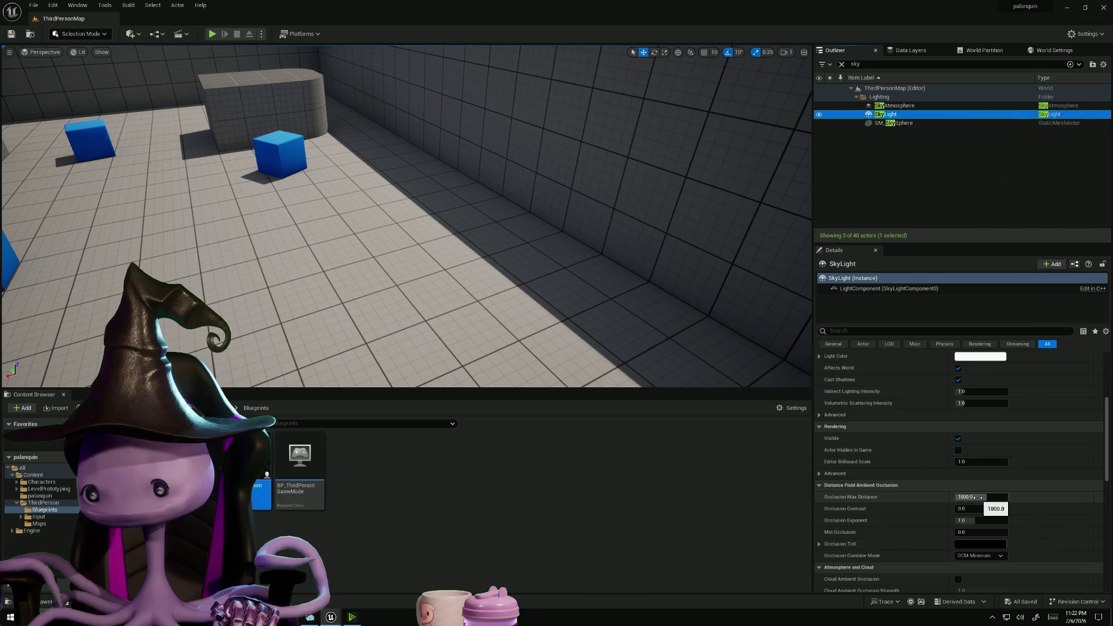
scroll(980, 493, "down", 6)
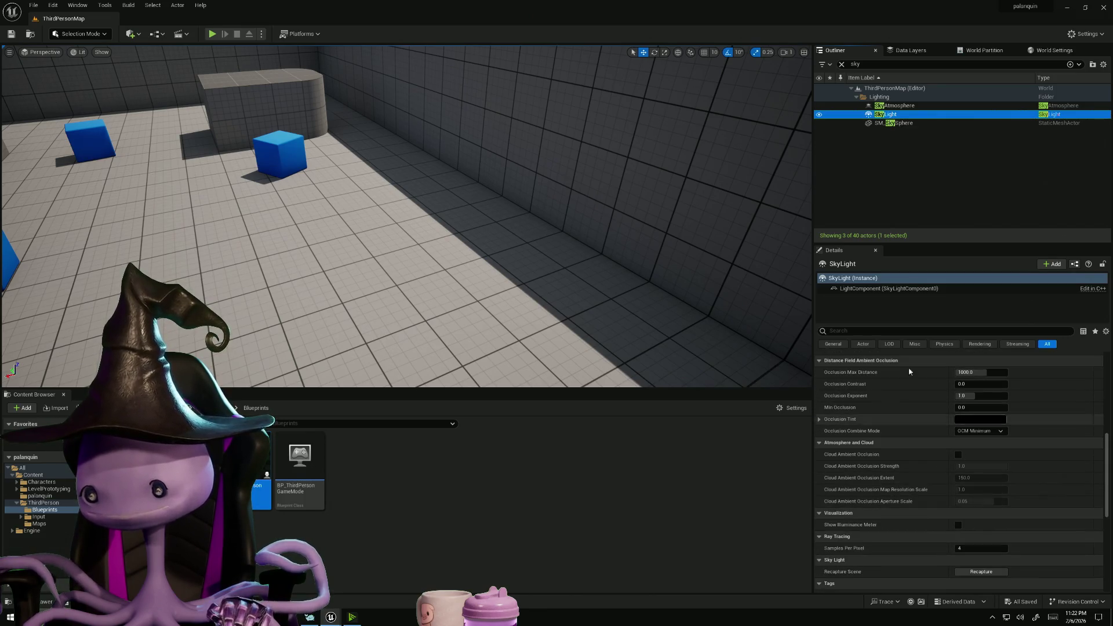
left_click(872, 331)
type("light")
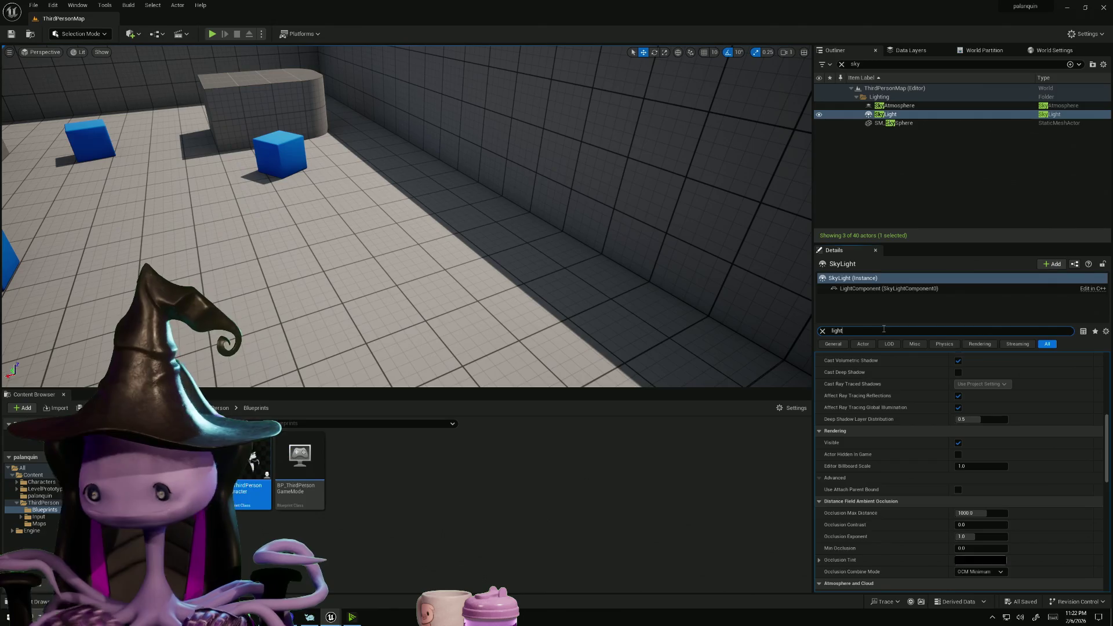
scroll(877, 430, "up", 5)
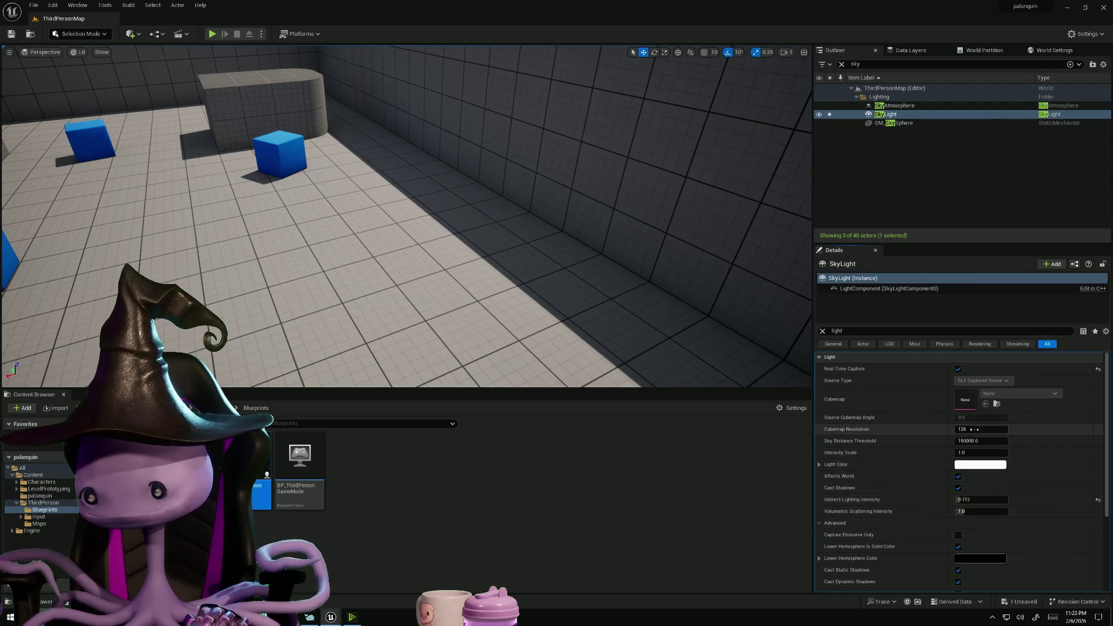
left_click_drag(985, 441, 988, 430)
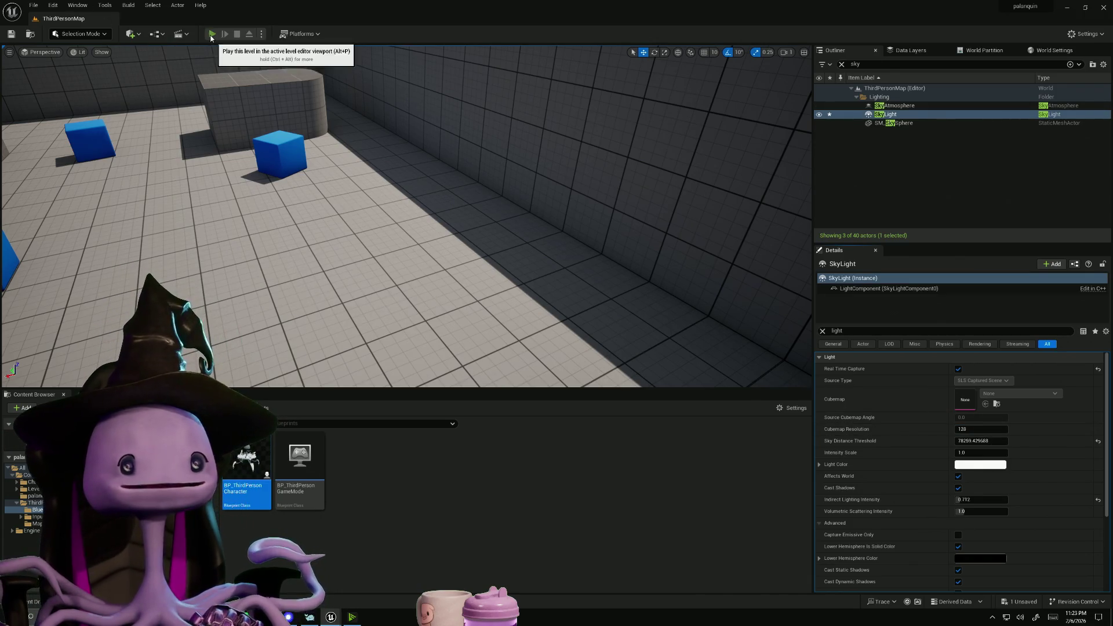
left_click(212, 34)
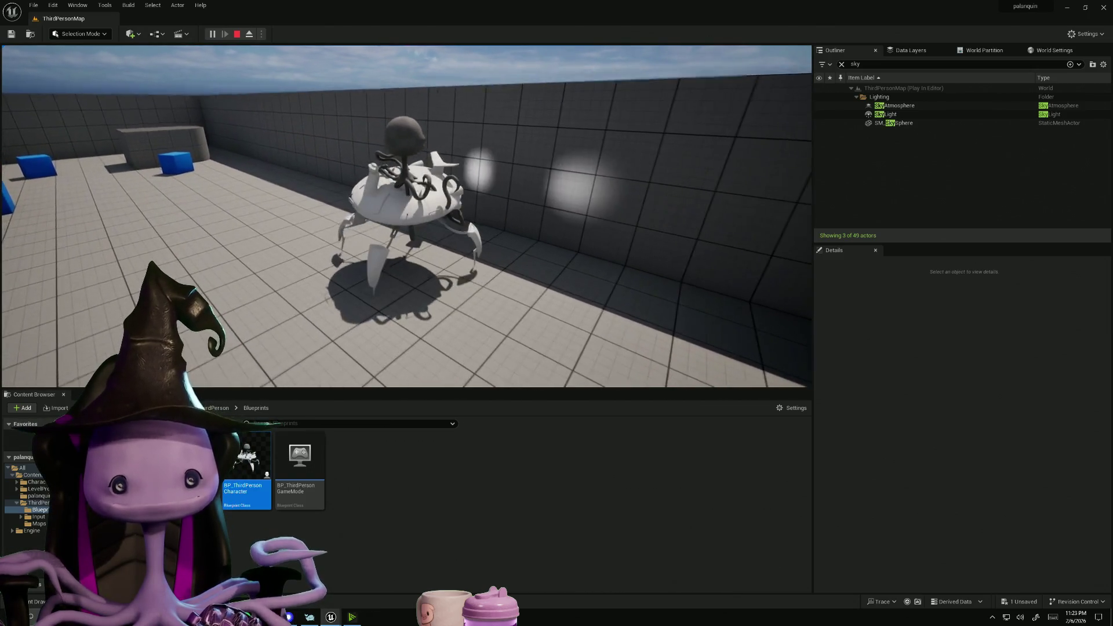
key("Escape")
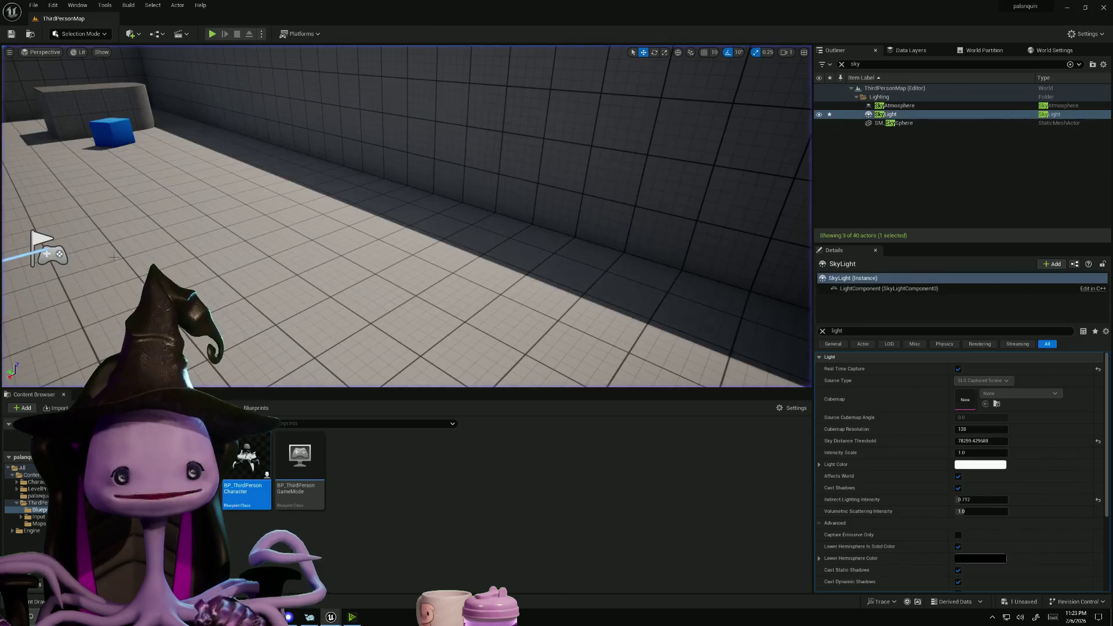
Reattach the four spotlights under Pal_seat in BP_ThirdPersonCharacter, then minimize the Blueprint editor
double_click(248, 466)
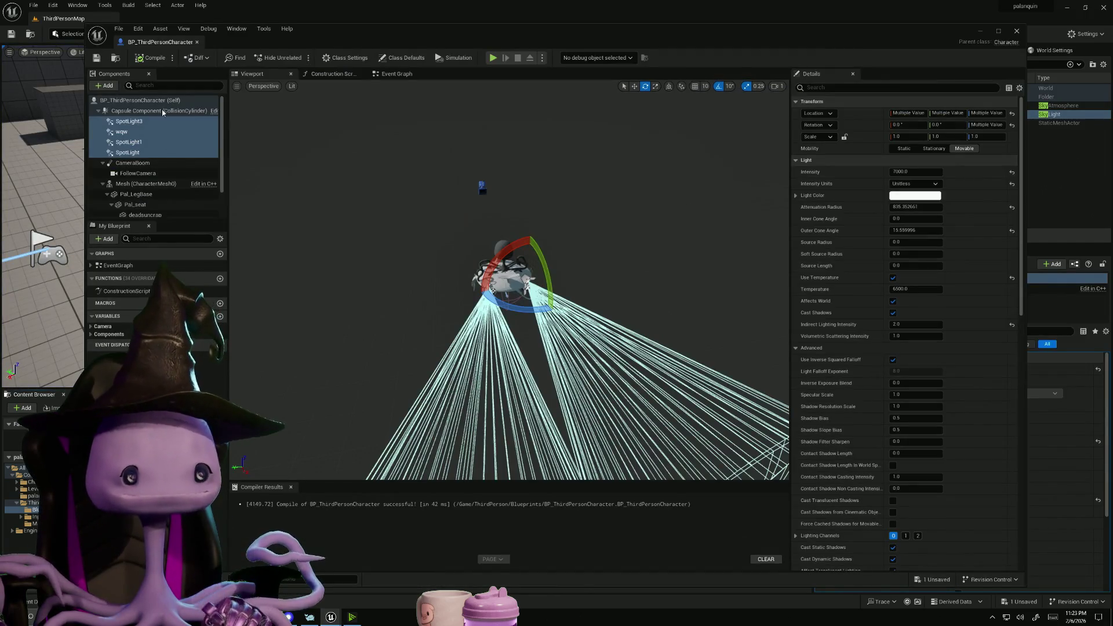
scroll(187, 152, "down", 1)
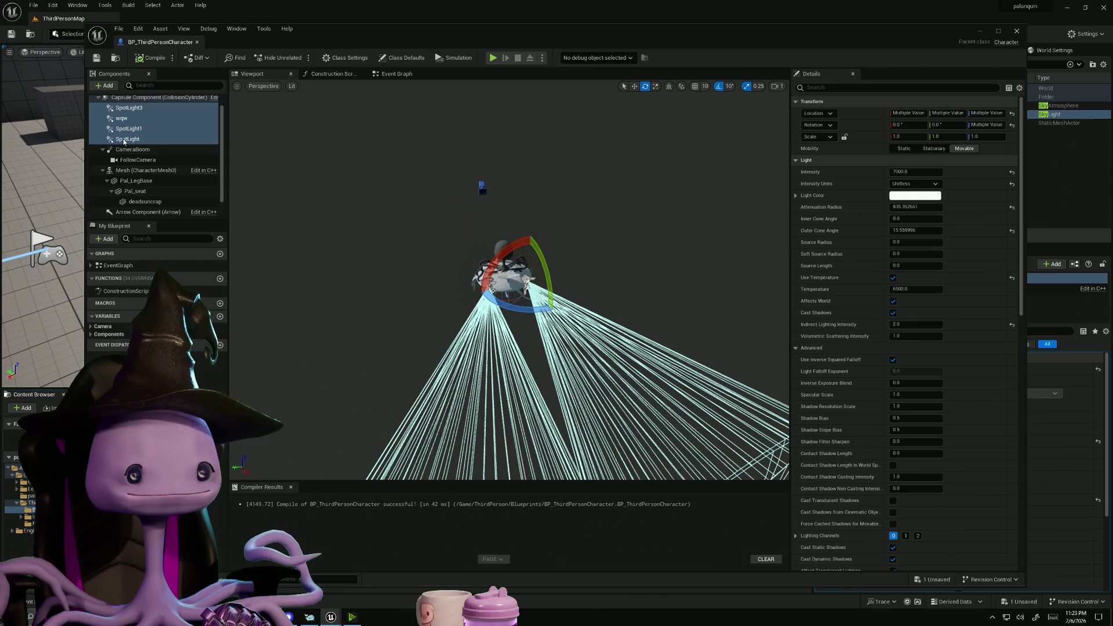
mouse_move(124, 141)
left_mouse_down()
mouse_move(134, 202)
mouse_move(142, 193)
left_mouse_up()
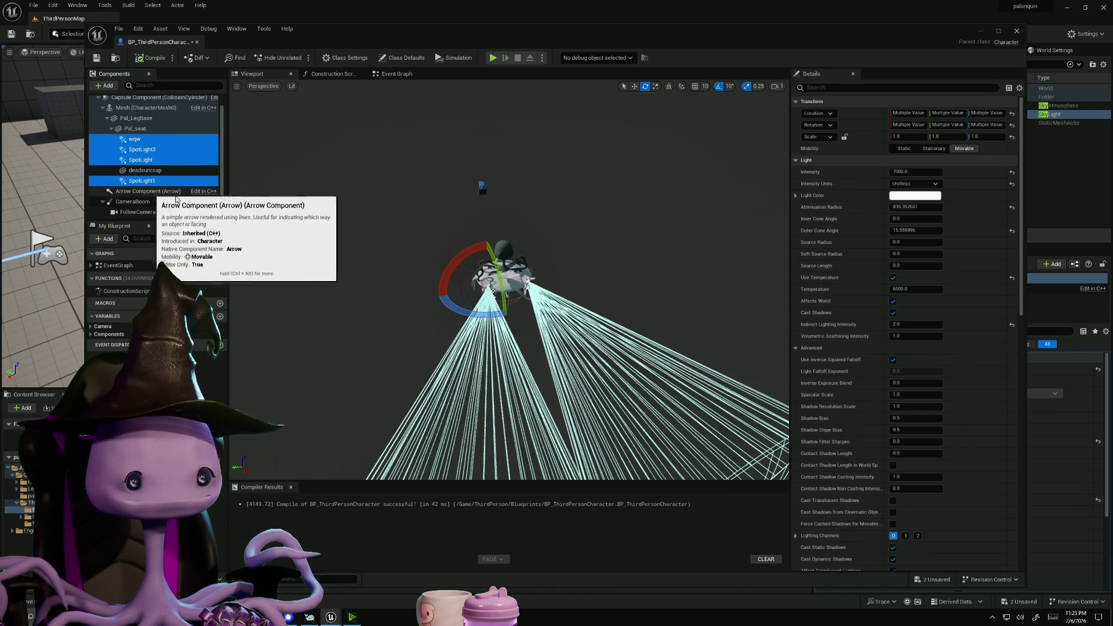
left_click(86, 64)
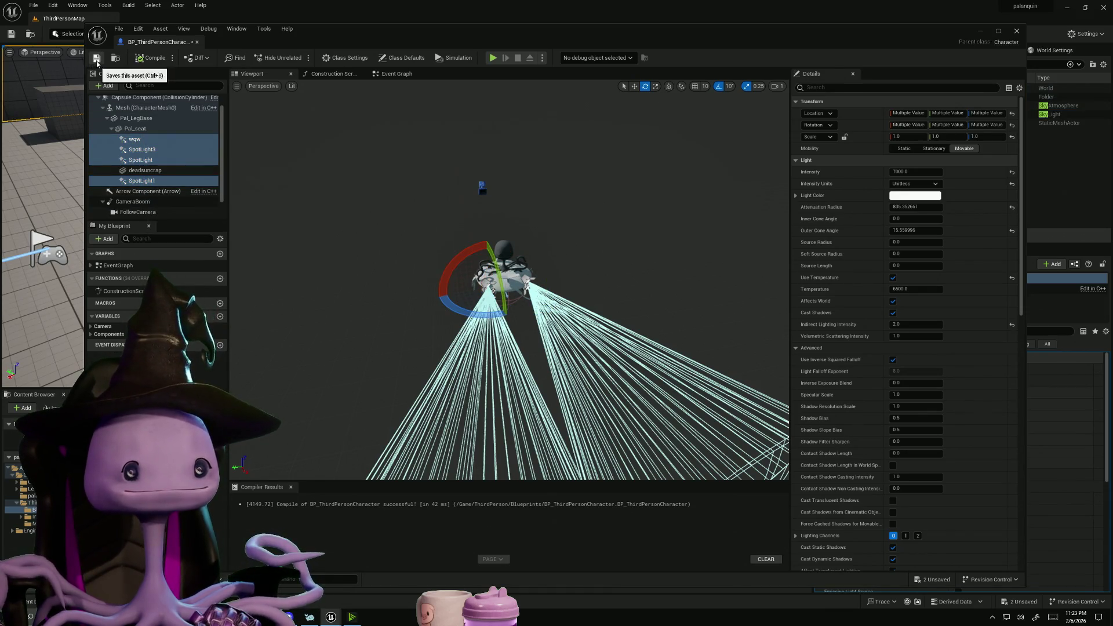
left_click(979, 31)
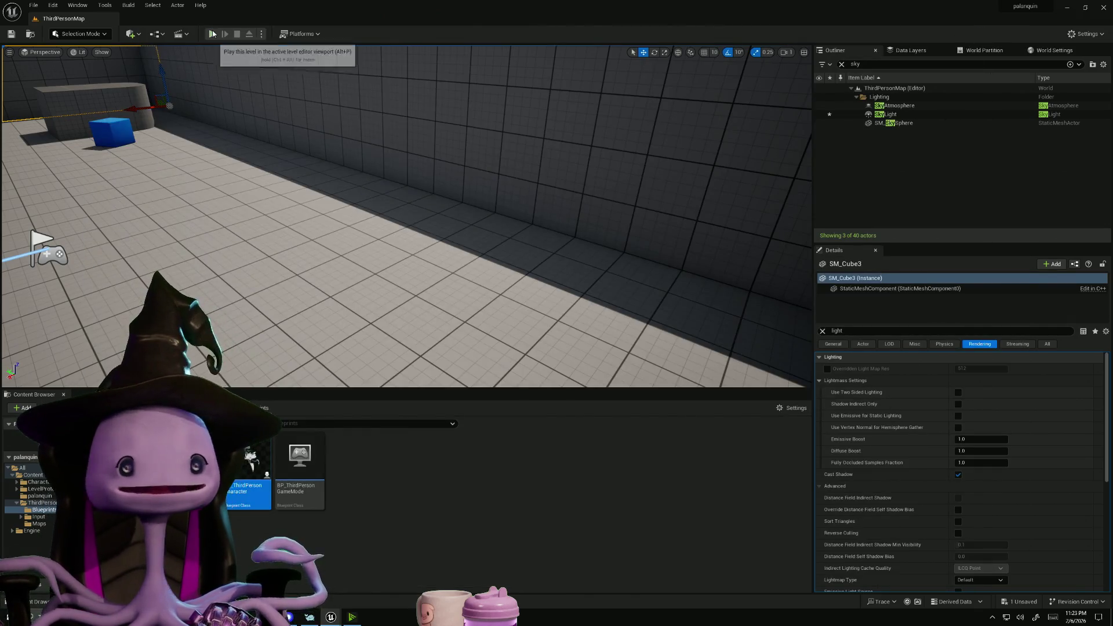
Play-test the level by walking the palanquin character around, then reopen BP_ThirdPersonCharacter
left_click(213, 34)
key("w")
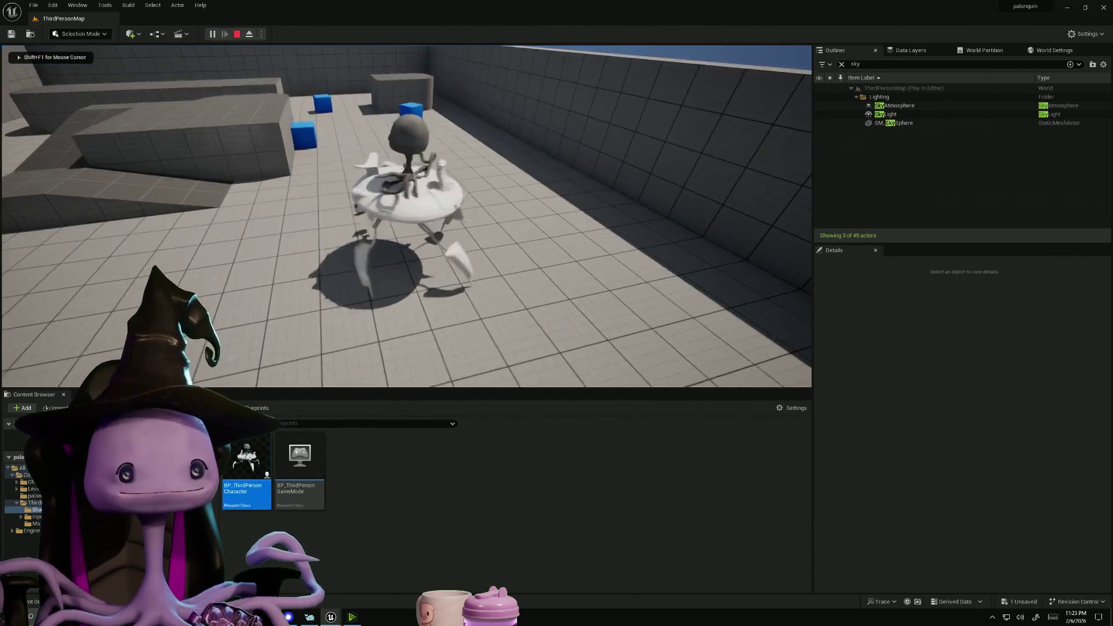
key("w")
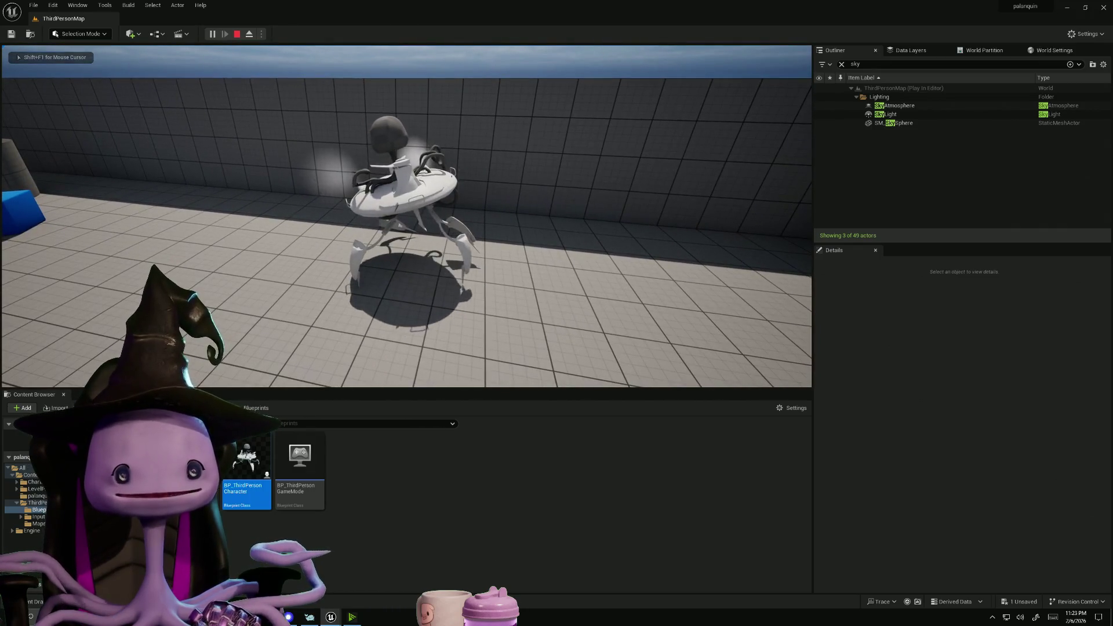
key("w")
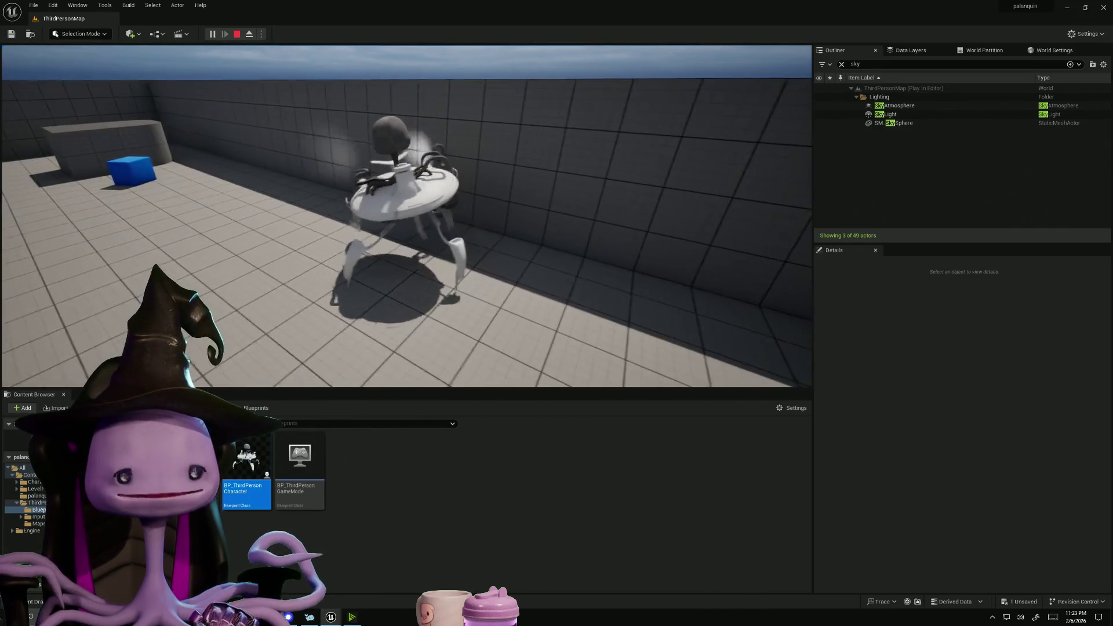
key("w")
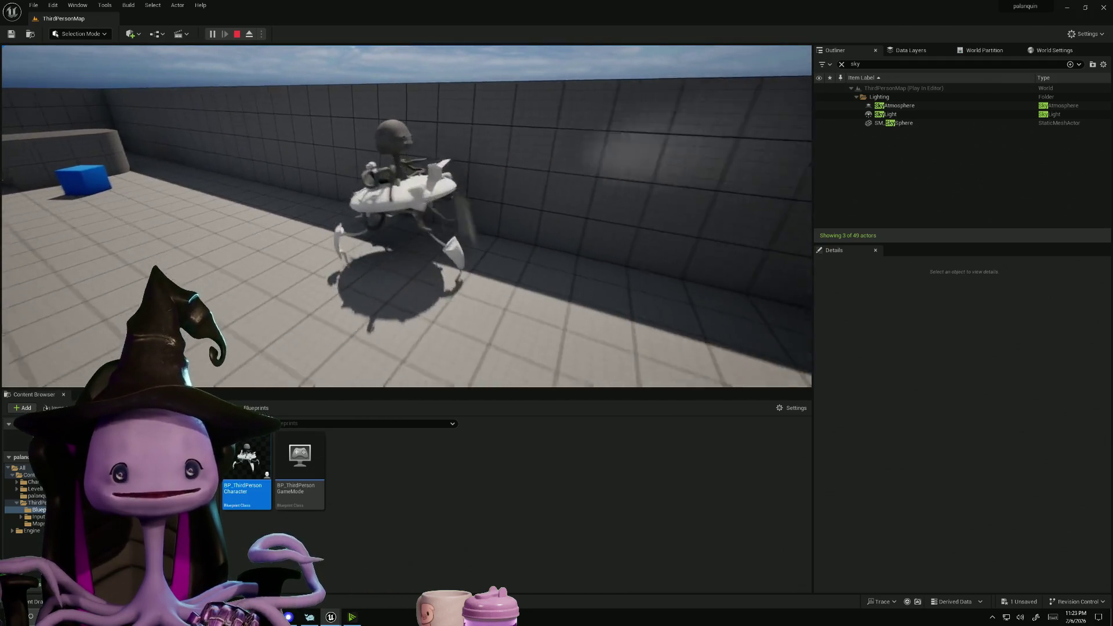
key("w")
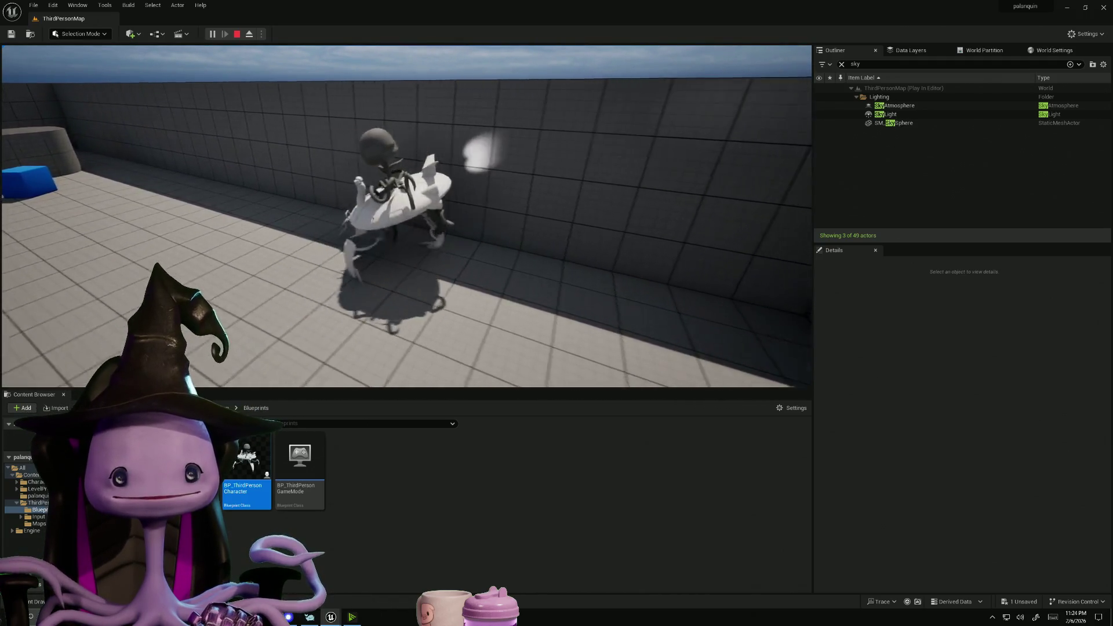
key("w")
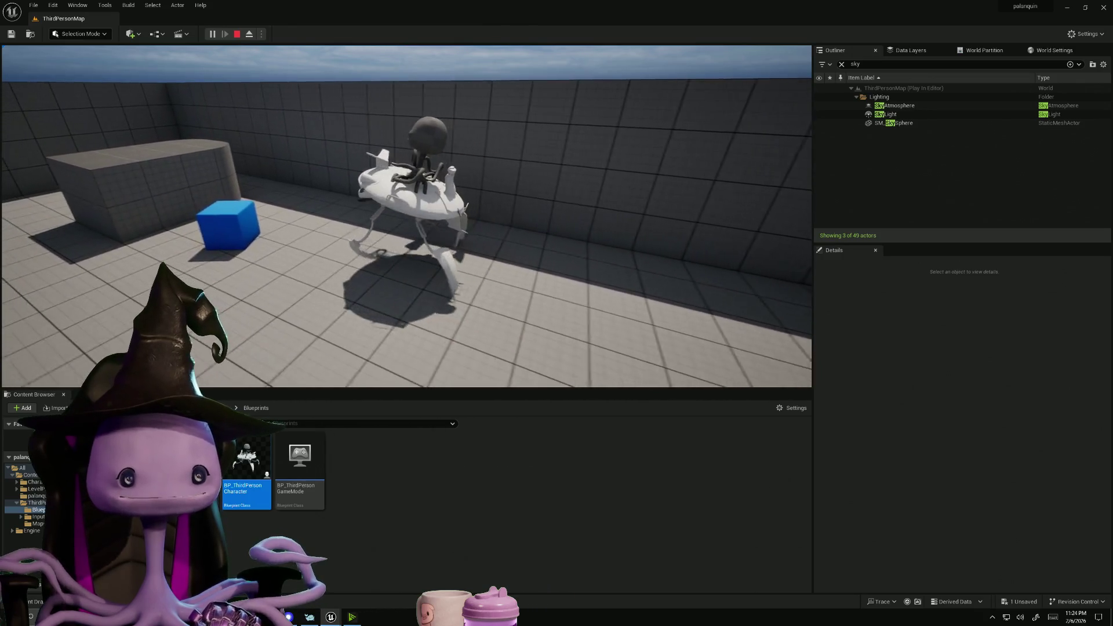
key("w")
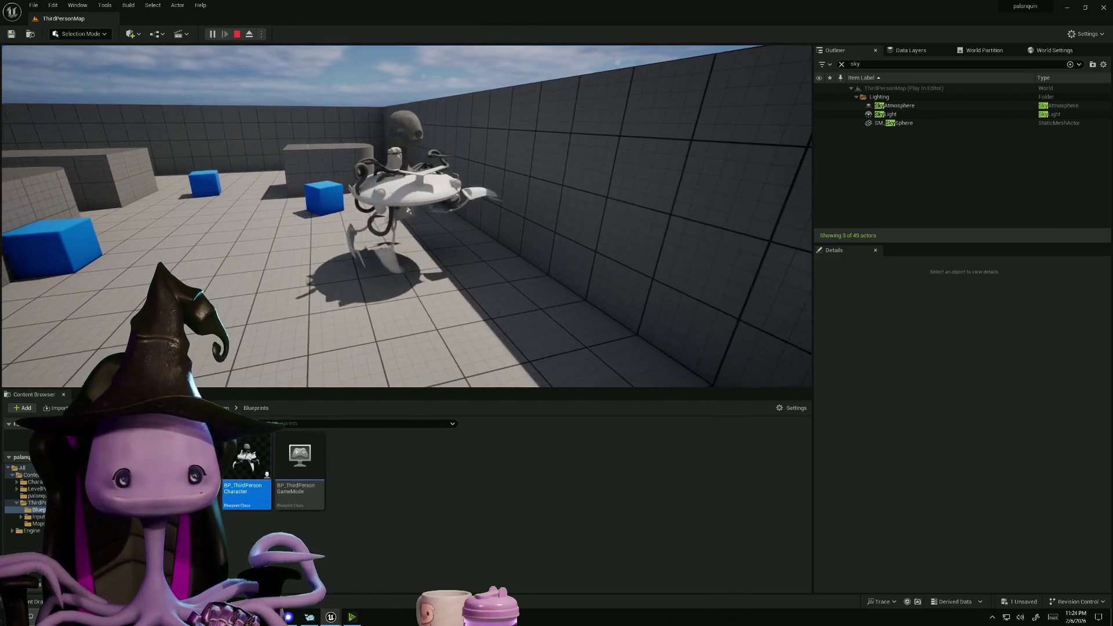
key("w")
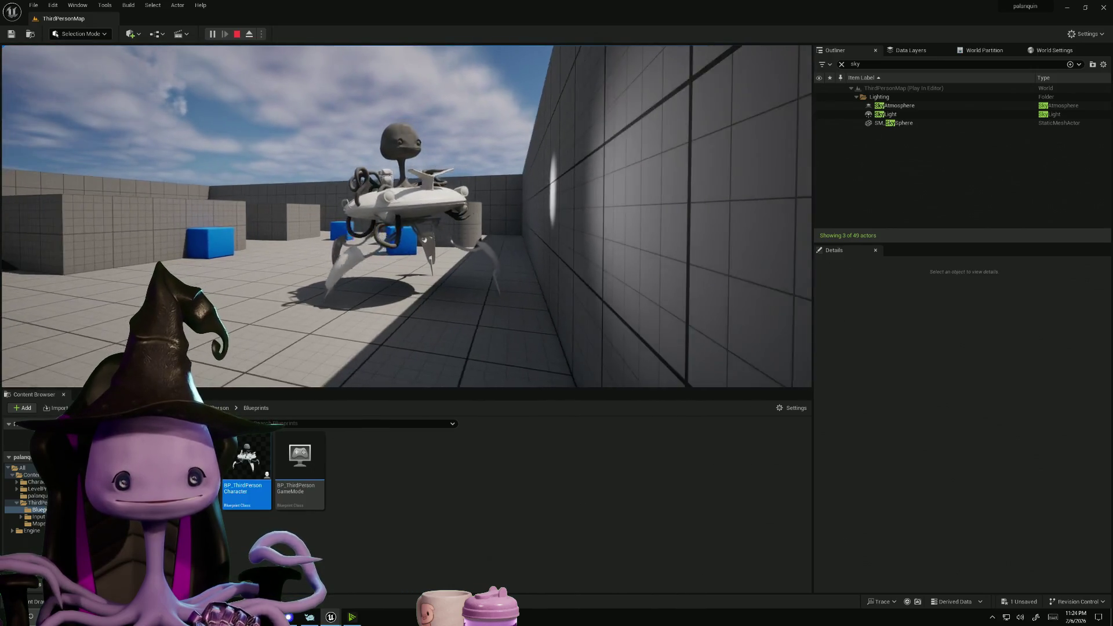
key("w")
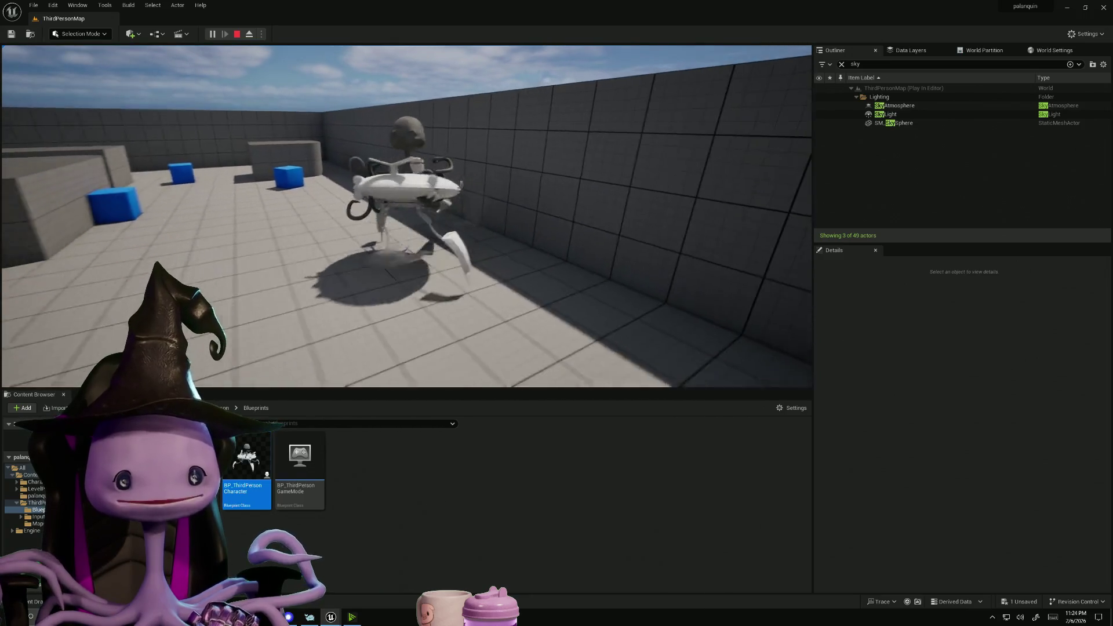
key("Escape")
double_click(249, 461)
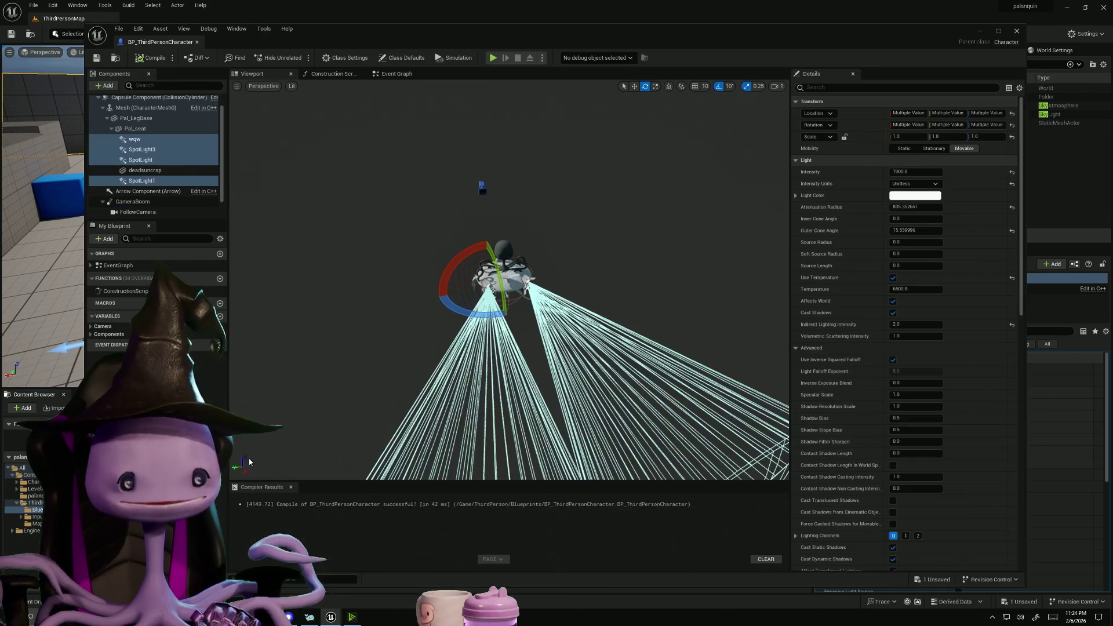
Tilt the wqw and SpotLight1 spotlights down by 10 degrees
mouse_move(408, 408)
right_mouse_down()
mouse_move(441, 414)
mouse_move(475, 464)
mouse_move(501, 441)
right_mouse_up()
left_click(529, 175)
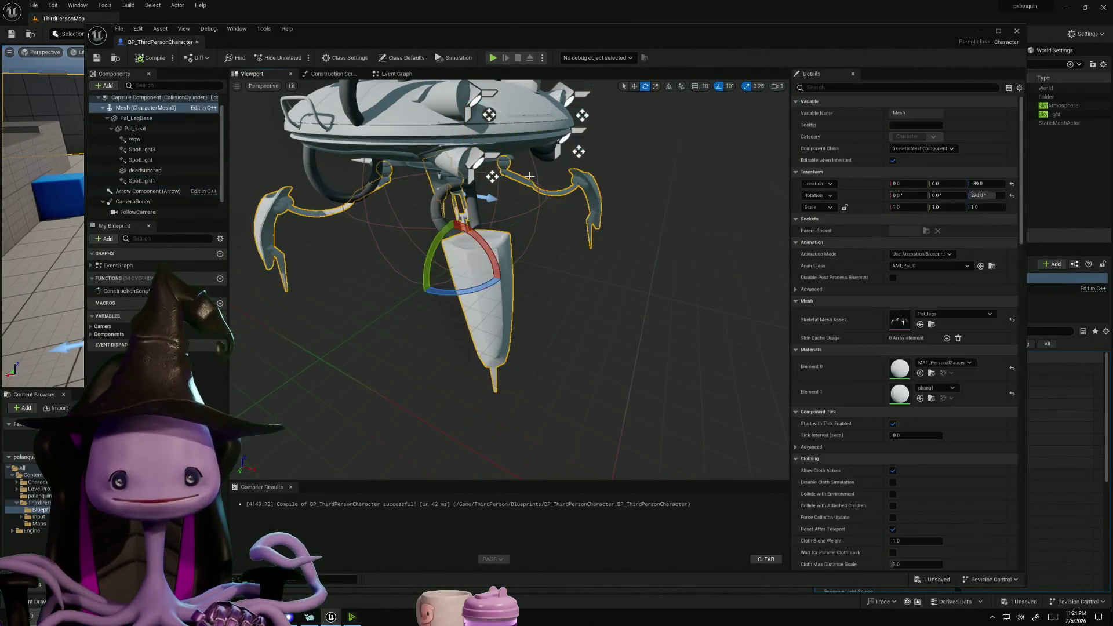
right_click_drag(492, 176, 409, 247)
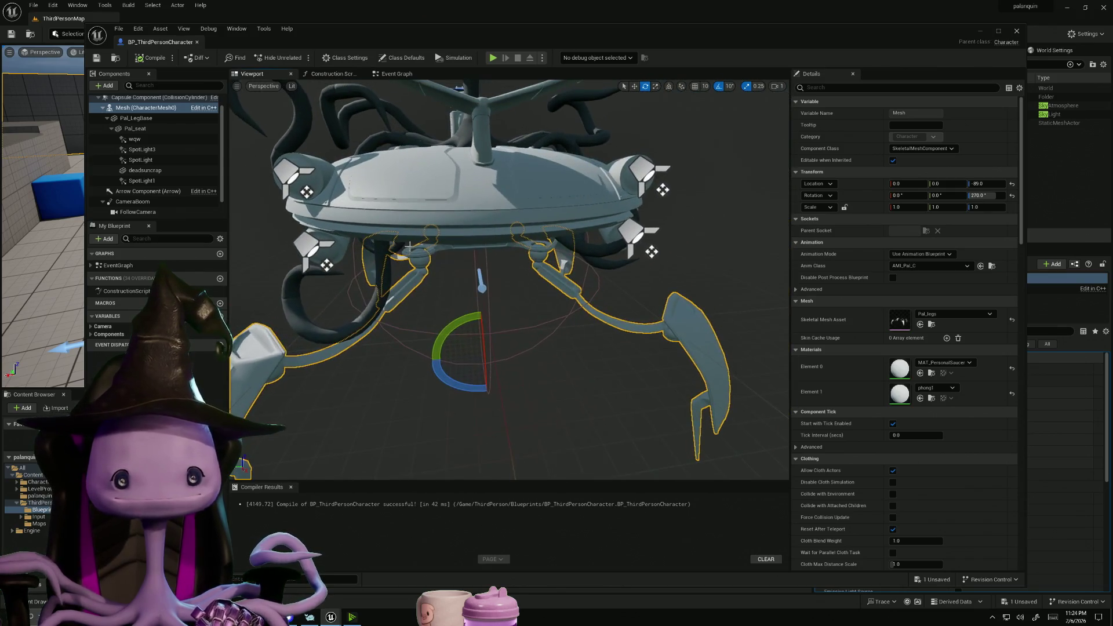
left_click(301, 246)
left_click(643, 230)
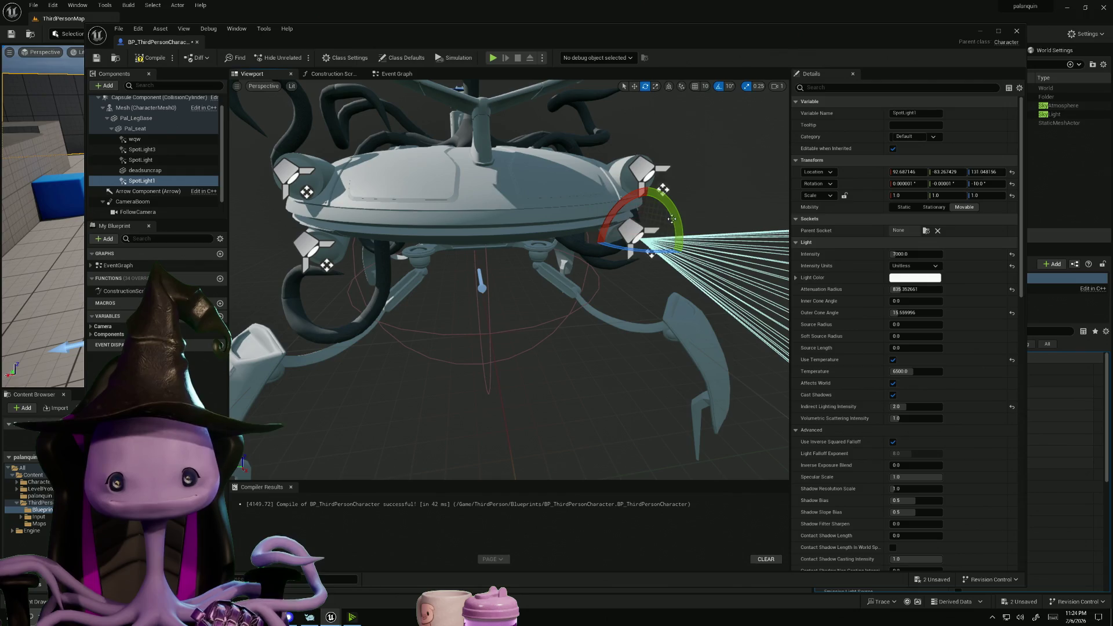
scroll(170, 190, "down", 1)
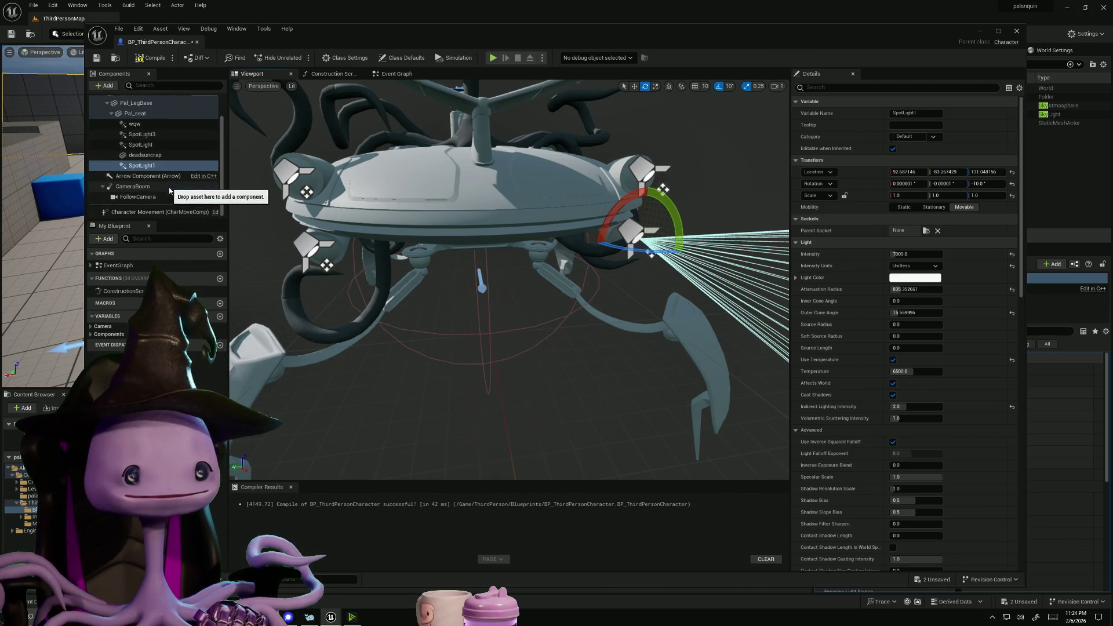
scroll(170, 191, "up", 1)
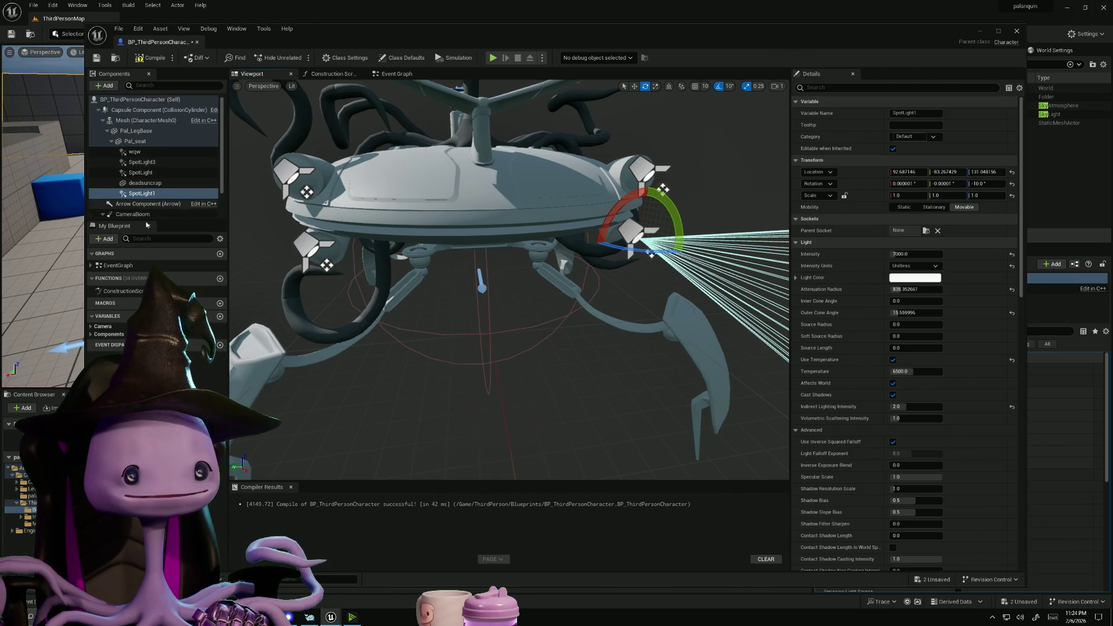
left_click(307, 245)
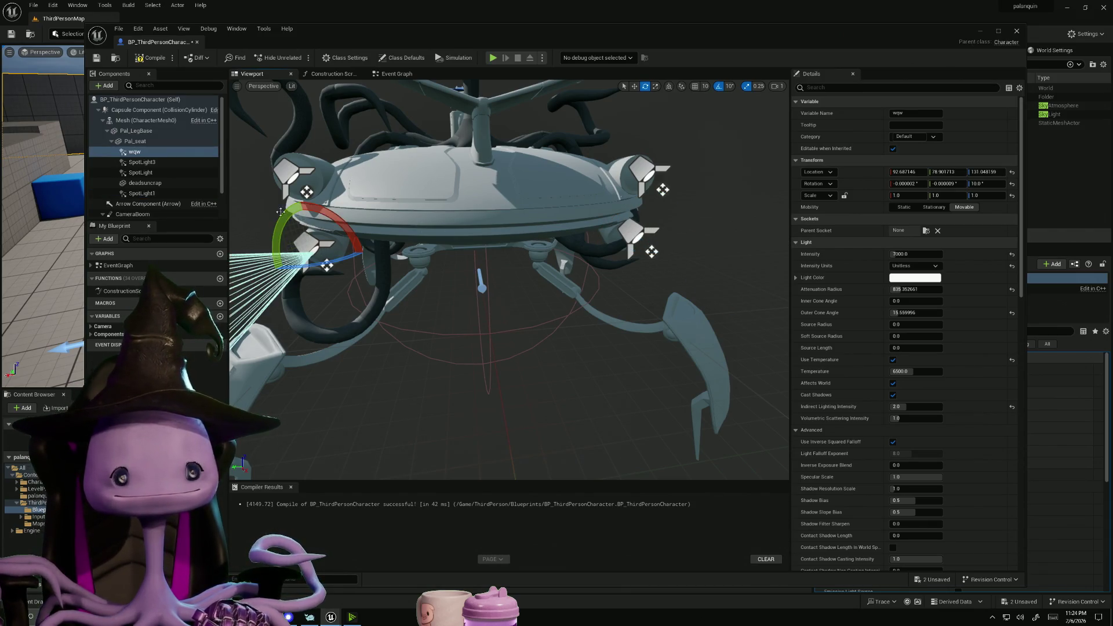
left_click(638, 237, "ctrl")
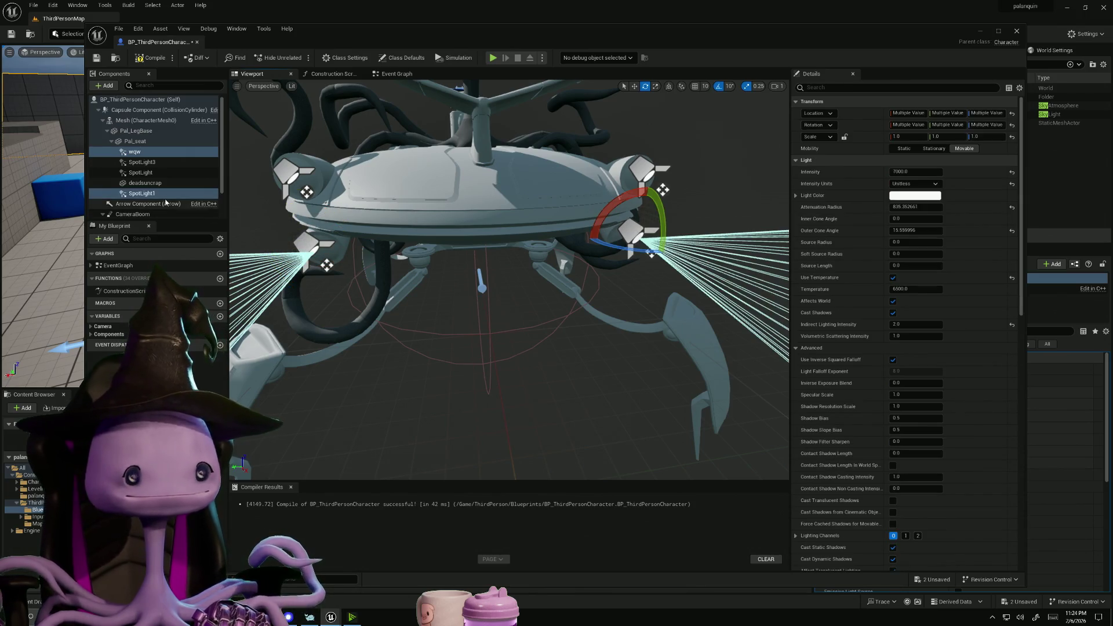
left_click_drag(661, 218, 662, 273)
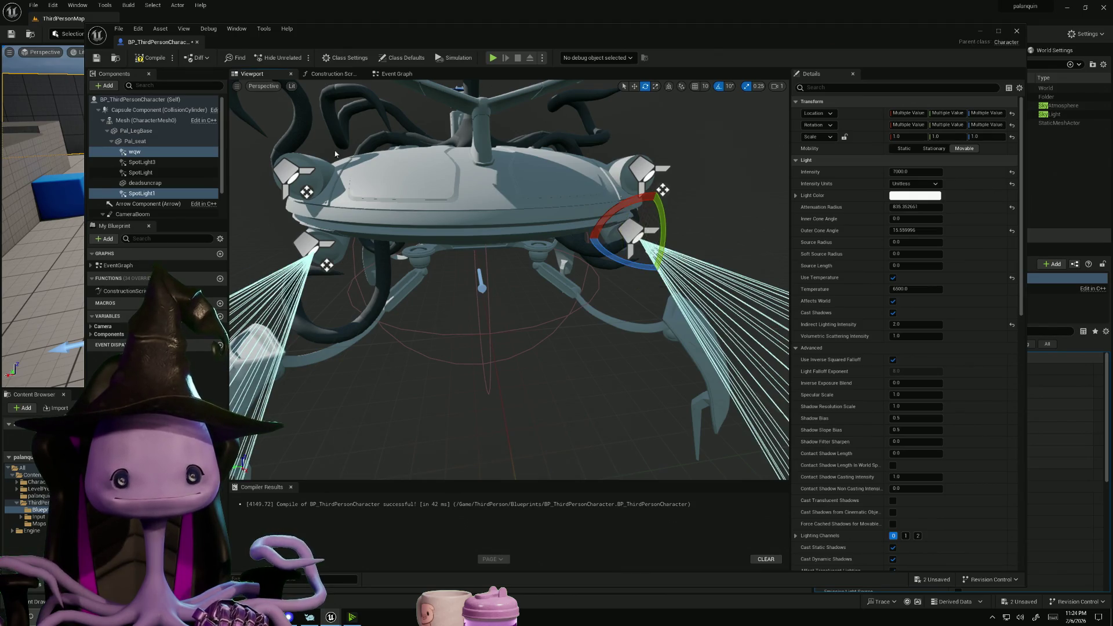
Yaw SpotLight to 10 and SpotLight3 to -20, recompile, and minimize the Blueprint
left_click(288, 172)
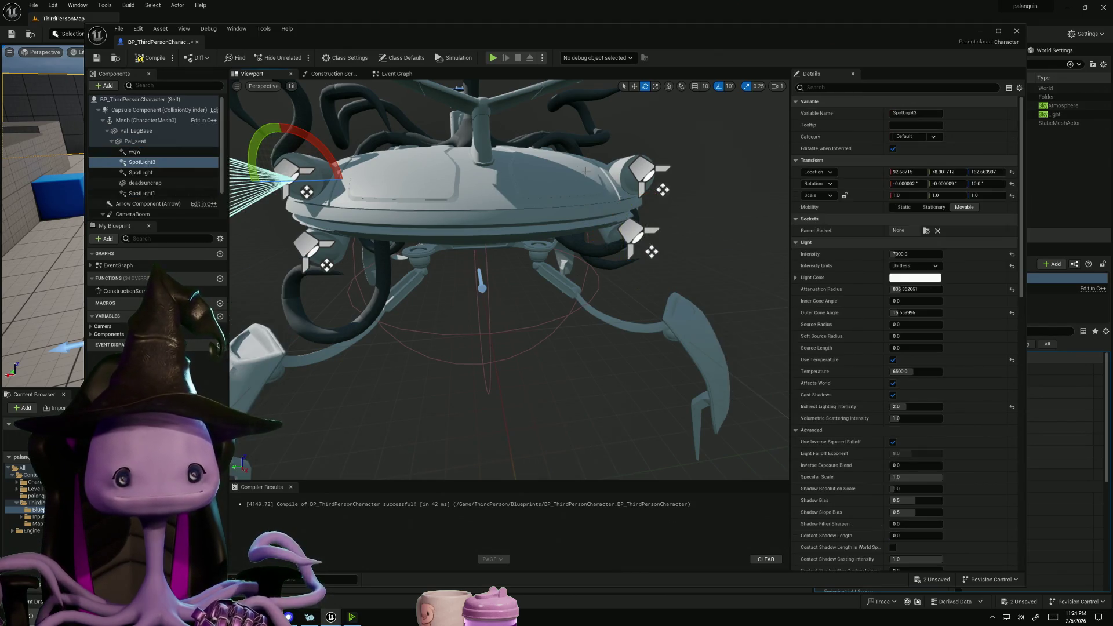
left_click(652, 172)
left_click_drag(602, 251, 645, 367, "alt")
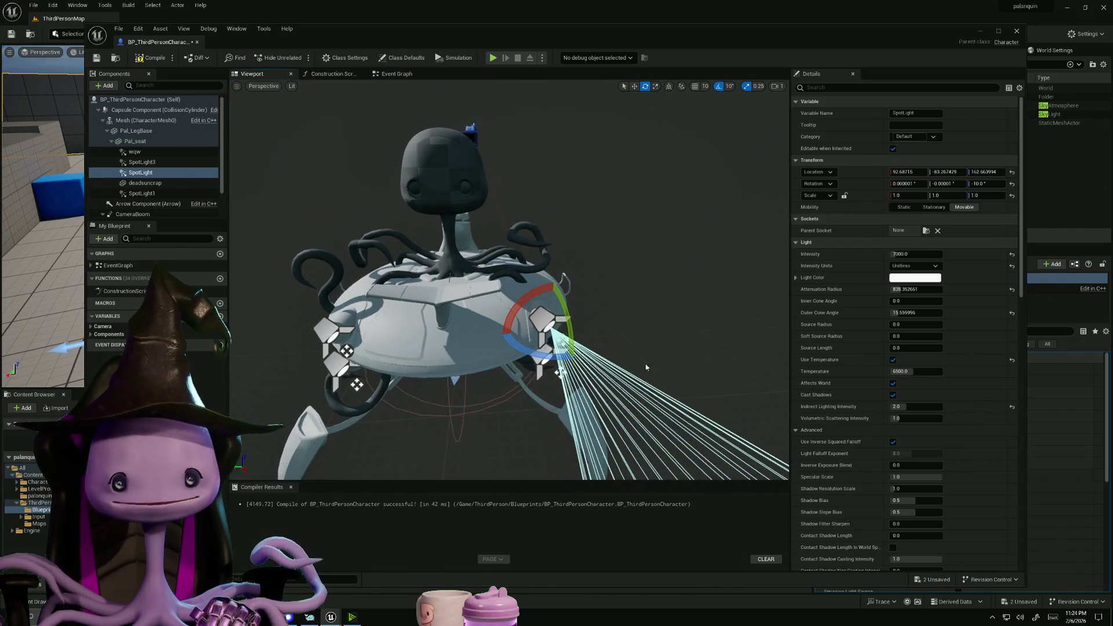
left_click_drag(533, 356, 477, 369)
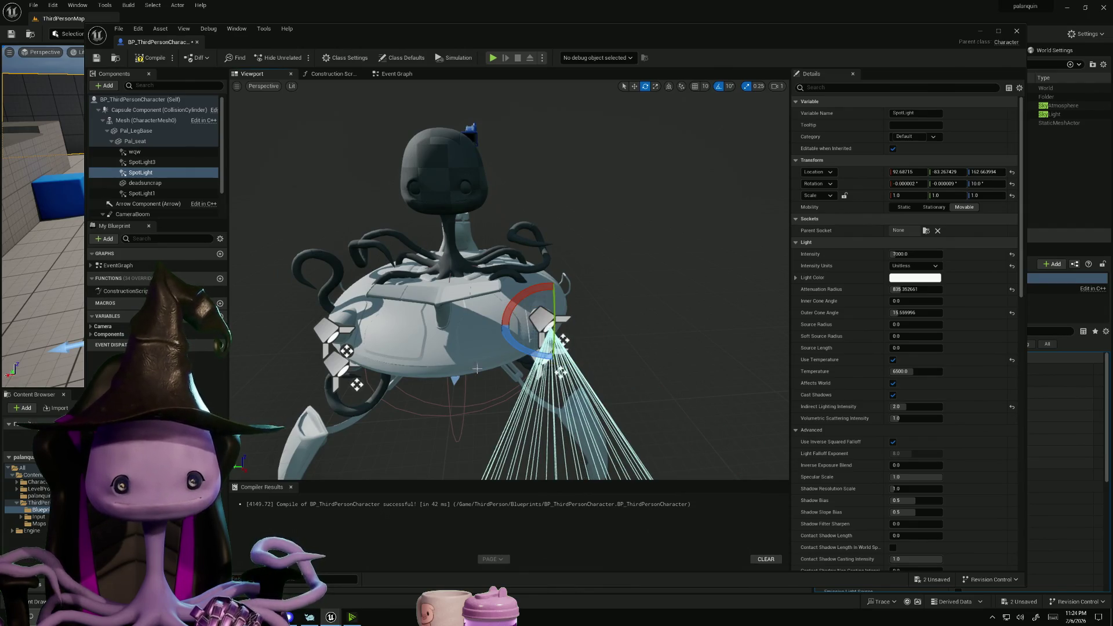
left_click(328, 337)
left_click_drag(346, 365, 305, 371)
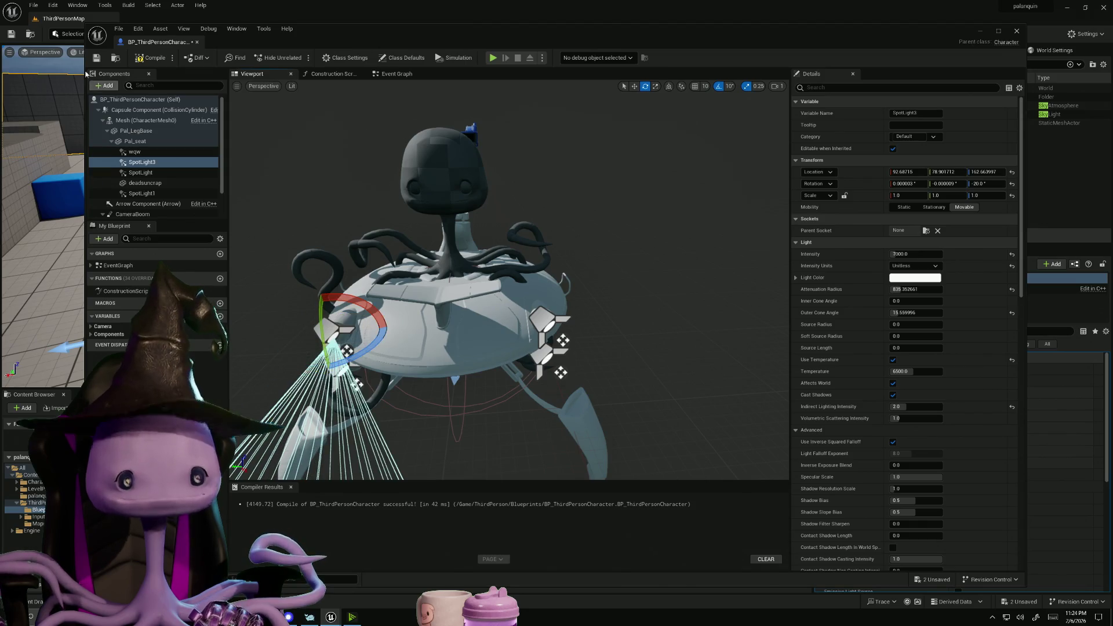
left_click(150, 58)
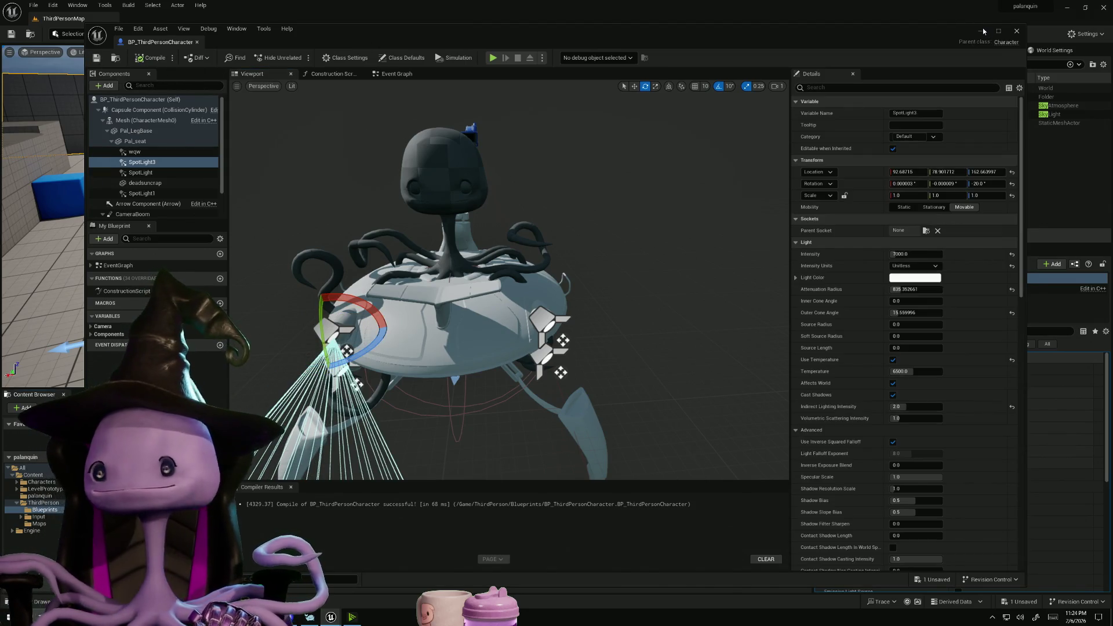
left_click(983, 28)
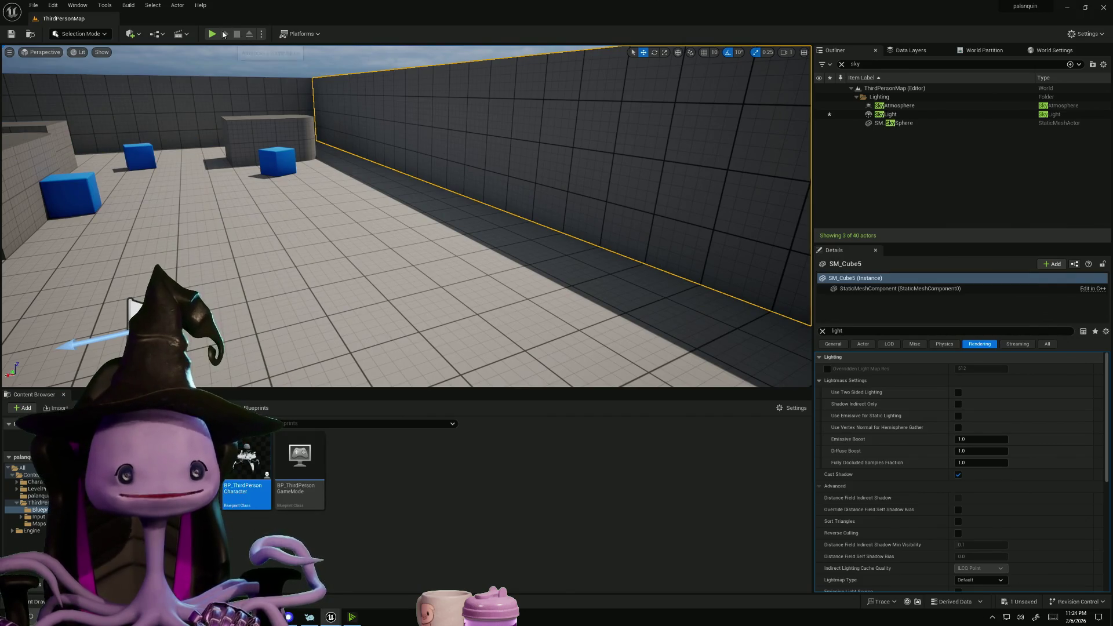
left_click(212, 34)
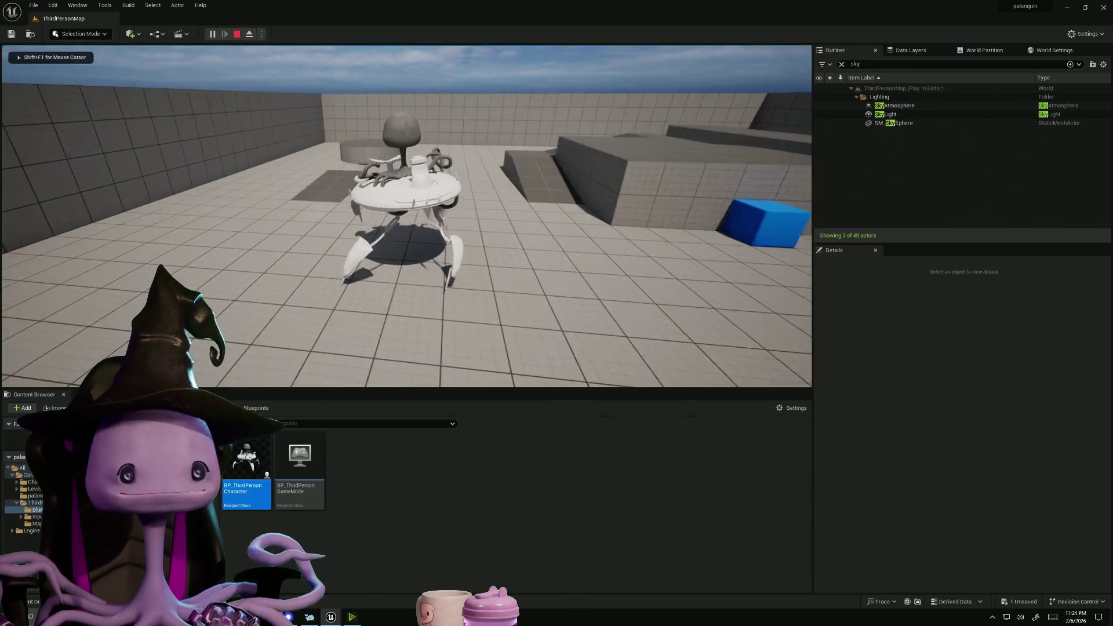
key("w")
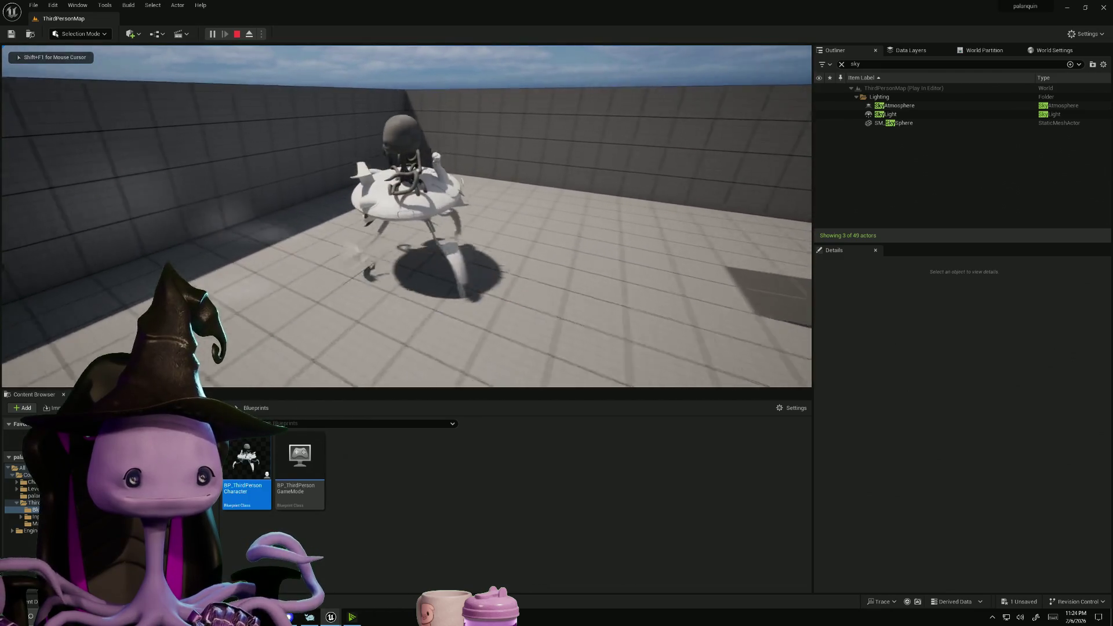
key("w")
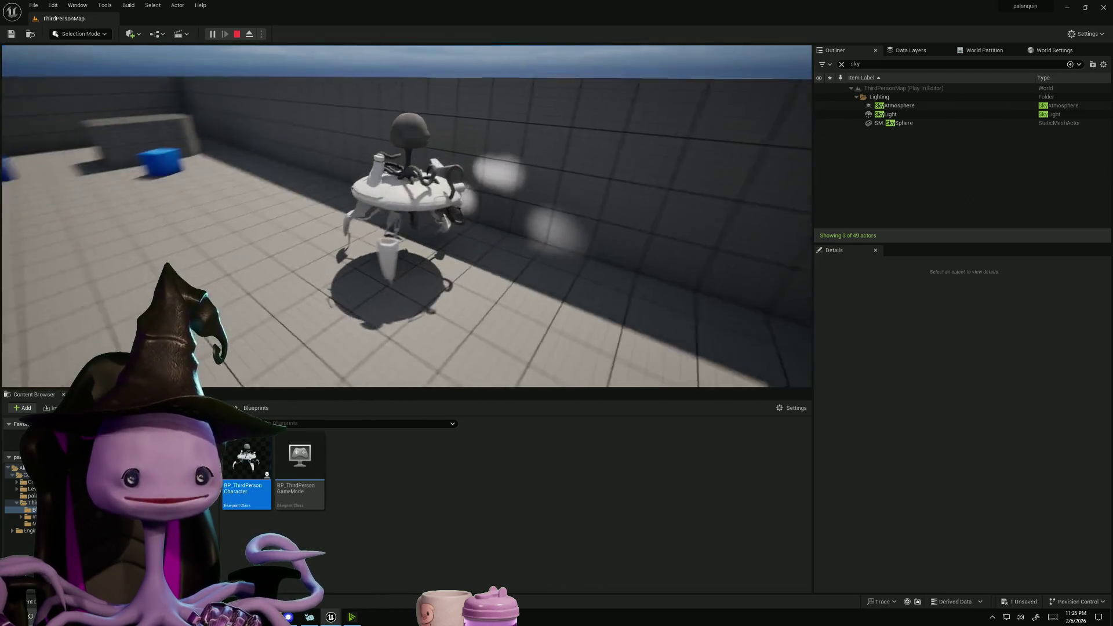
key("w")
key("w")
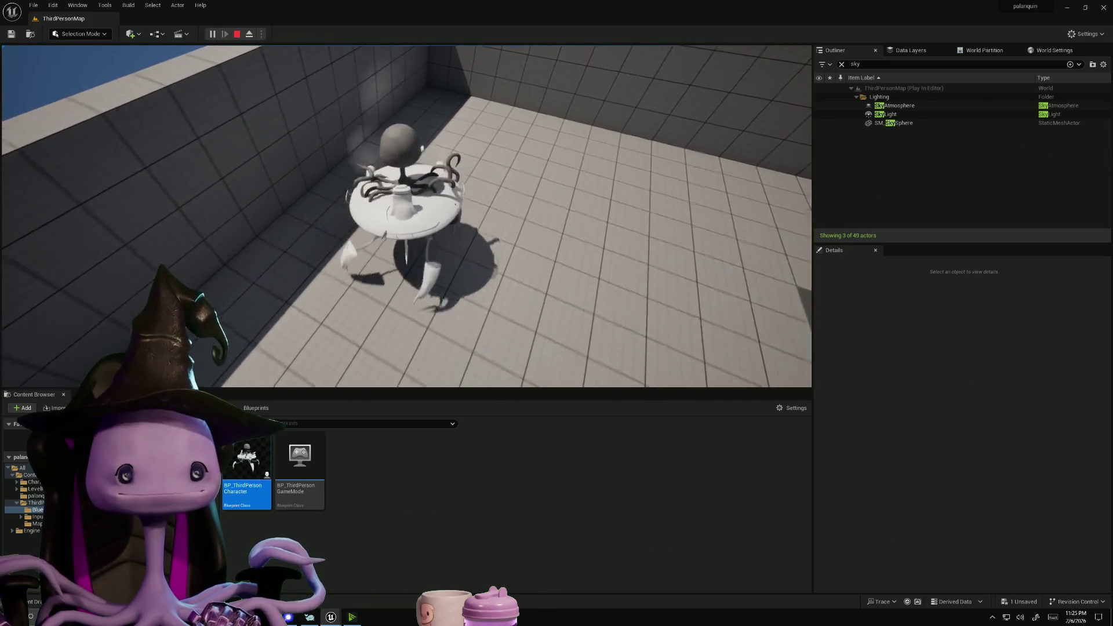
key("w")
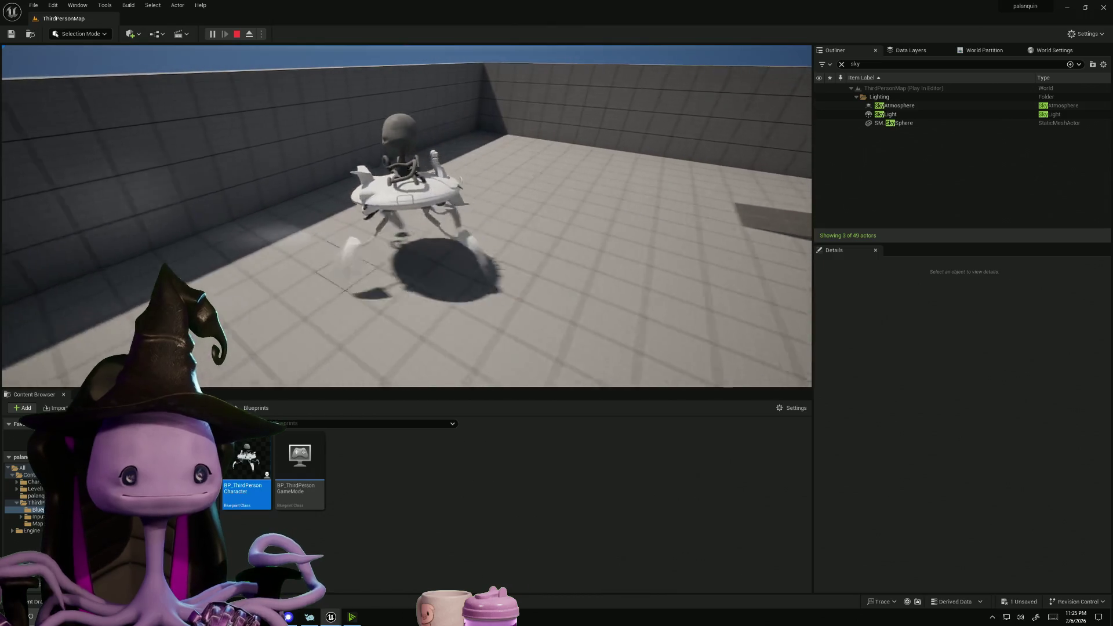
key("w")
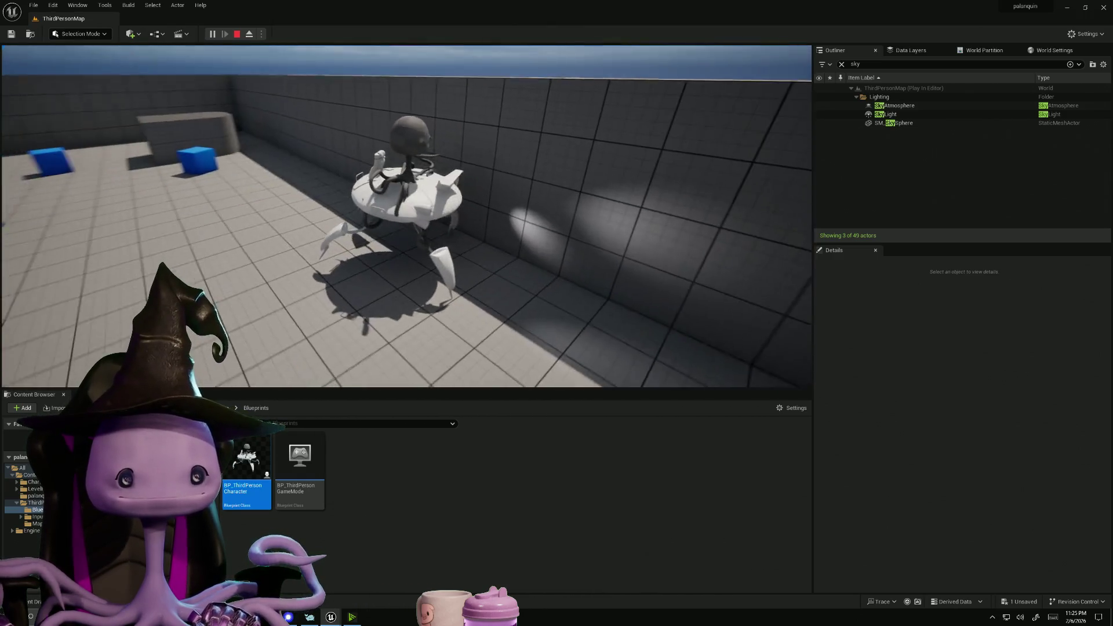
key("Escape")
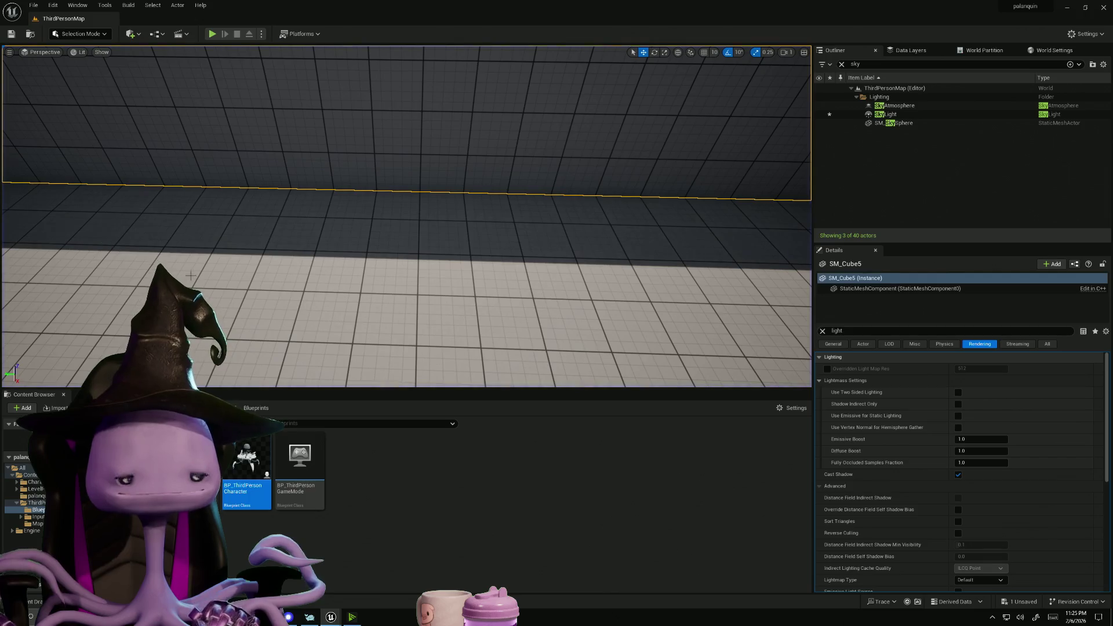
double_click(232, 462)
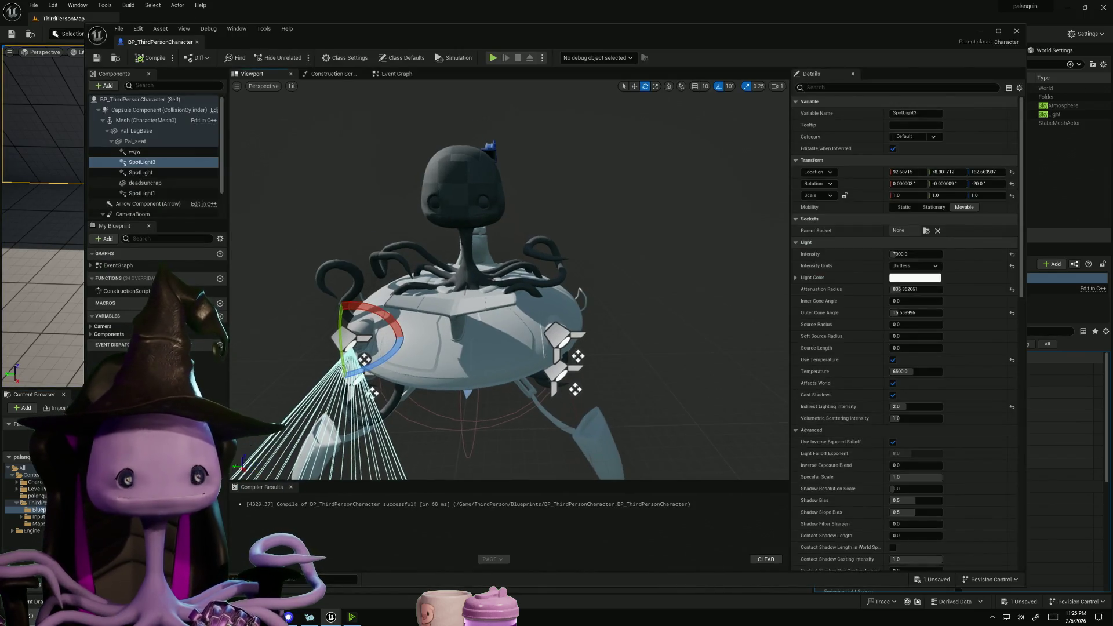
Set the right SpotLight's rotation to X 0, Y 0, Z 20
mouse_move(522, 289)
right_mouse_down()
mouse_move(585, 290)
mouse_move(534, 289)
right_mouse_up()
right_click_drag(355, 331, 355, 331)
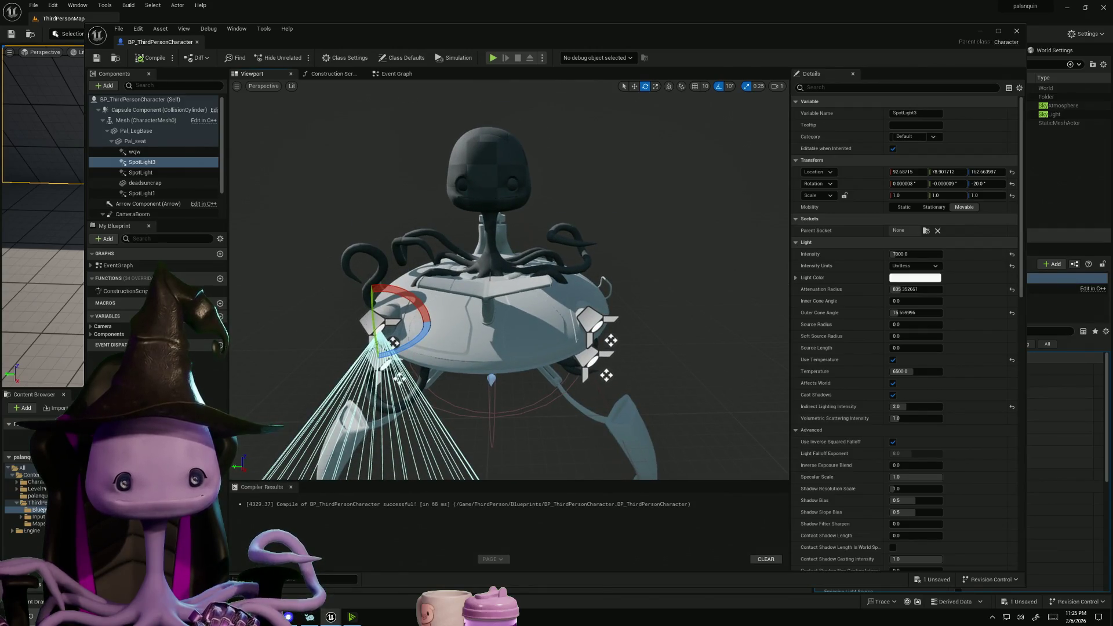
mouse_move(511, 279)
right_mouse_down()
mouse_move(481, 267)
mouse_move(504, 255)
right_mouse_up()
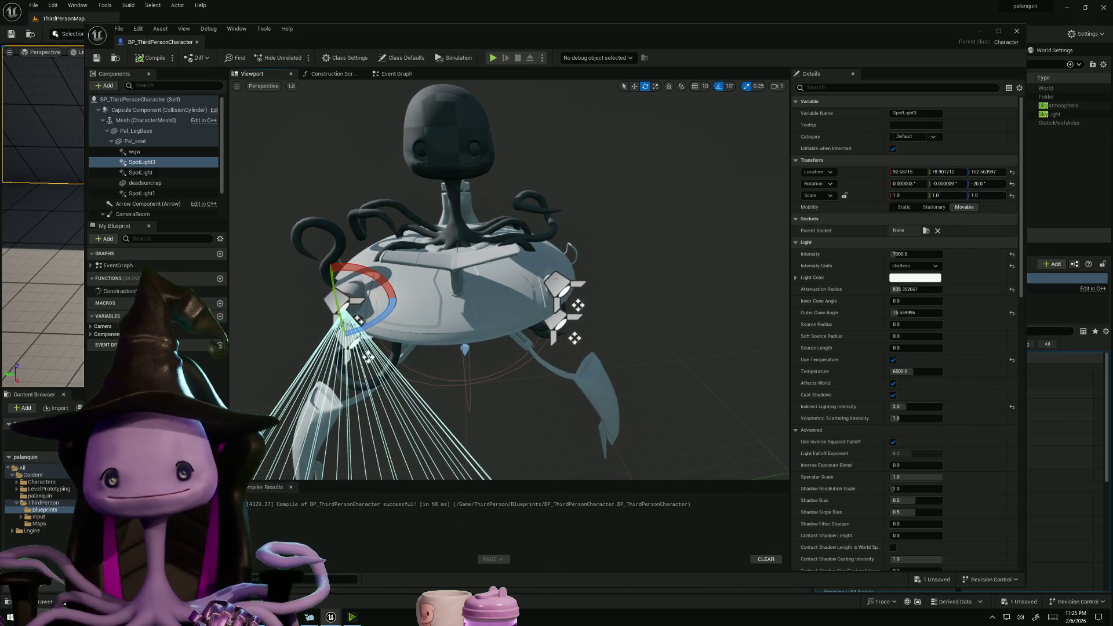
left_click(557, 285)
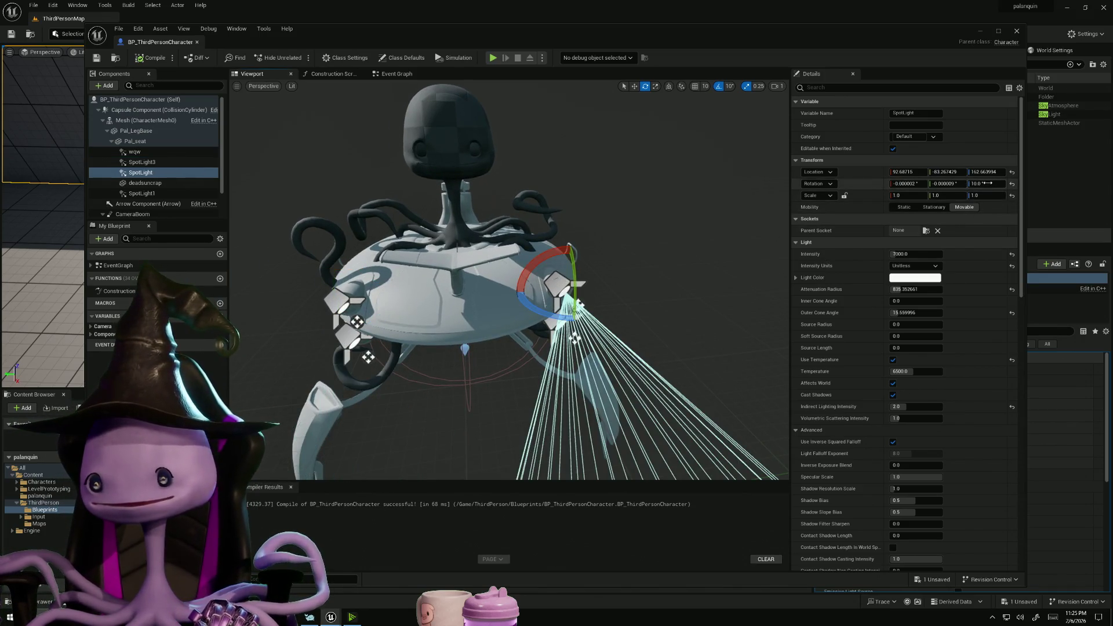
left_click(908, 184)
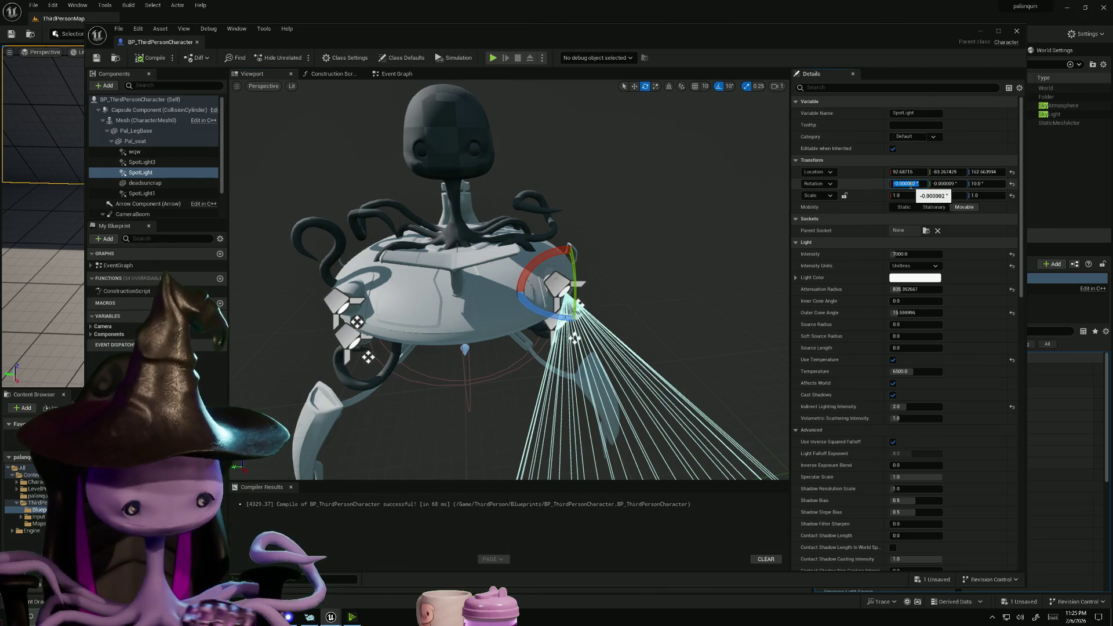
type("0")
left_click(948, 184)
type("0")
left_click(990, 184)
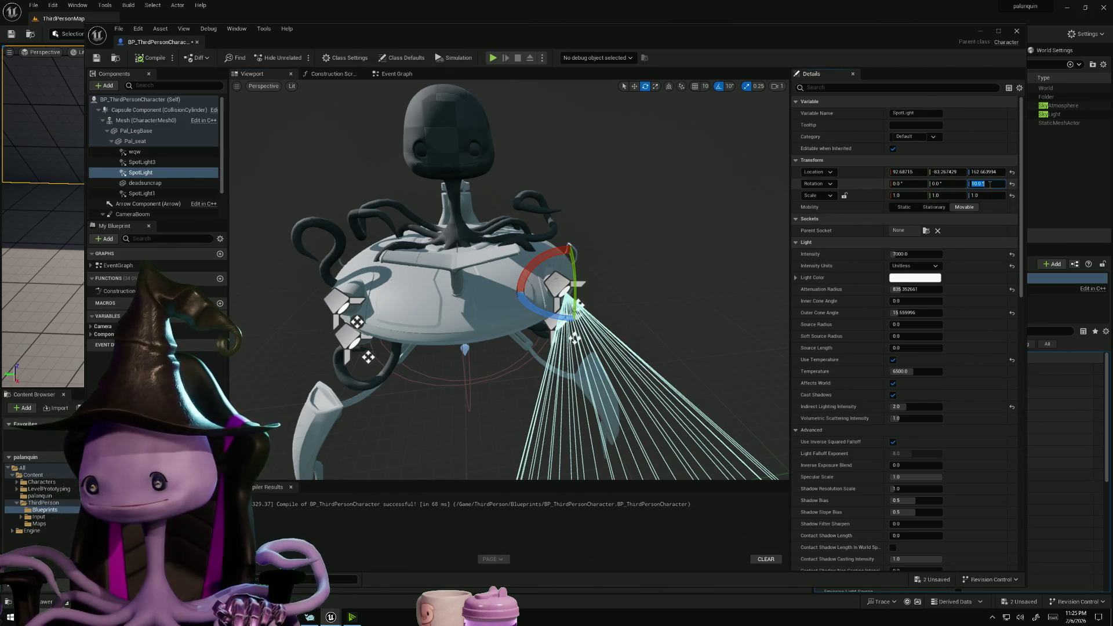
type("20")
key("Return")
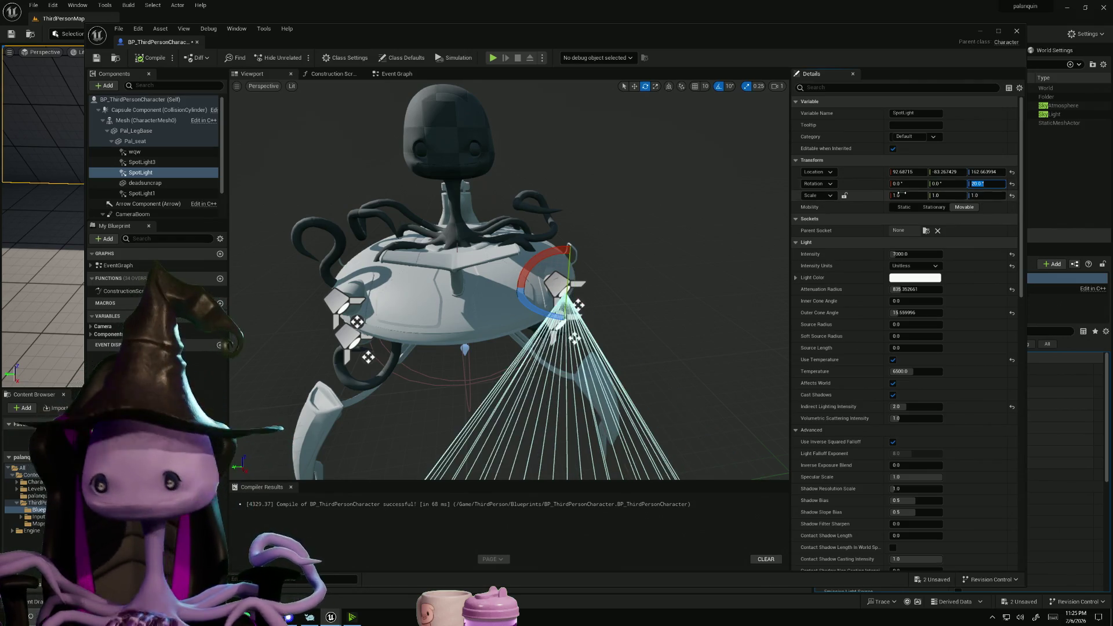
Recompile the character Blueprint, minimize it, and start another play test
left_click(147, 56)
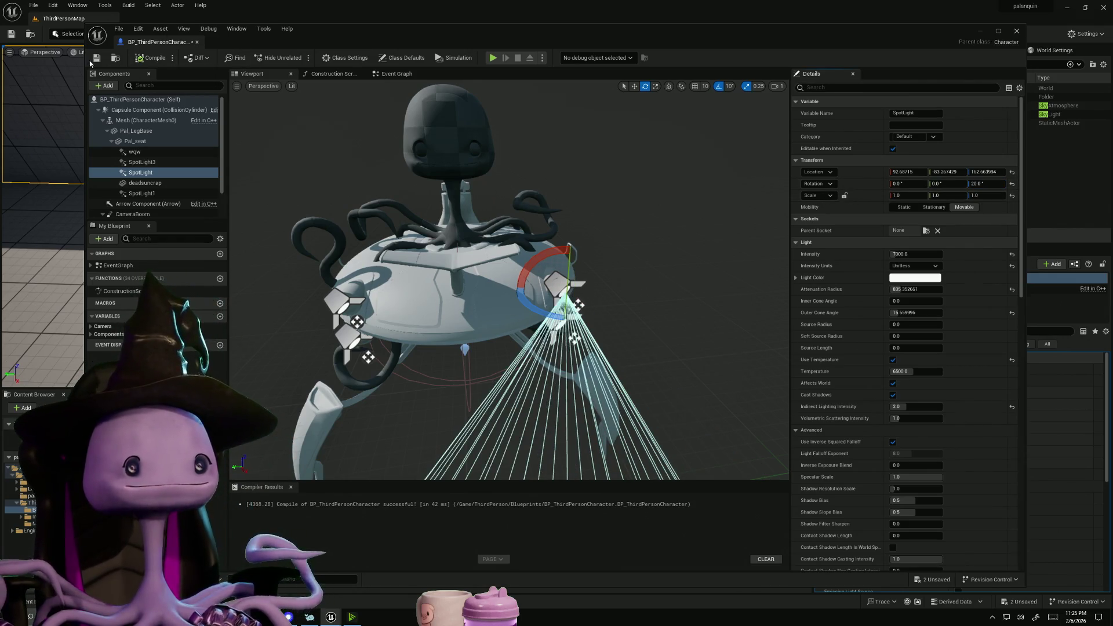
left_click(979, 32)
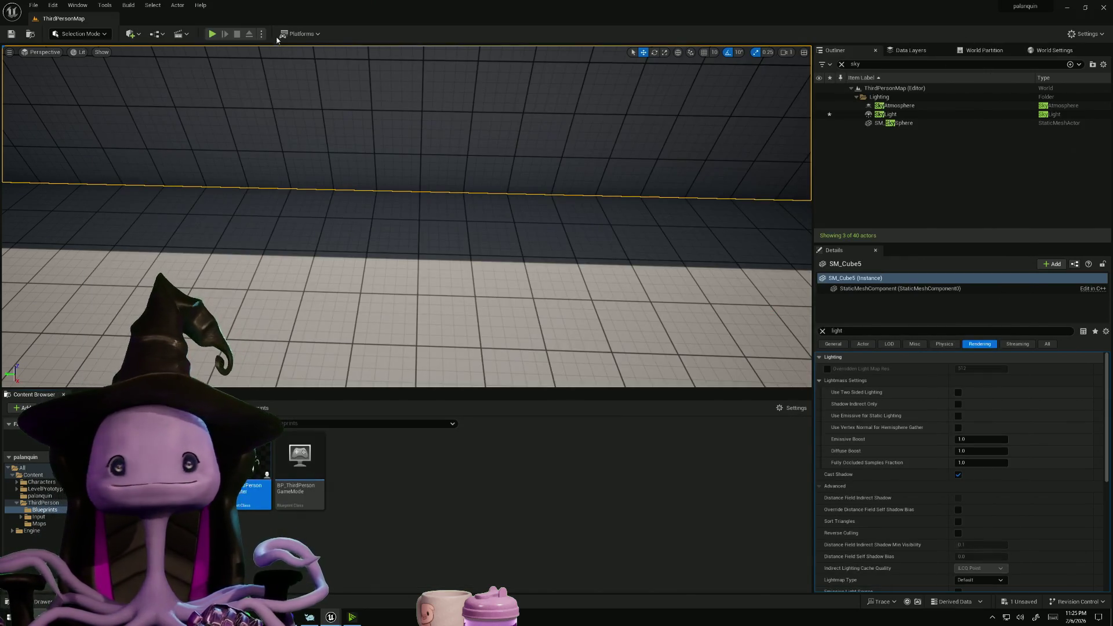
left_click(212, 34)
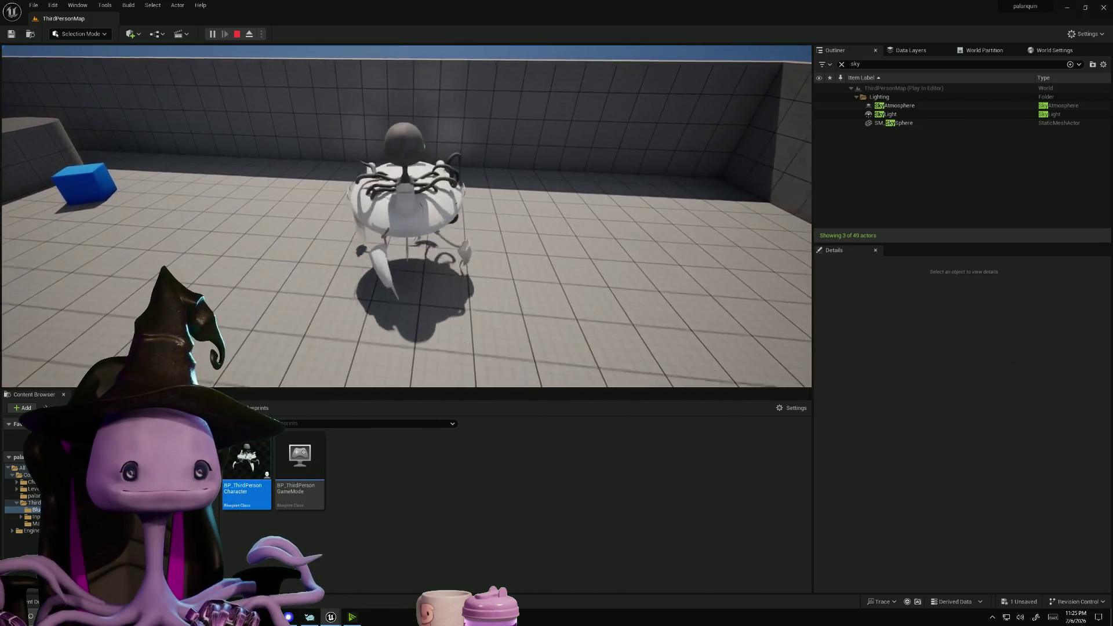
Walk the character around the arena to inspect the repositioned lights
key("w")
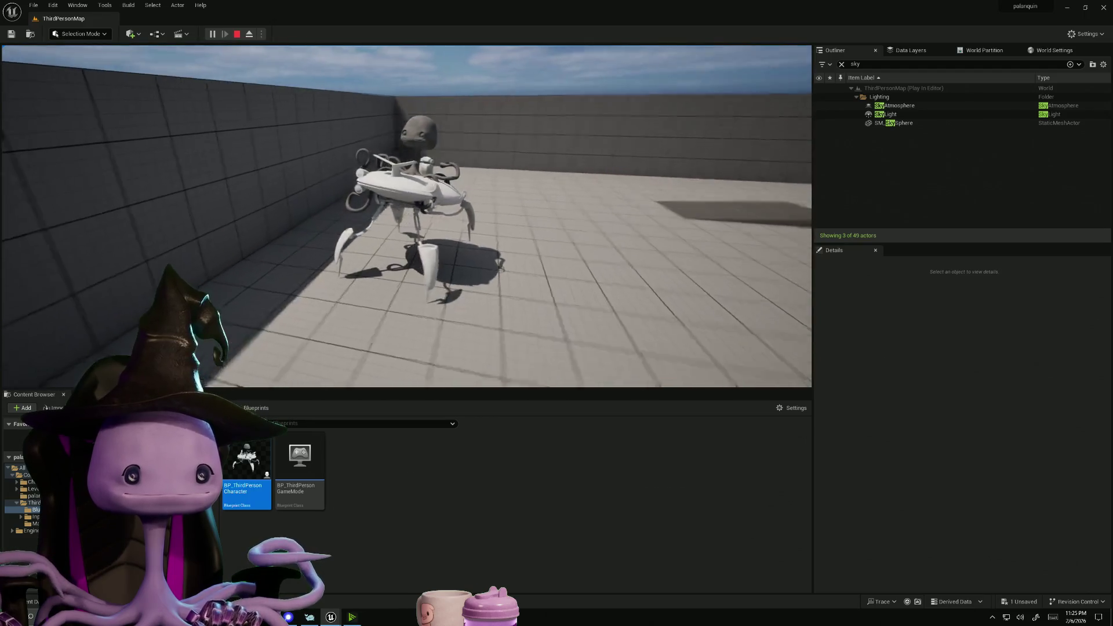
key("w")
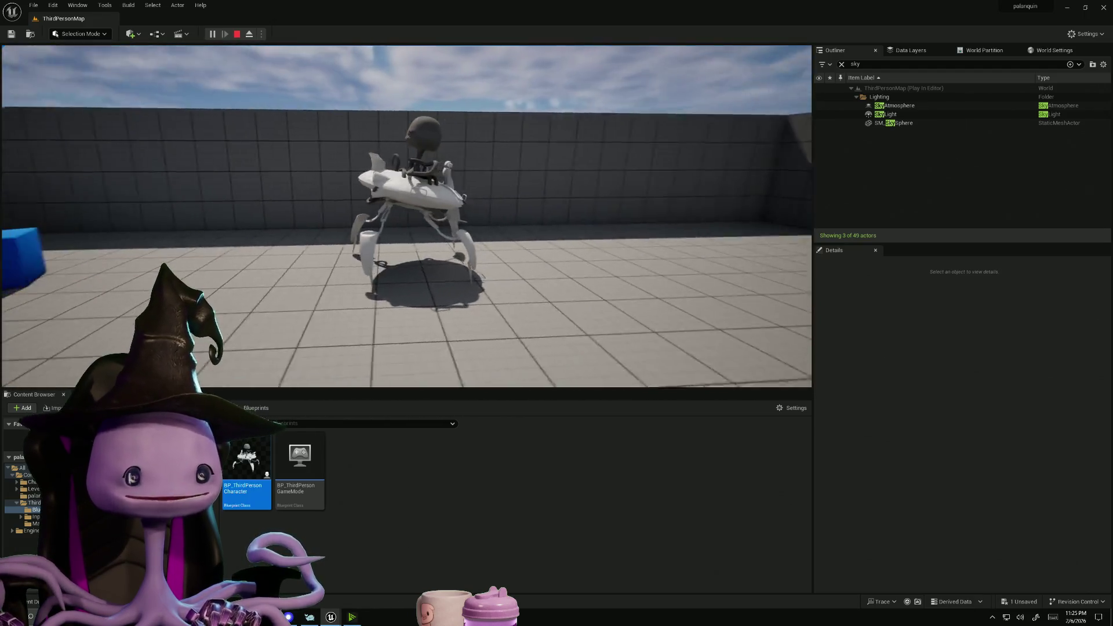
key("w")
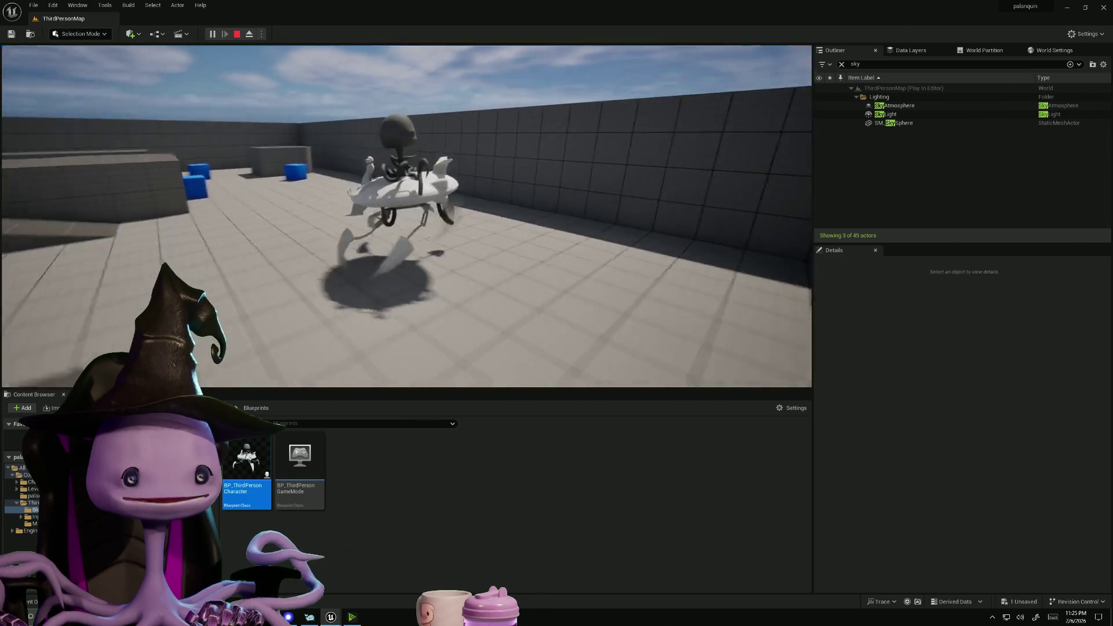
key("w")
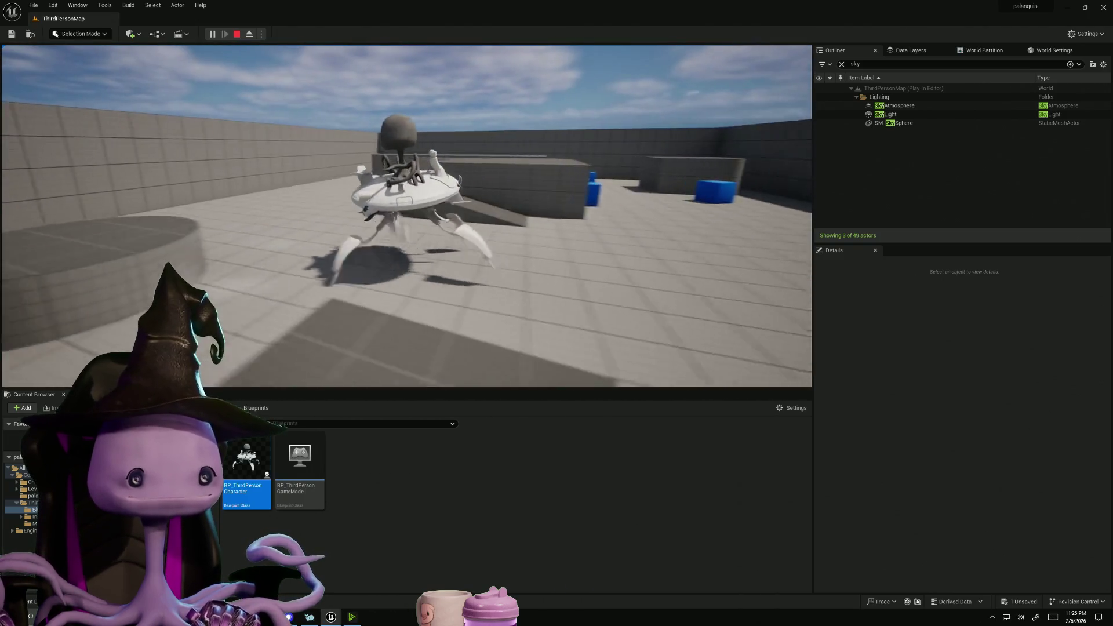
key("w")
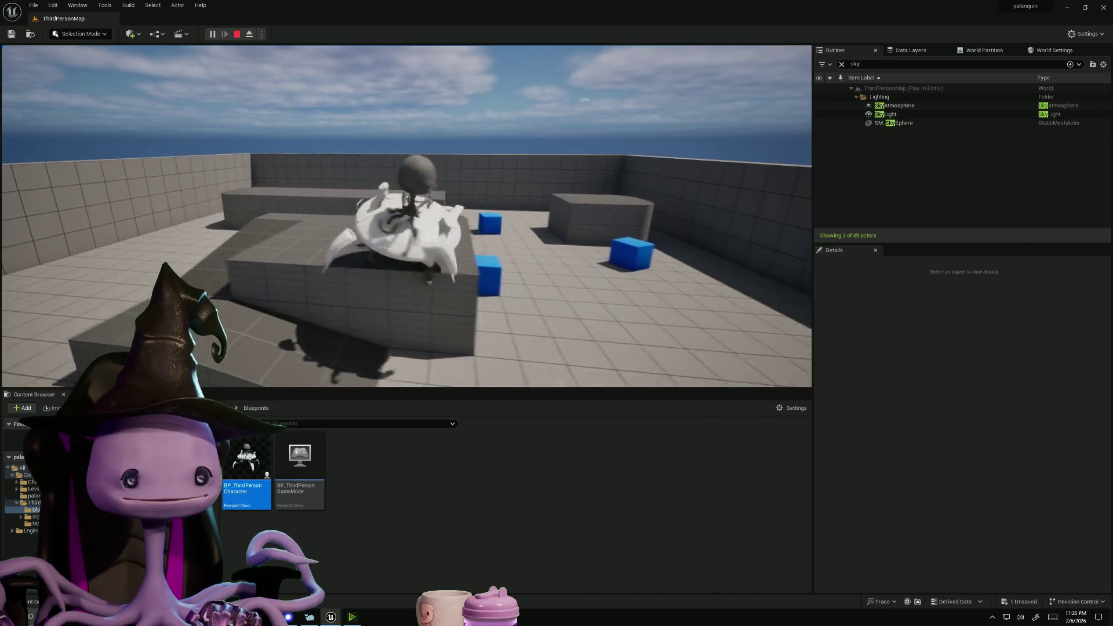
Stop the play session, save all changes, and minimize Unreal
key("Escape")
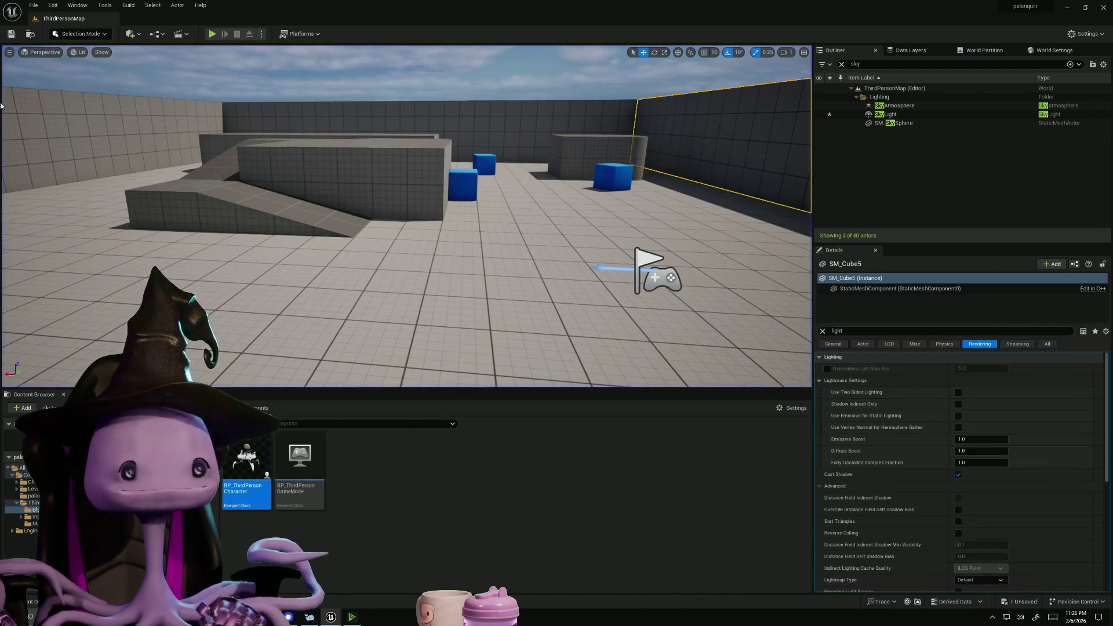
key("ctrl+s")
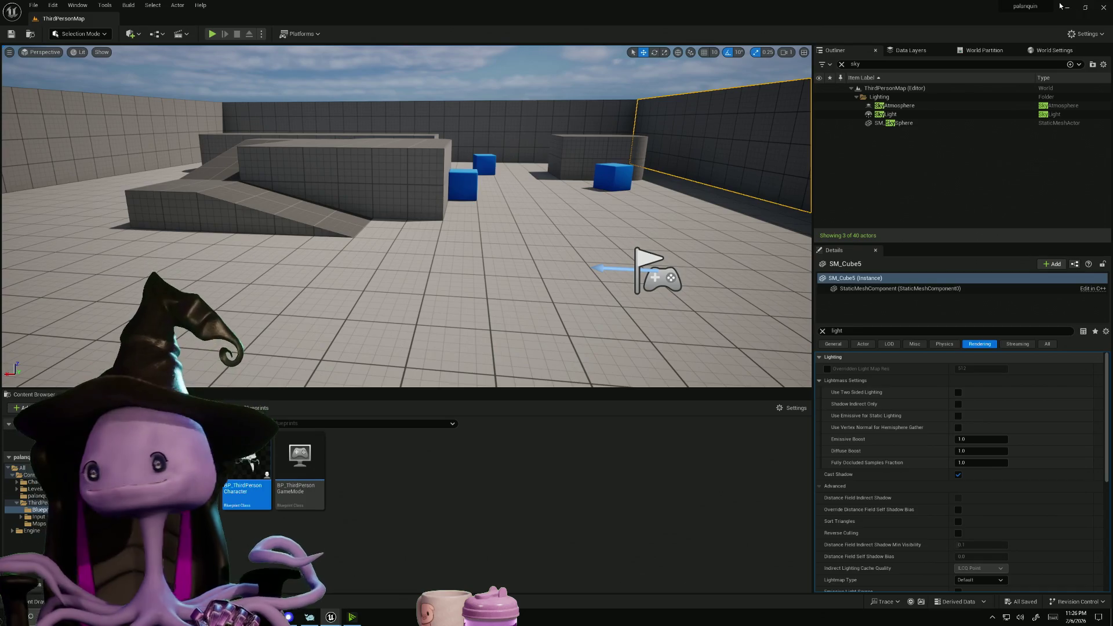
left_click(1068, 7)
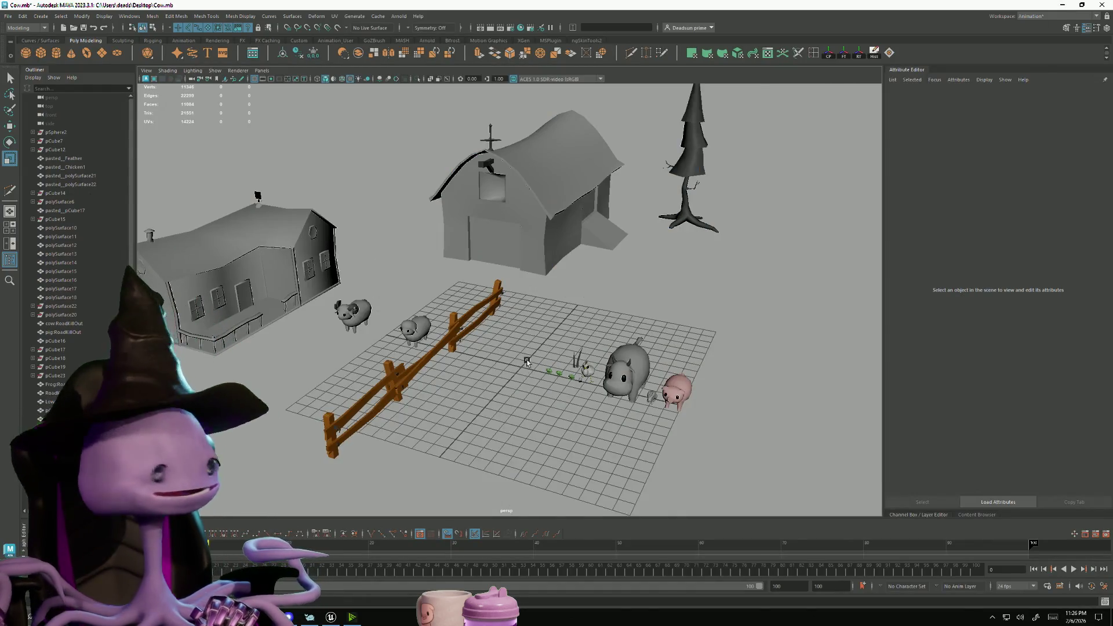
Select the barn weathervane's vertices in the farm scene and frame them
scroll(527, 360, "up", 10)
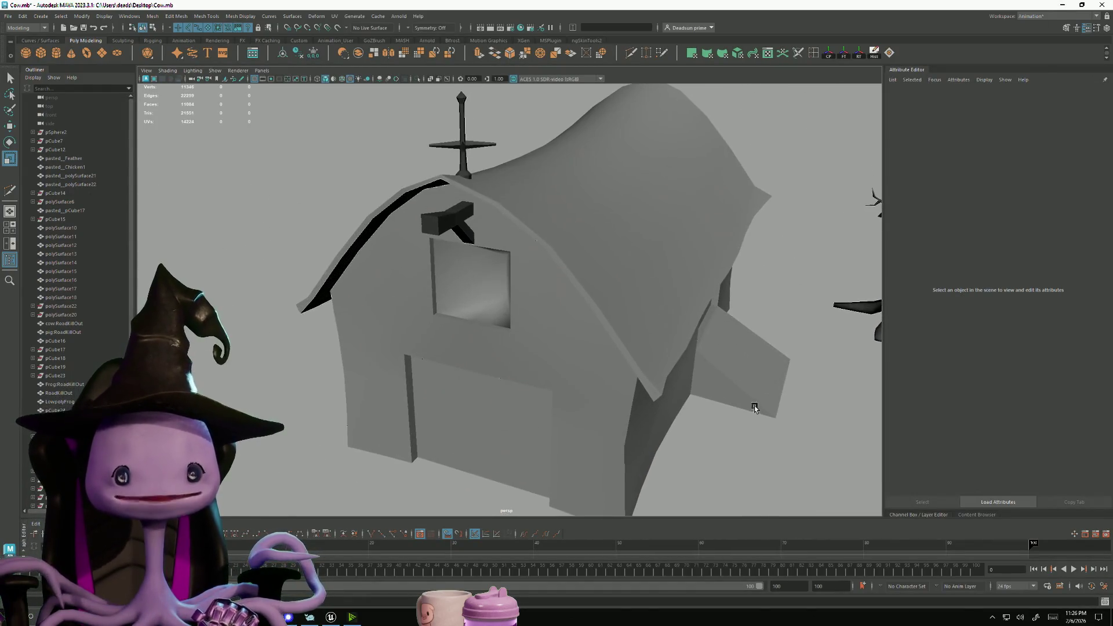
left_click(462, 149)
mouse_move(409, 134)
left_mouse_down()
mouse_move(474, 148)
mouse_move(481, 180)
mouse_move(443, 219)
mouse_move(475, 230)
mouse_move(516, 207)
mouse_move(516, 193)
mouse_move(487, 255)
mouse_move(547, 355)
mouse_move(557, 316)
mouse_move(579, 328)
mouse_move(554, 325)
mouse_move(551, 335)
left_mouse_up()
key("w")
key("f")
Switch to the untitled scene and tumble to a centred near-top view of the plane
key("alt+Tab")
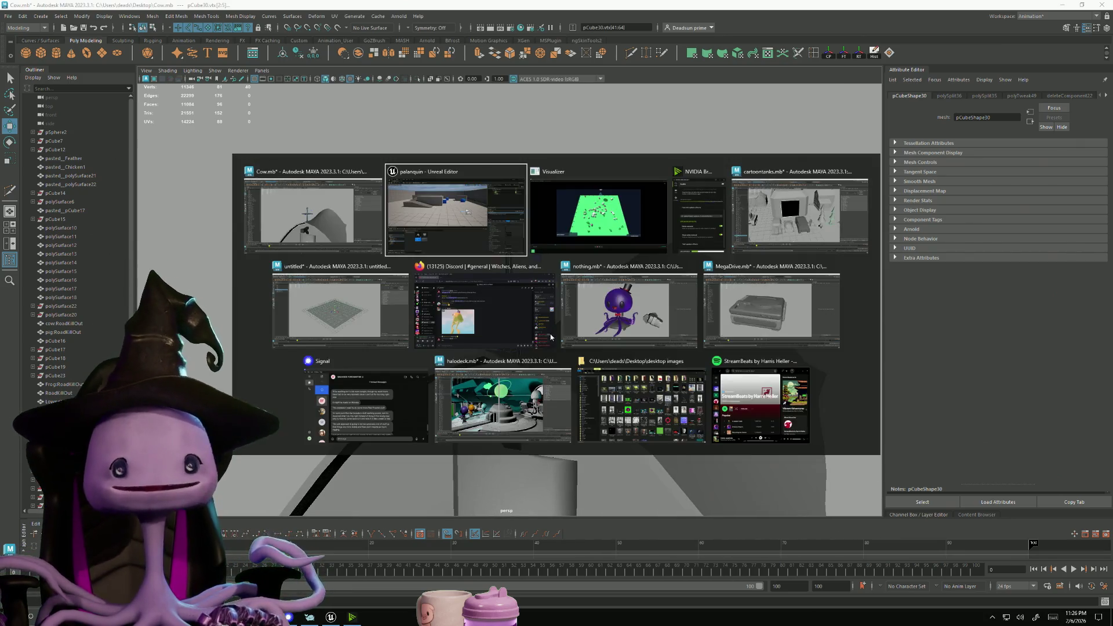
left_click(364, 321)
left_click_drag(459, 358, 484, 370, "alt")
mouse_move(485, 370)
right_mouse_down("alt")
mouse_move(581, 358)
mouse_move(474, 348)
right_mouse_up("alt")
mouse_move(413, 312)
middle_mouse_down("alt")
mouse_move(471, 313)
mouse_move(482, 293)
mouse_move(469, 215)
middle_mouse_up("alt")
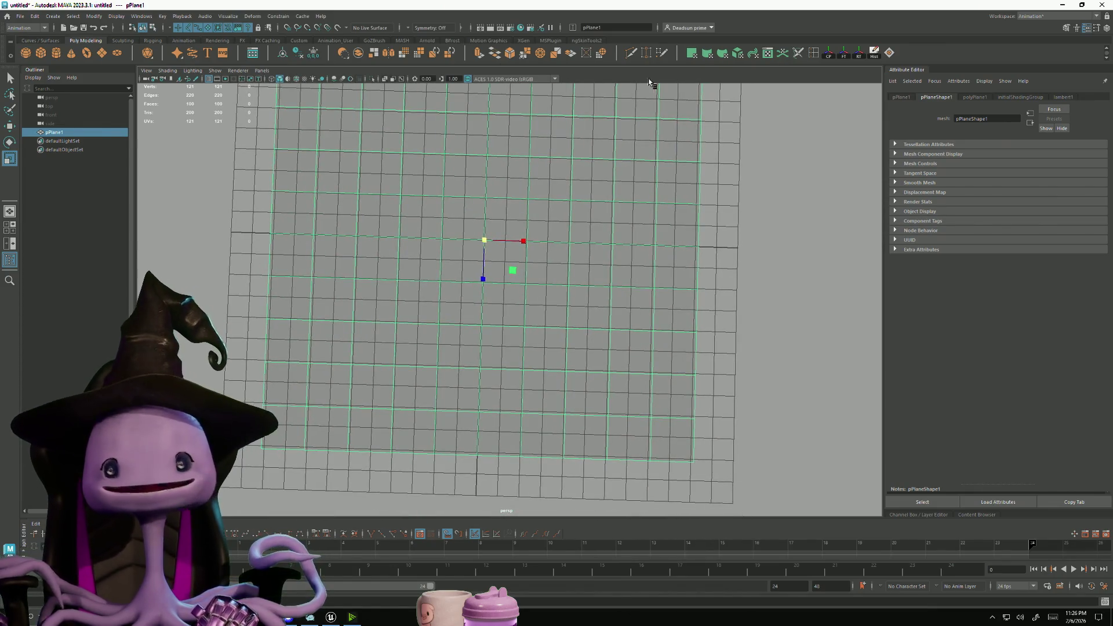
Multi-Cut a horizontal edge across the lower part of the plane
left_click(632, 48)
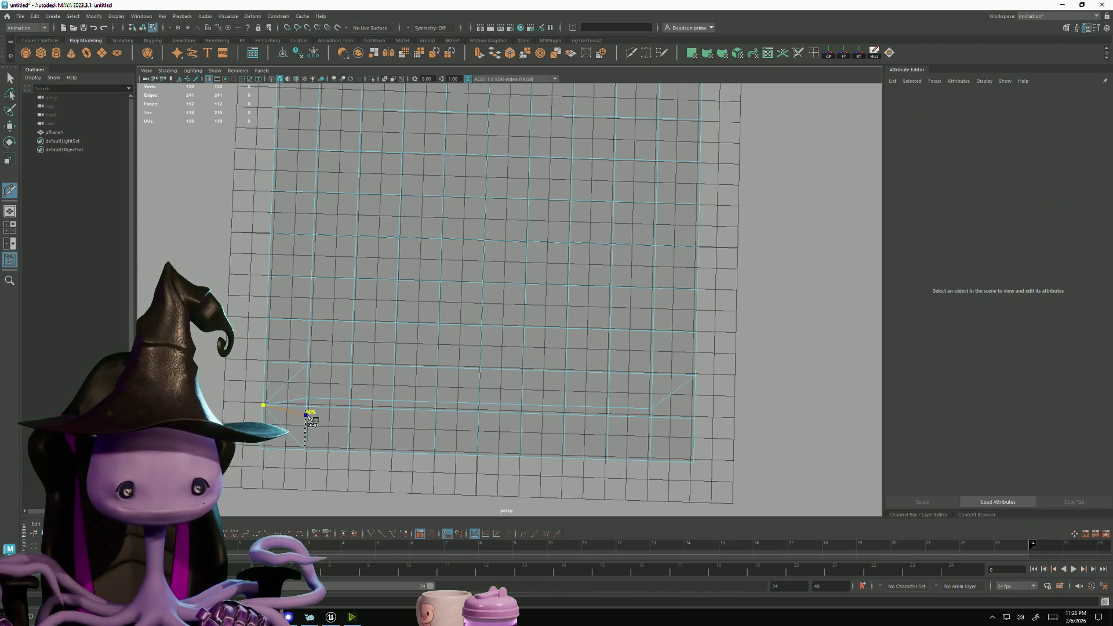
left_click(325, 418)
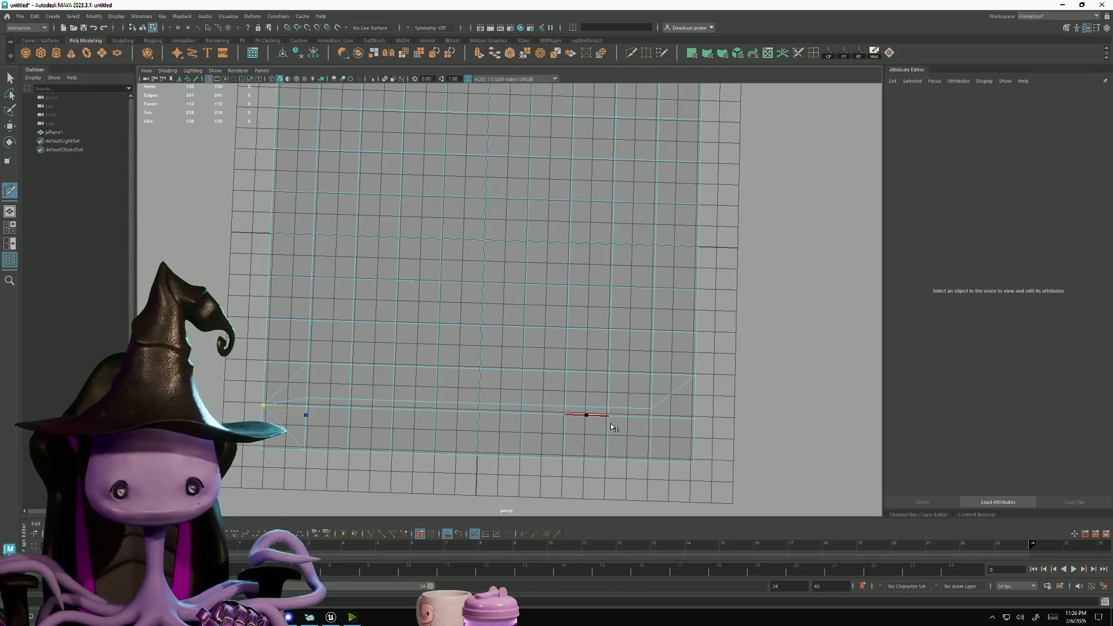
left_click(651, 426)
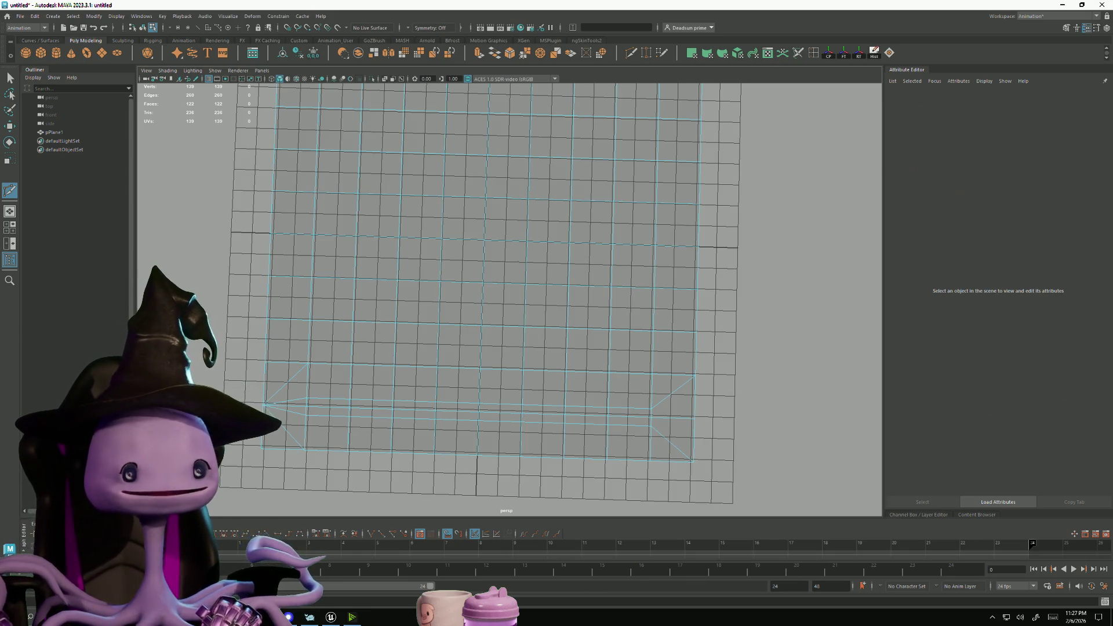
Select the strip's left-end, right-end and nearby vertices
left_click(9, 80)
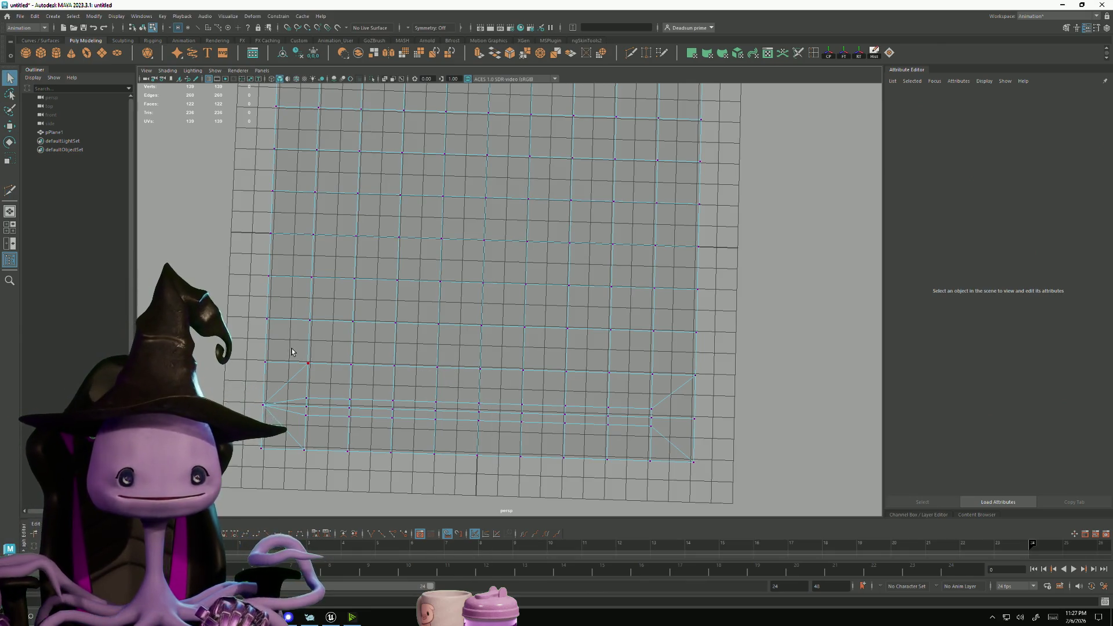
left_click(306, 365)
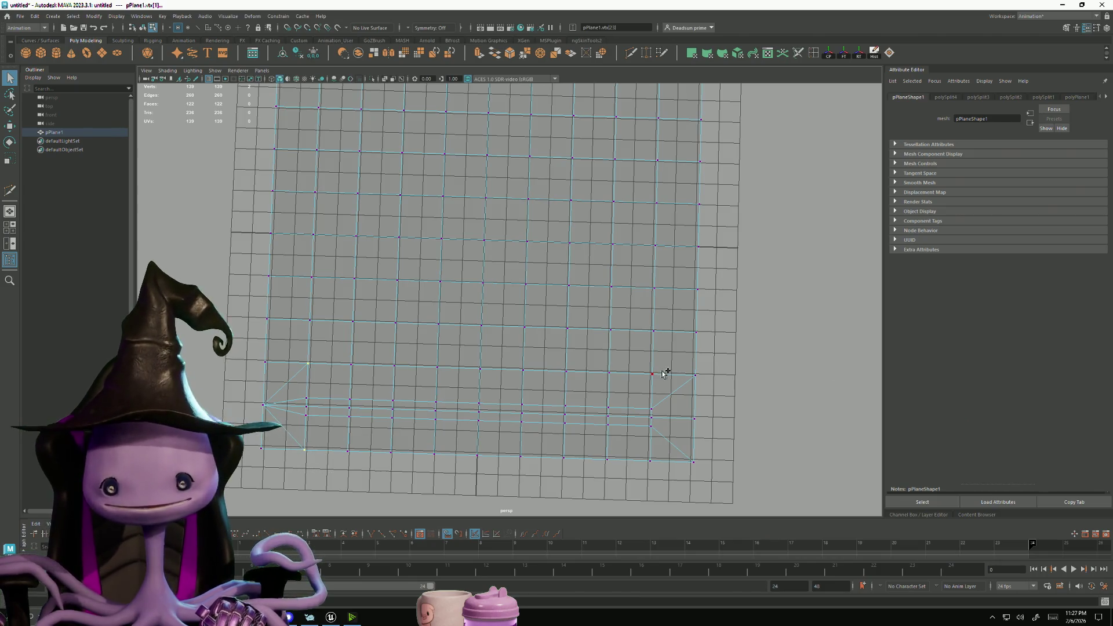
left_click(695, 376, "shift")
mouse_move(673, 446)
left_mouse_down("shift")
mouse_move(718, 440)
mouse_move(700, 471)
mouse_move(712, 464)
left_mouse_up("shift")
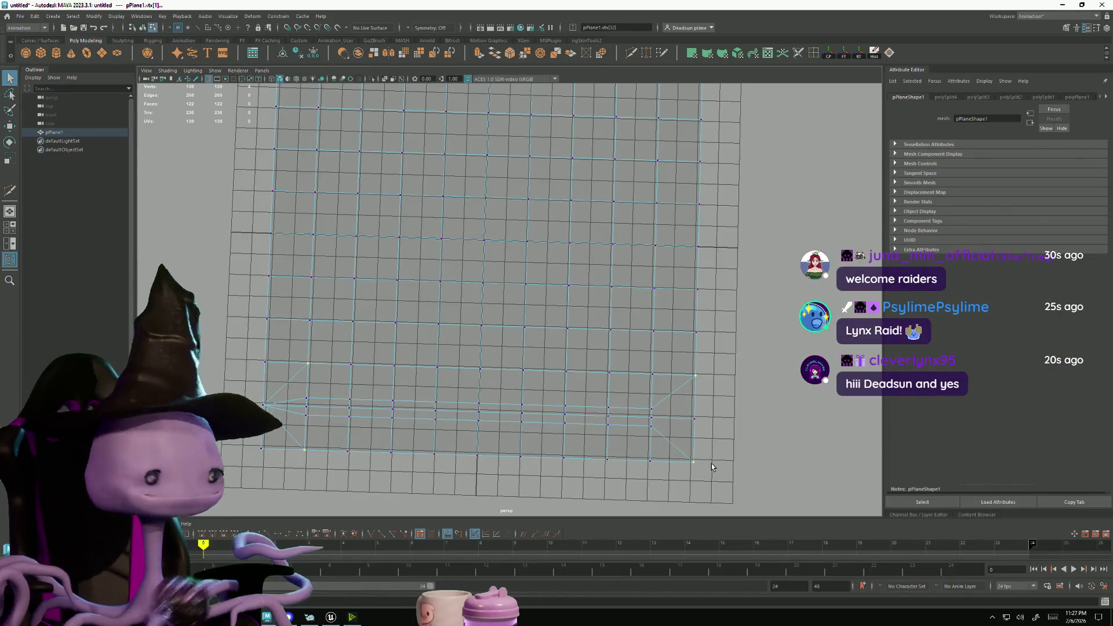
Shift the strip vertices right and adjust the left-end vertex to shape the arrow point
key("w")
left_click_drag(532, 418, 554, 418)
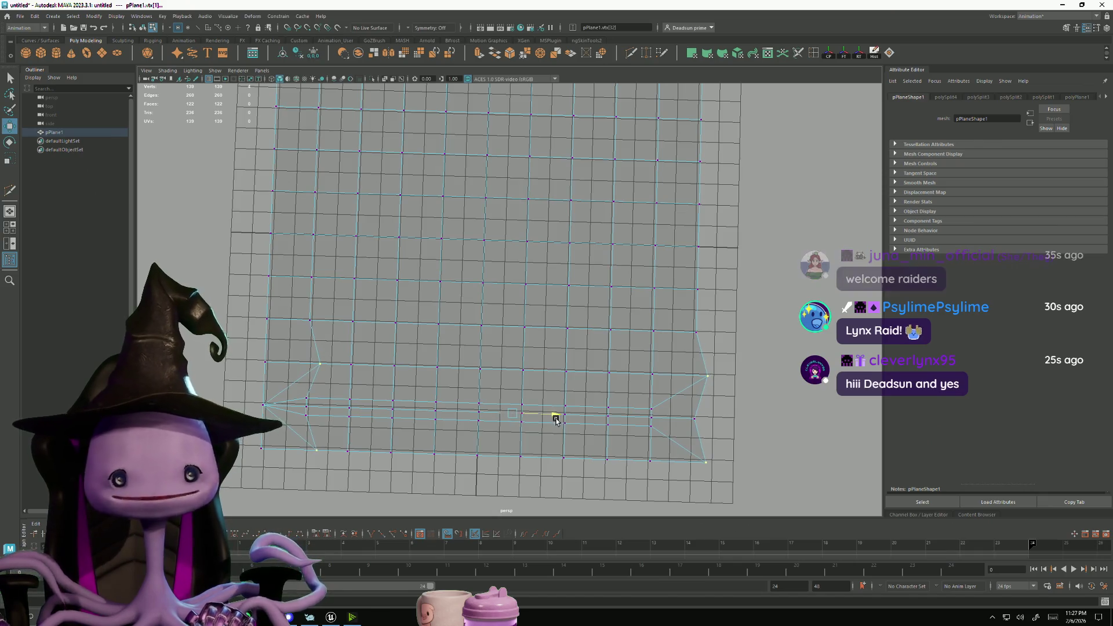
left_click(316, 365)
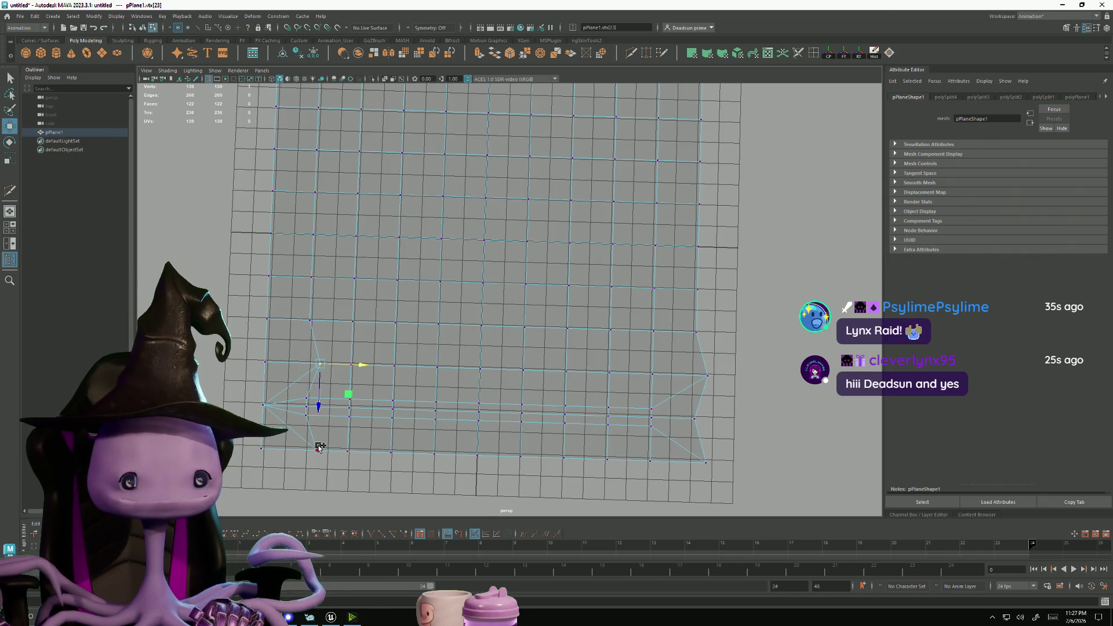
key("e")
key("r")
left_click_drag(316, 447, 352, 409)
key("w")
mouse_move(462, 416)
left_mouse_down("alt")
mouse_move(511, 405)
mouse_move(468, 430)
mouse_move(469, 412)
left_mouse_up("alt")
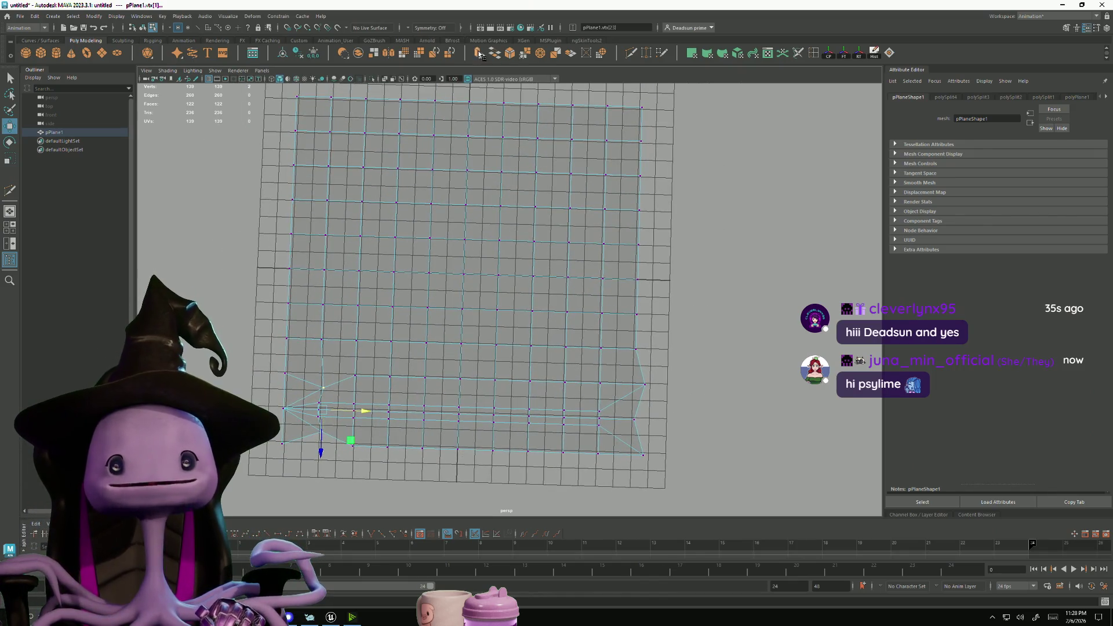
Multi-Cut two vertical edges from the plane's bottom edge up through the strip
left_click(645, 56)
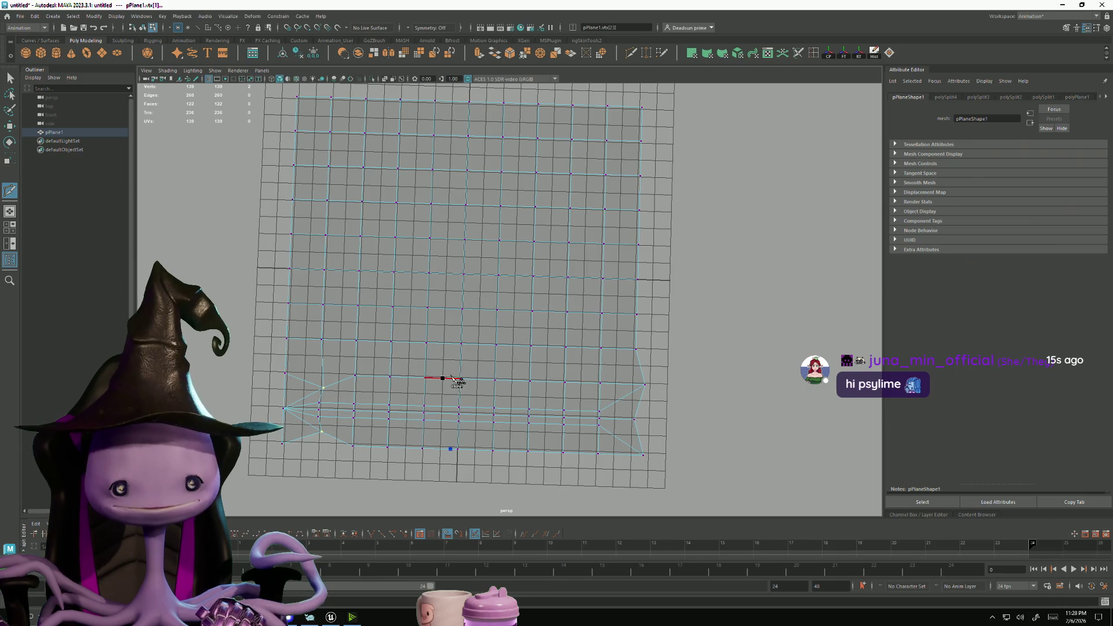
scroll(455, 460, "up", 5)
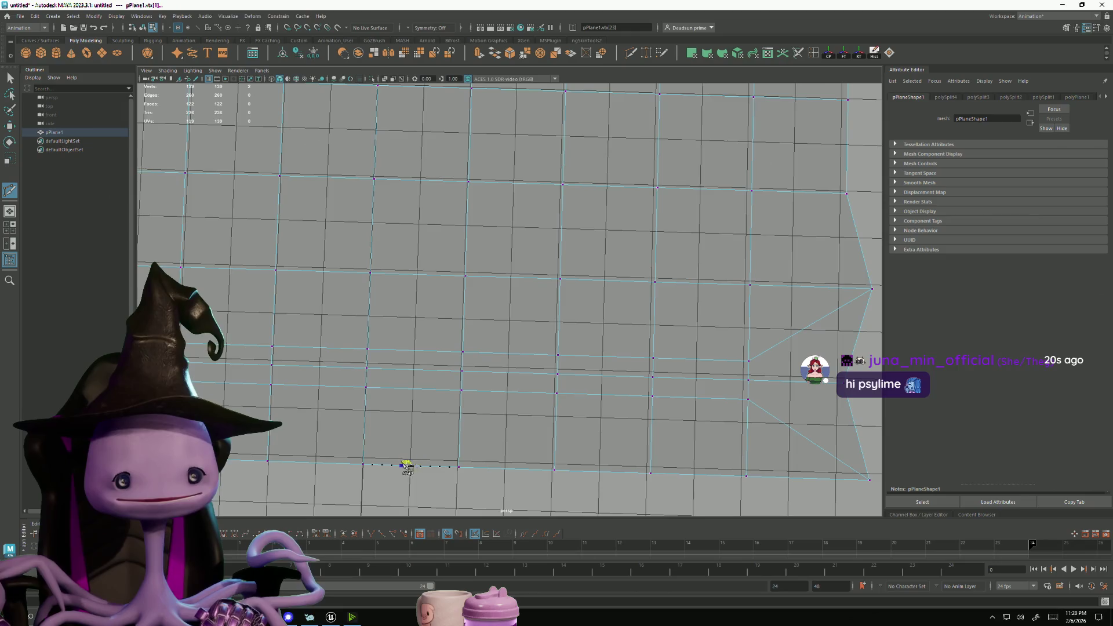
left_click(432, 468)
scroll(527, 425, "down", 5)
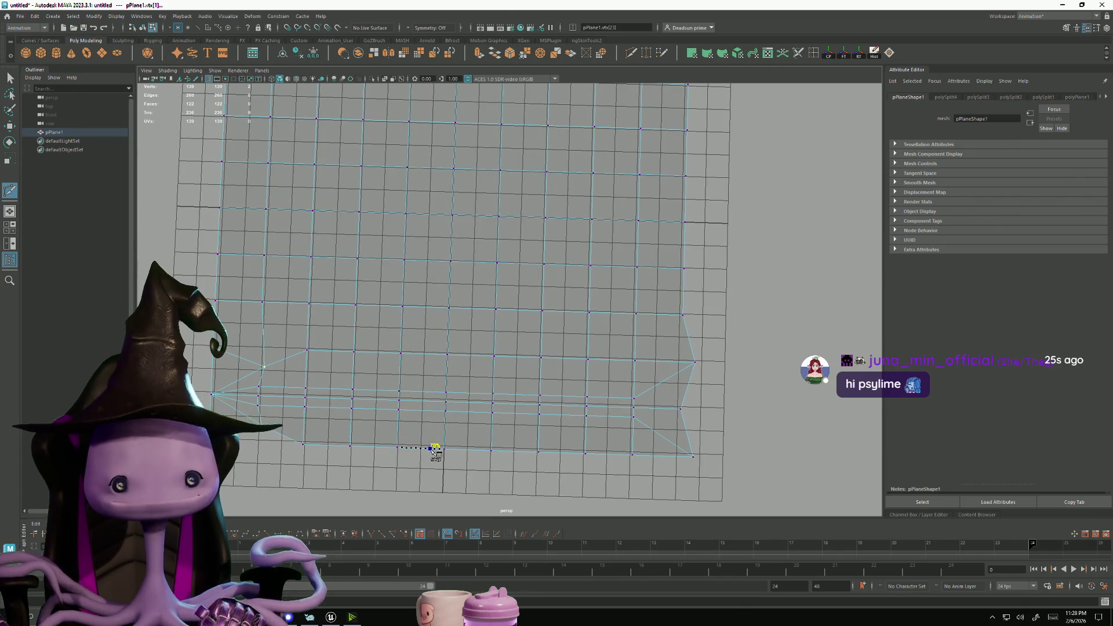
left_click(434, 307)
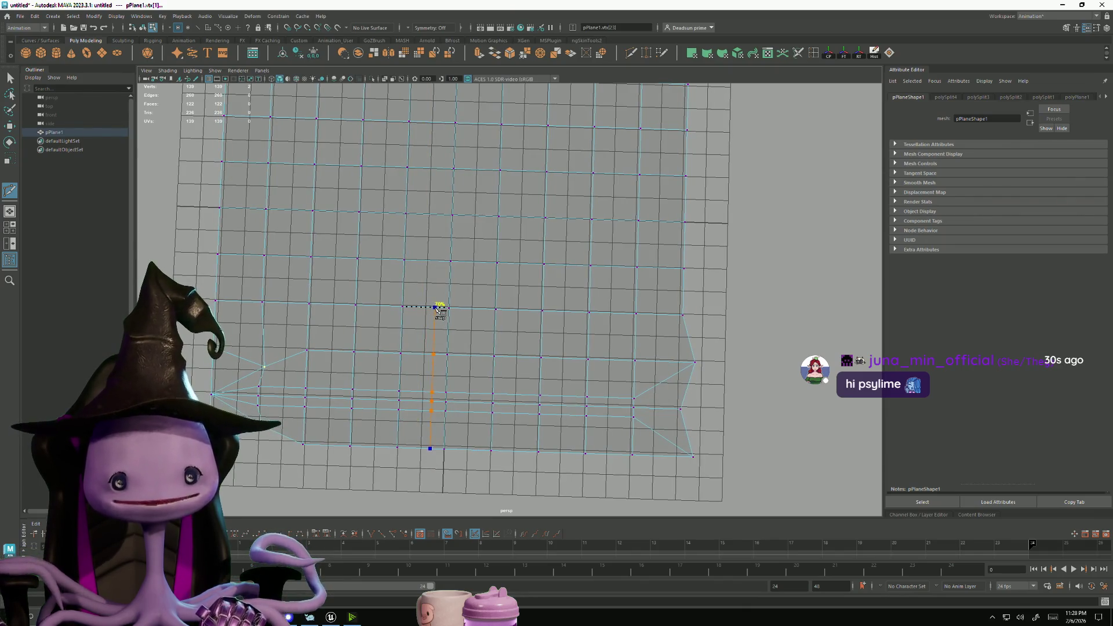
right_click(438, 473)
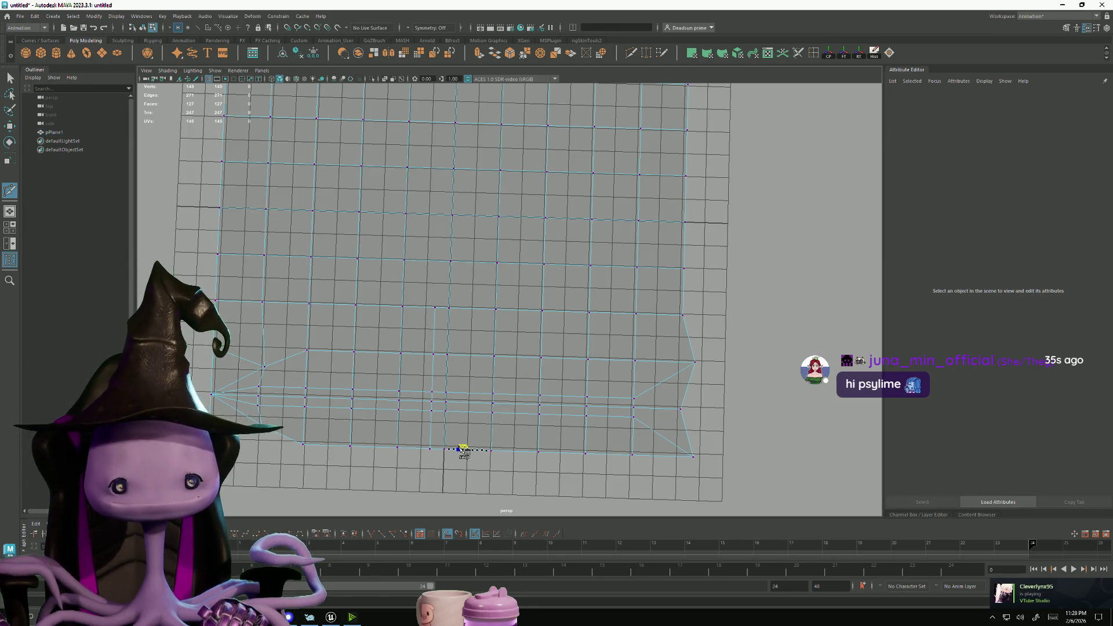
left_click(459, 449)
left_click(463, 308)
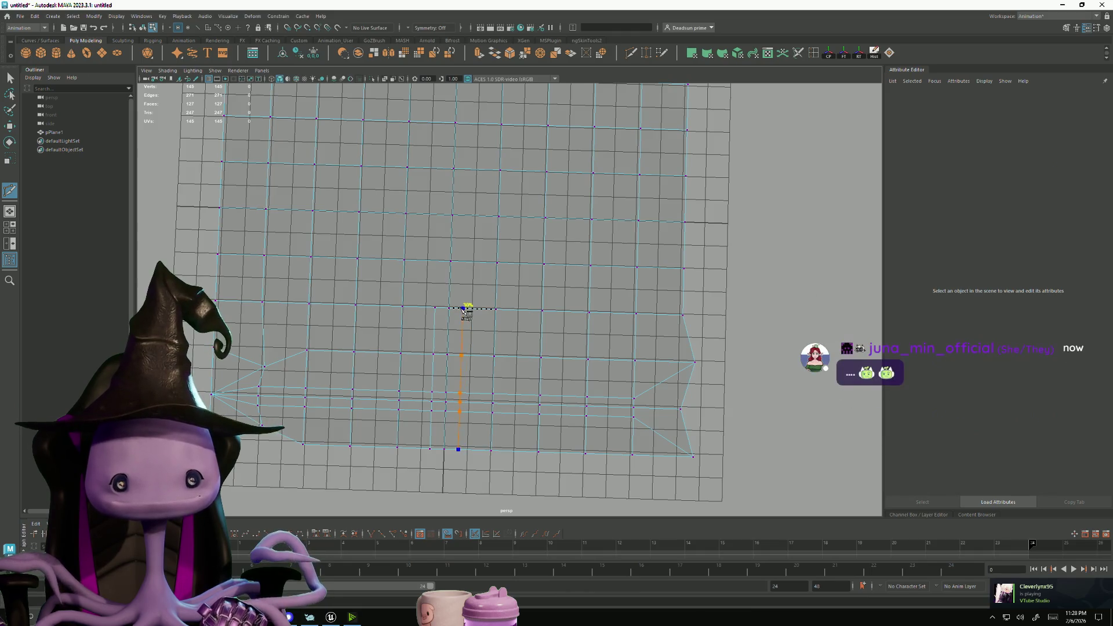
right_click(436, 421)
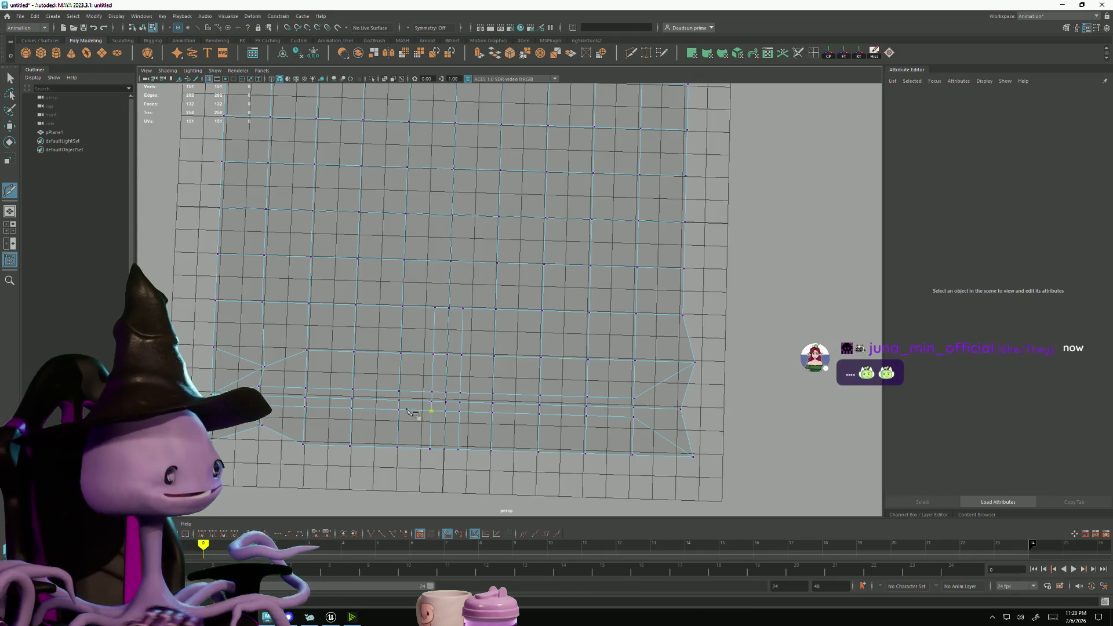
mouse_move(435, 350)
middle_mouse_down("alt")
mouse_move(468, 398)
mouse_move(457, 412)
mouse_move(468, 385)
mouse_move(475, 400)
mouse_move(467, 380)
middle_mouse_up("alt")
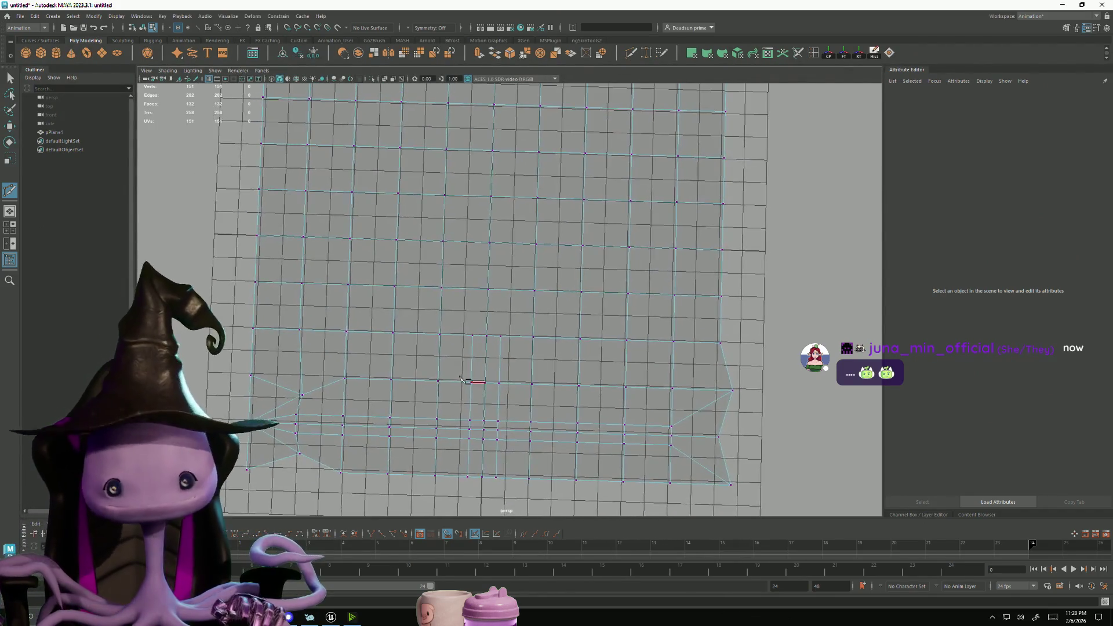
Delete the face rows beside and above the arrow strip, leaving the arrow cut out
key("q")
right_click_drag(262, 367, 257, 401)
mouse_move(257, 402)
left_mouse_down()
mouse_move(278, 441)
mouse_move(318, 397)
mouse_move(349, 422)
mouse_move(450, 397)
mouse_move(450, 454)
mouse_move(368, 452)
mouse_move(467, 408)
mouse_move(556, 398)
mouse_move(514, 458)
mouse_move(633, 461)
mouse_move(695, 400)
mouse_move(602, 390)
mouse_move(524, 428)
left_mouse_up()
key("Delete")
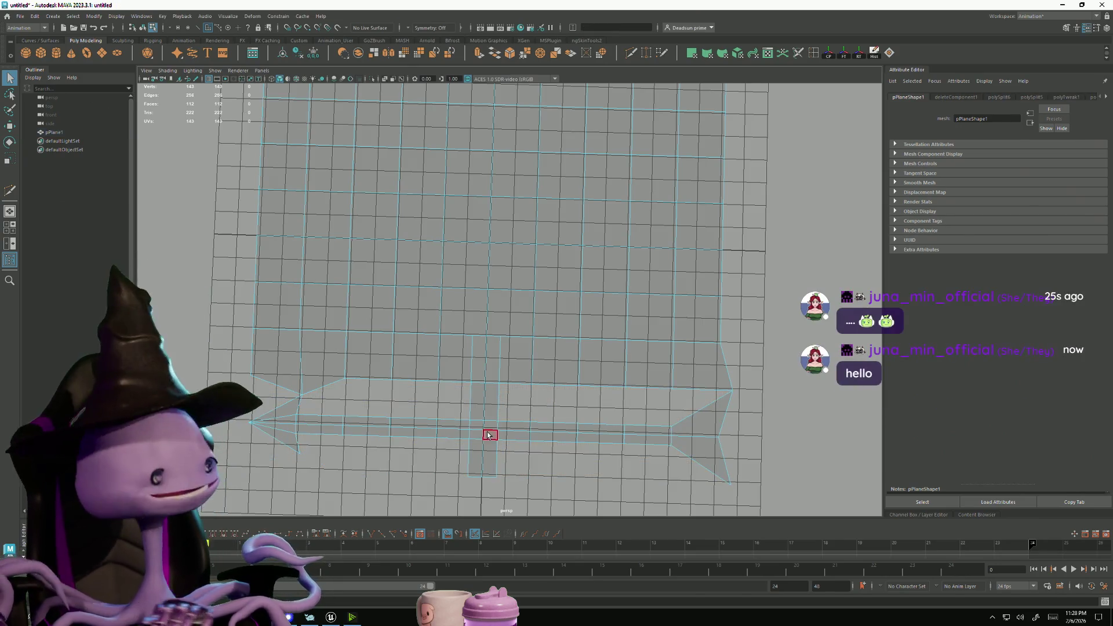
left_click_drag(272, 371, 328, 374)
key("Delete")
left_click(367, 360)
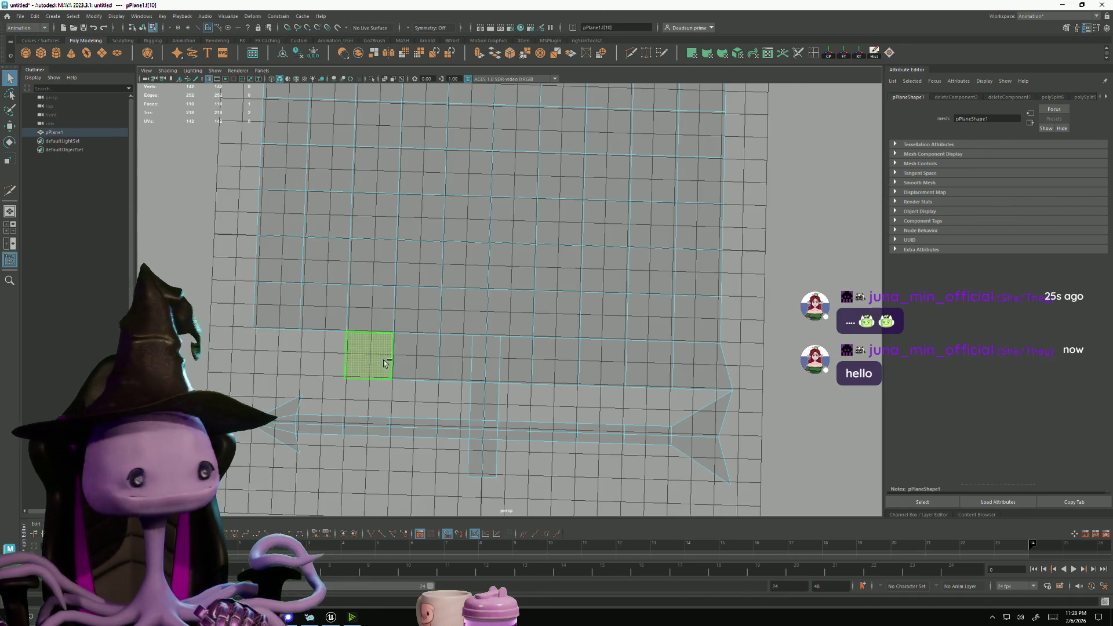
left_click_drag(409, 359, 700, 359, "shift")
key("Delete")
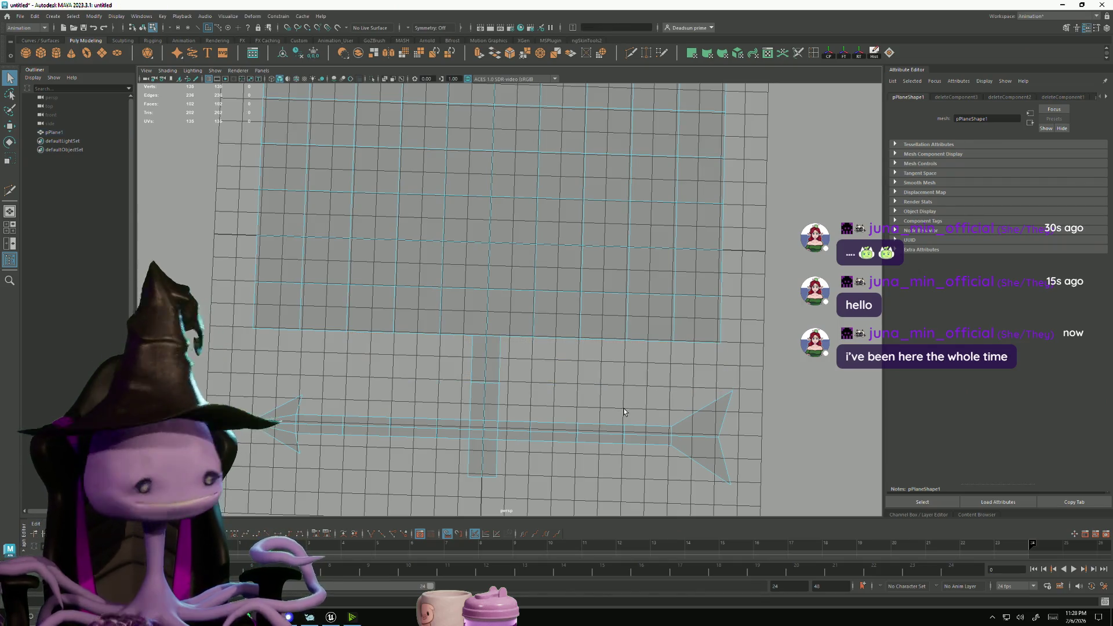
left_click_drag(509, 354, 527, 409, "alt")
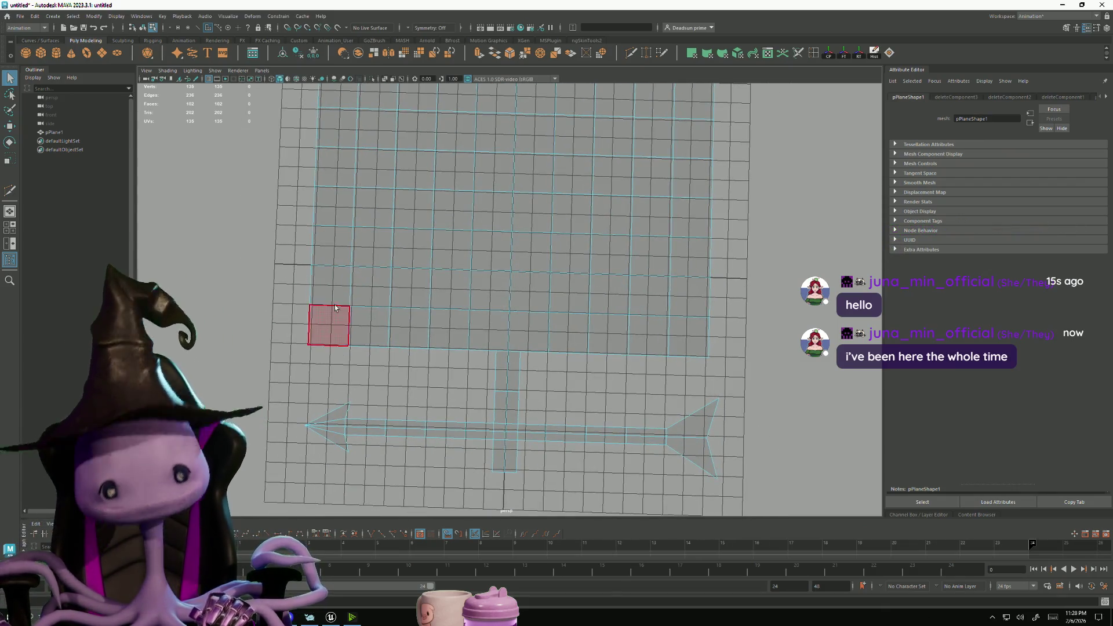
left_click_drag(465, 353, 419, 383, "alt")
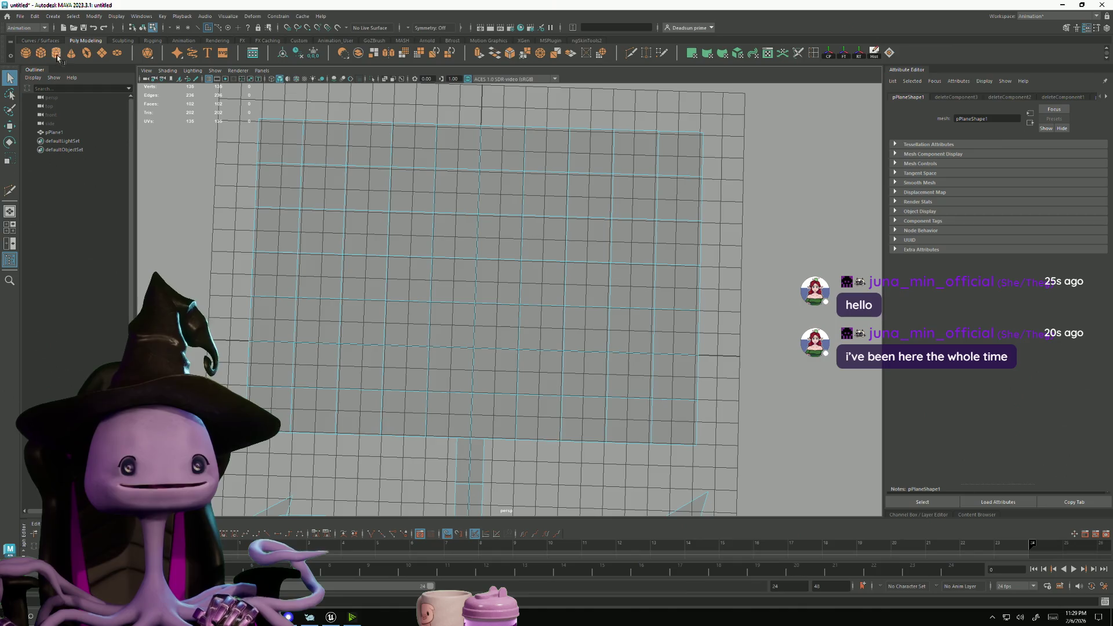
Multi-Cut the first three outline points on the plane's upper left
left_click(628, 51)
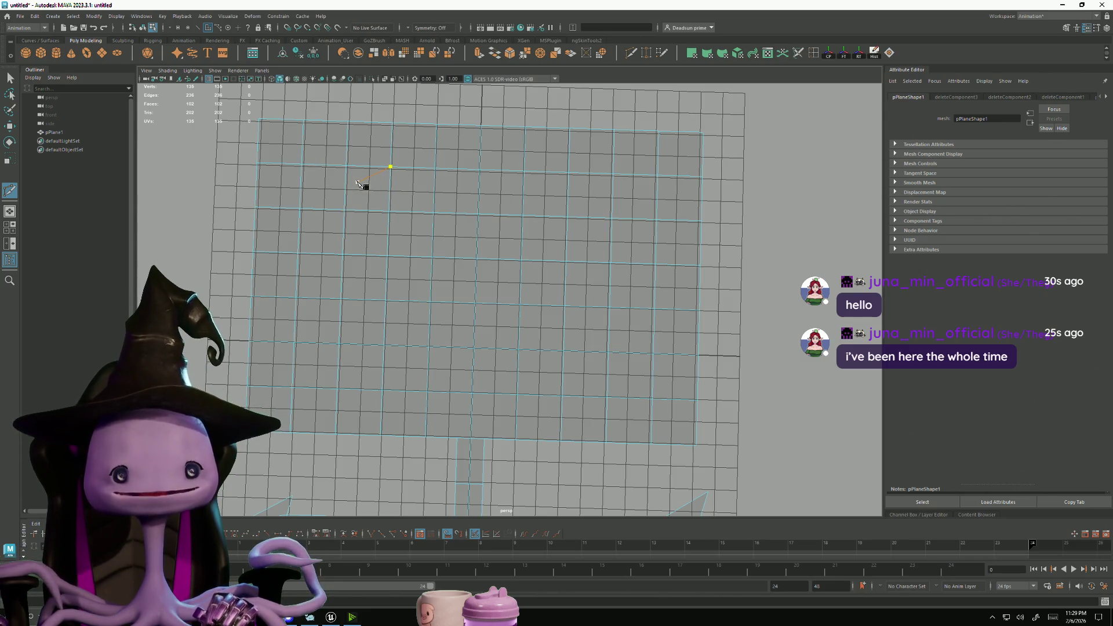
left_click(339, 209)
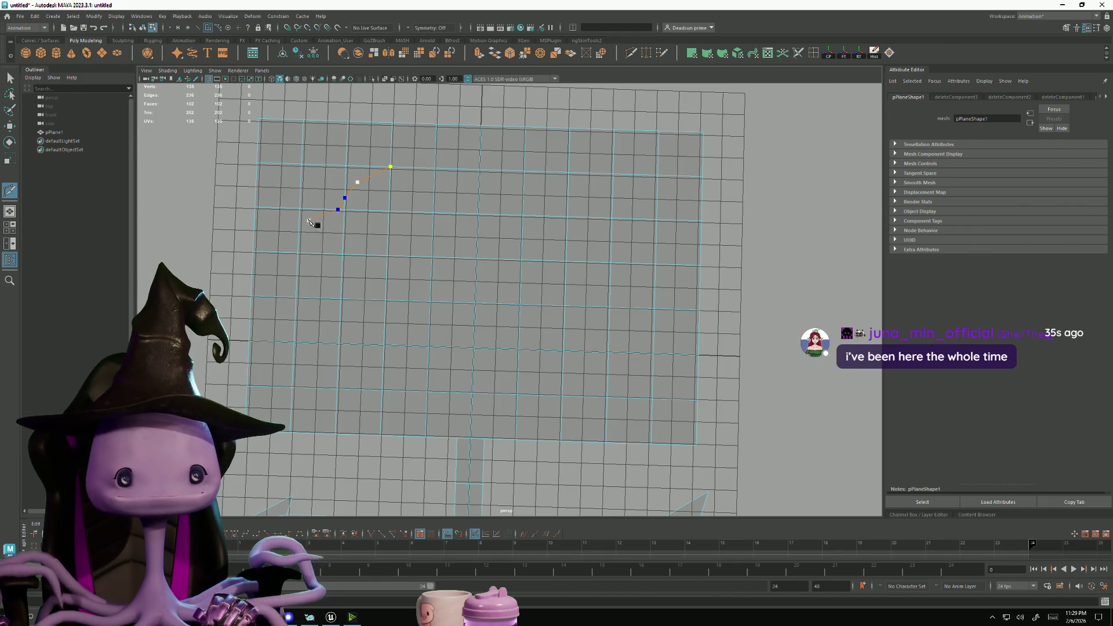
left_click(309, 220)
left_click(305, 243)
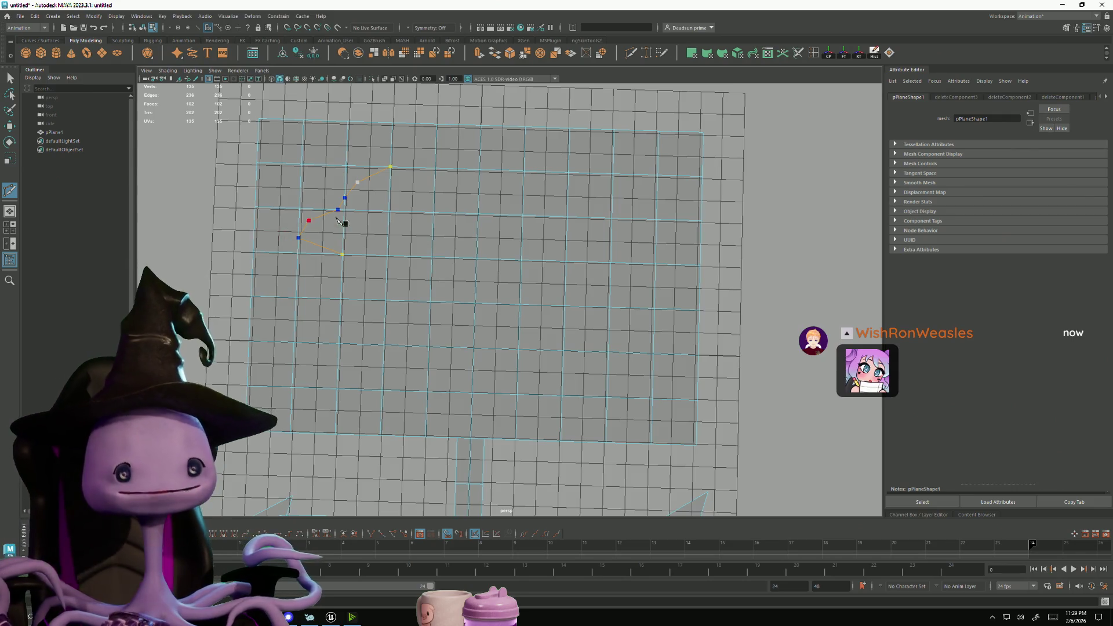
key("Return")
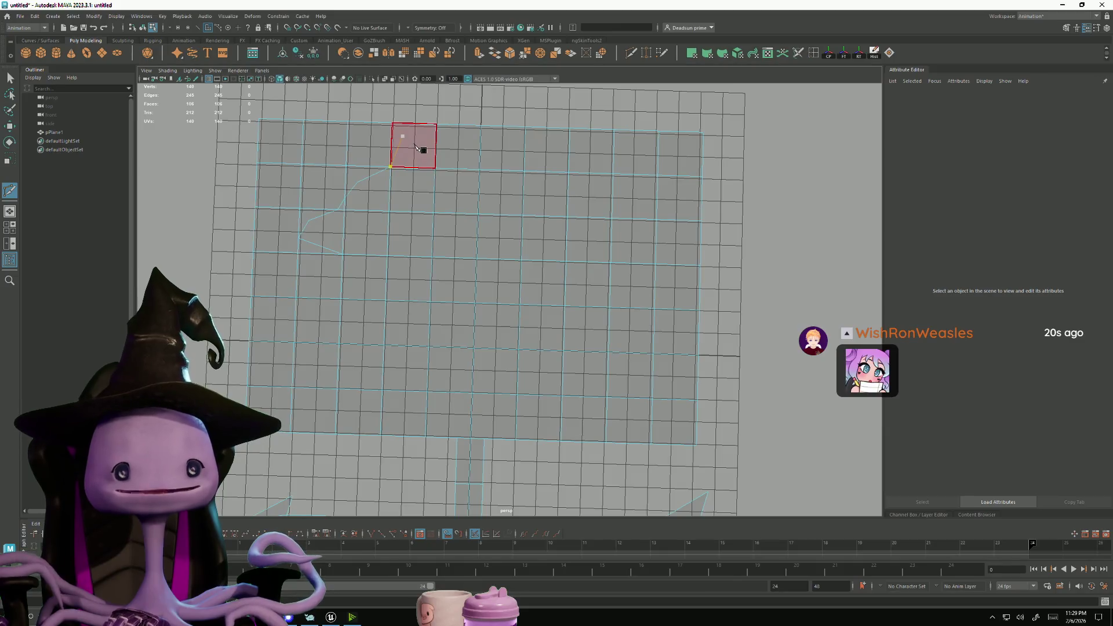
Add a cut point at the outline's top and extend a cut down the left side
left_click(416, 148)
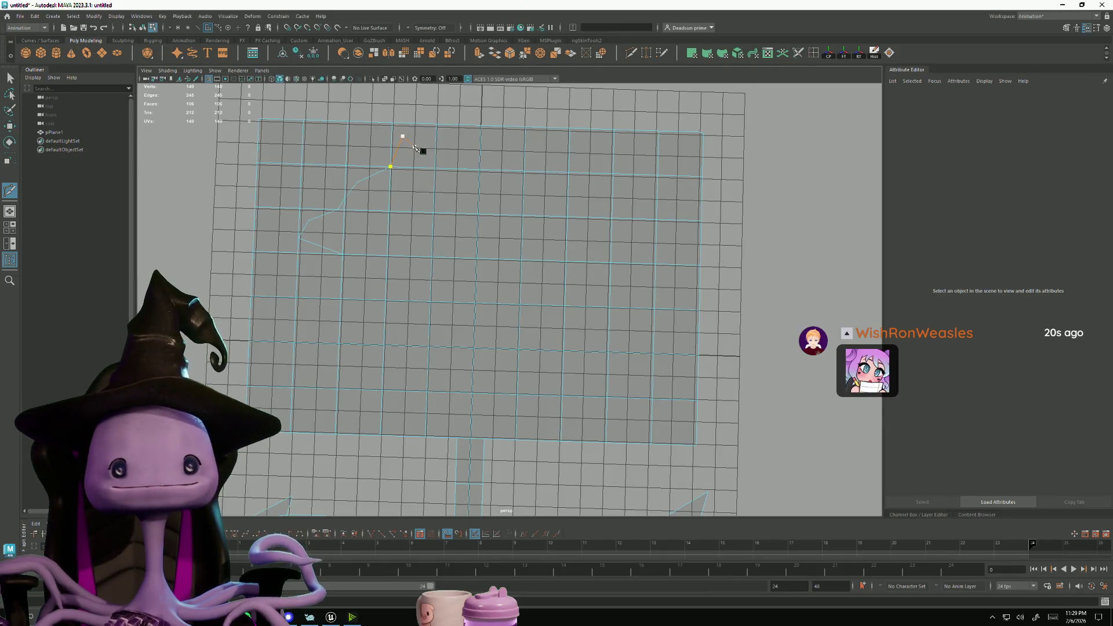
key("Return")
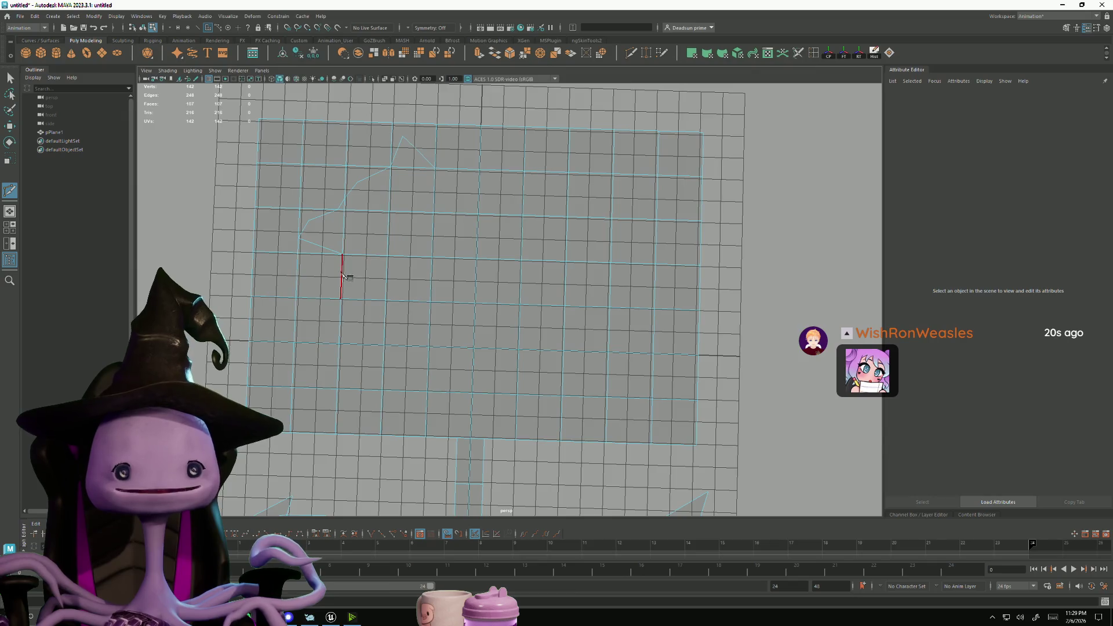
left_click(358, 300)
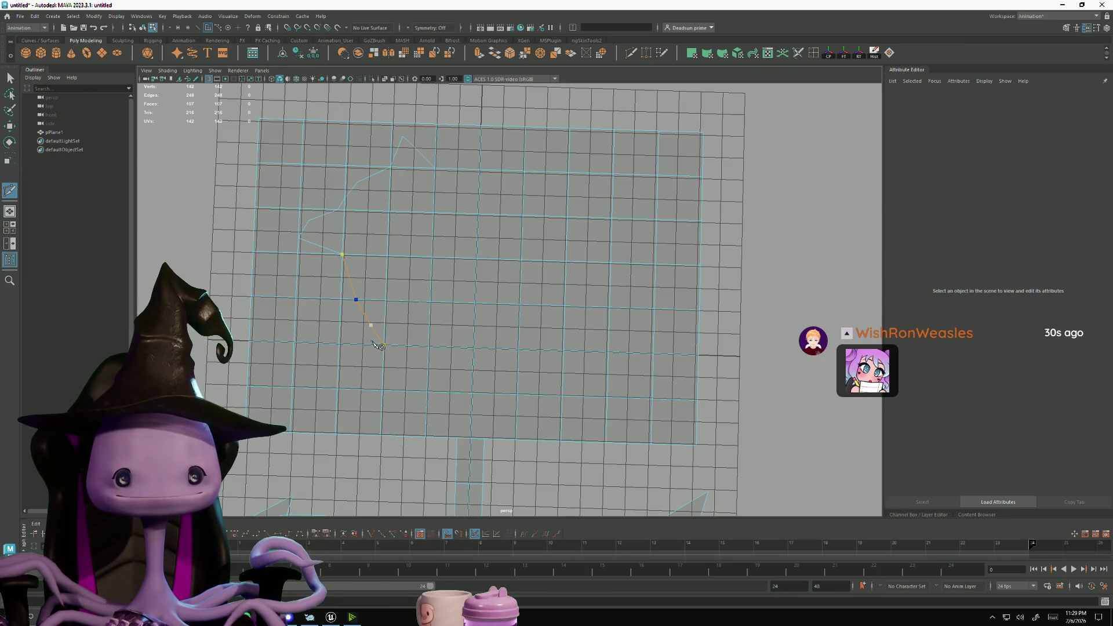
left_click(393, 337)
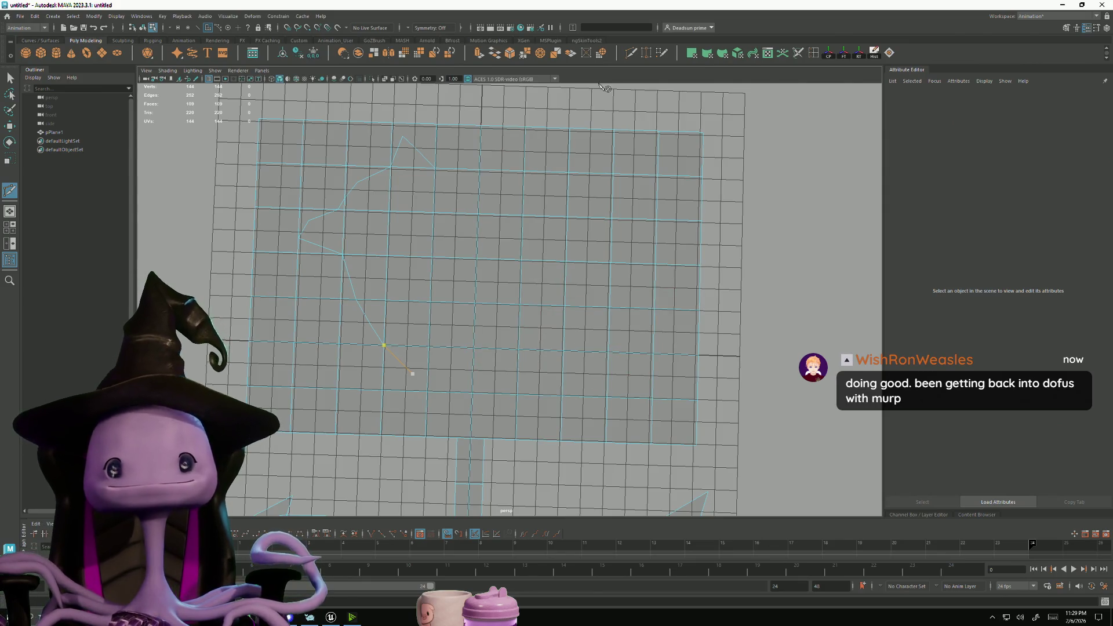
Cancel the unfinished cut and cut from the outline's lowest vertex down to the bottom
key("q")
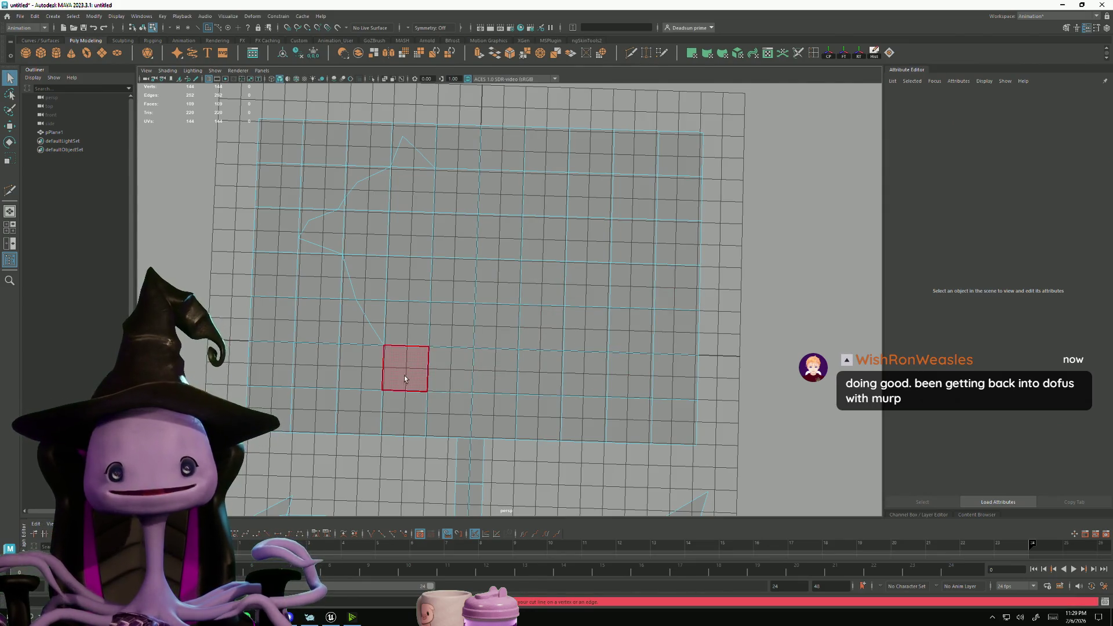
left_click(387, 348)
left_click(632, 51)
left_click(384, 346)
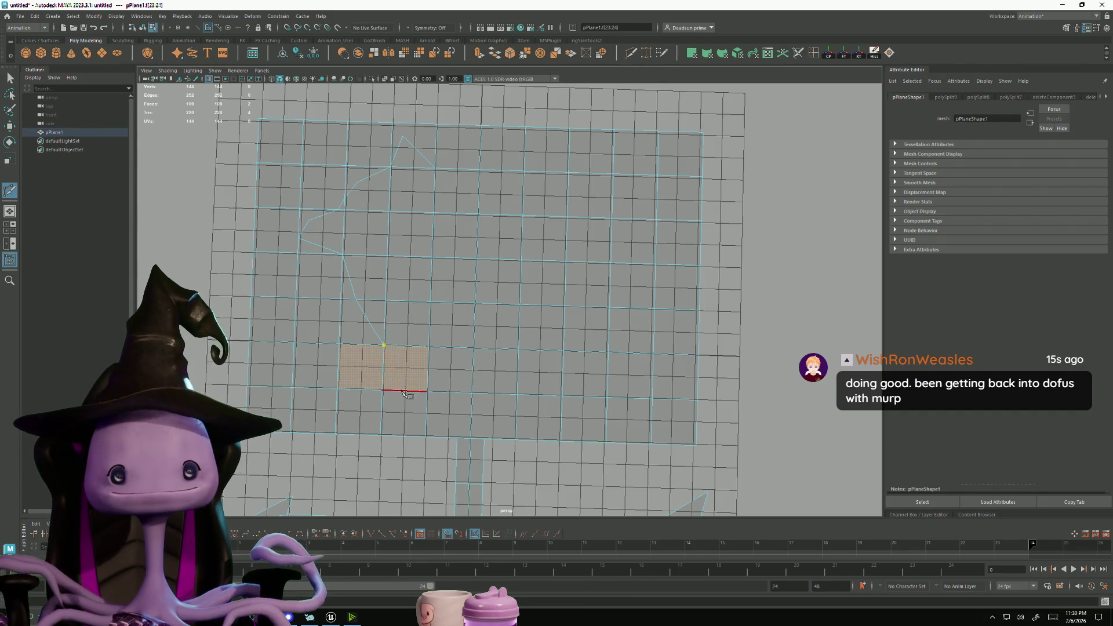
key("Return")
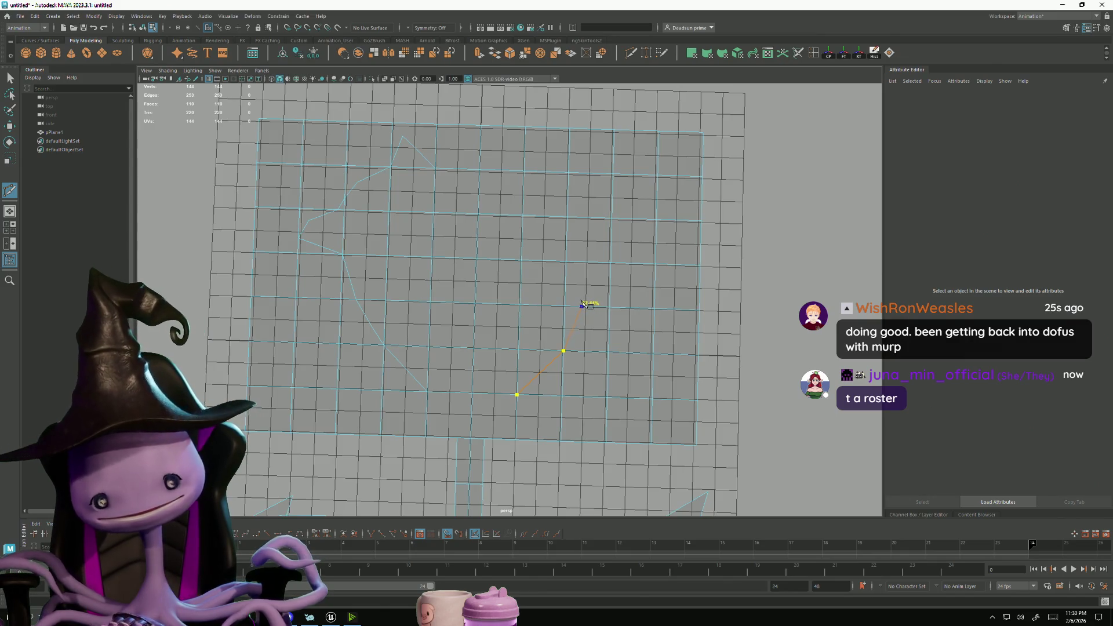
Cut the bottom-right path of the outline up toward the top right
left_click(576, 306)
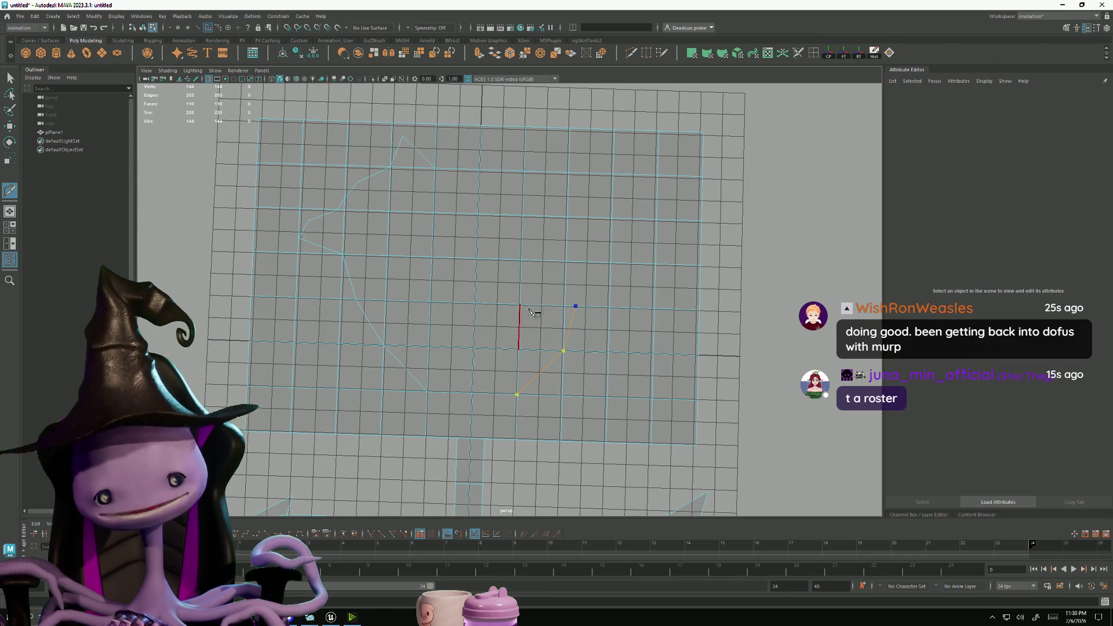
left_click(583, 261)
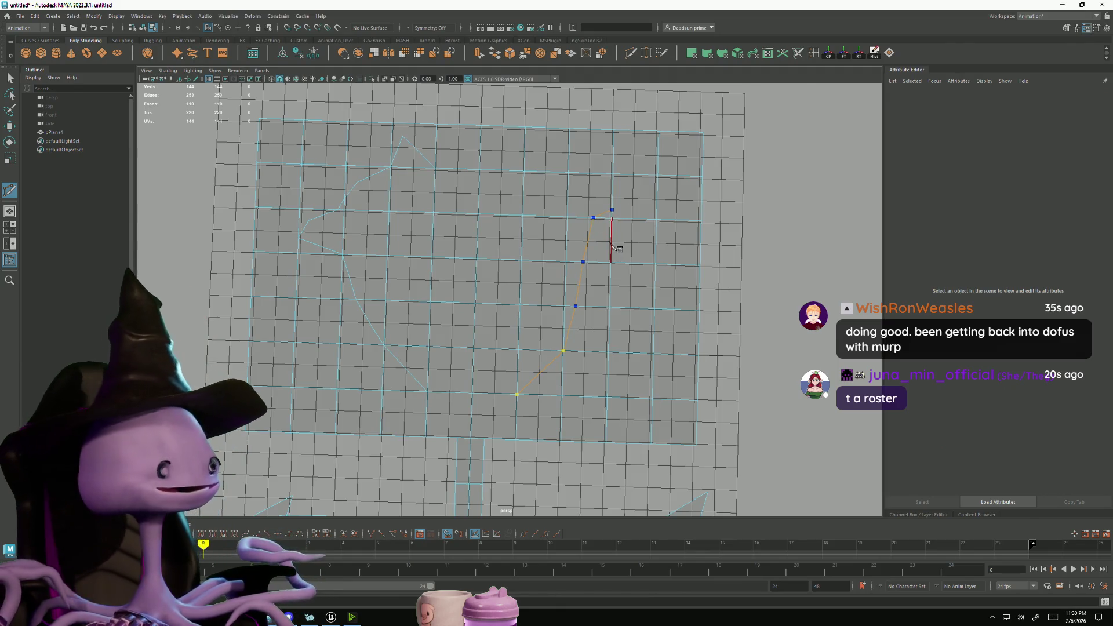
left_click(633, 219)
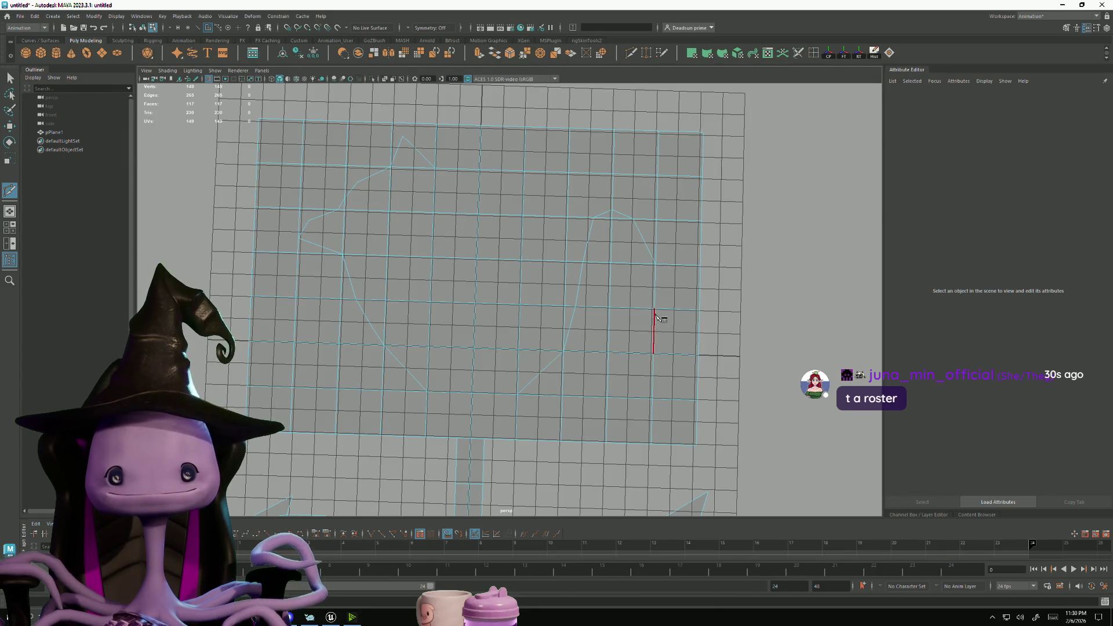
Cut the right side up to the top-right vertex and fill the corner with new faces
left_click(653, 343)
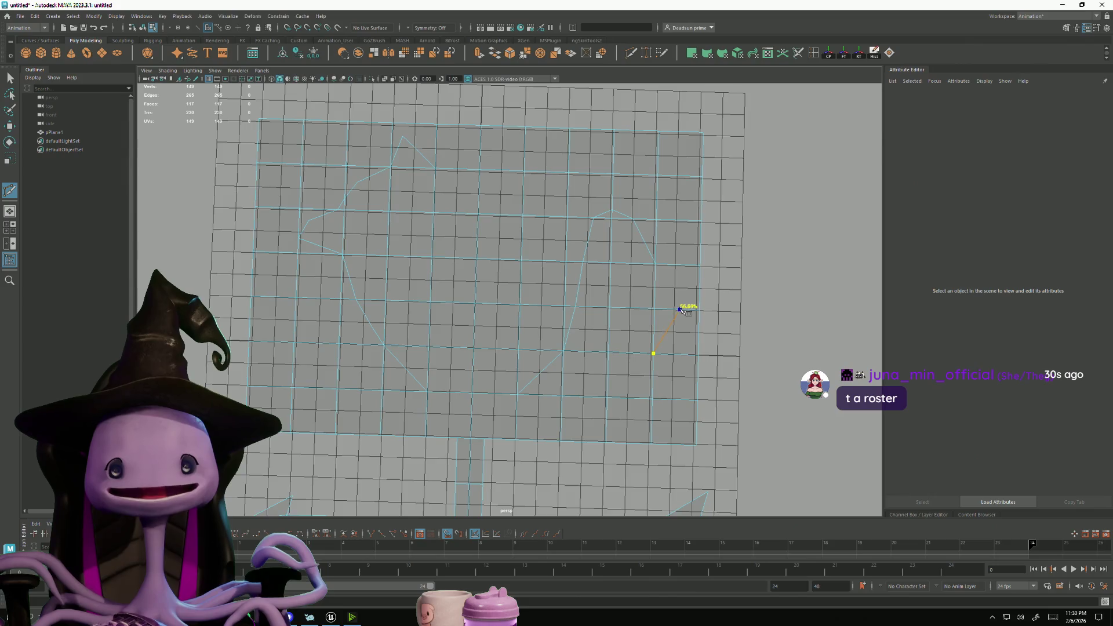
left_click(687, 265)
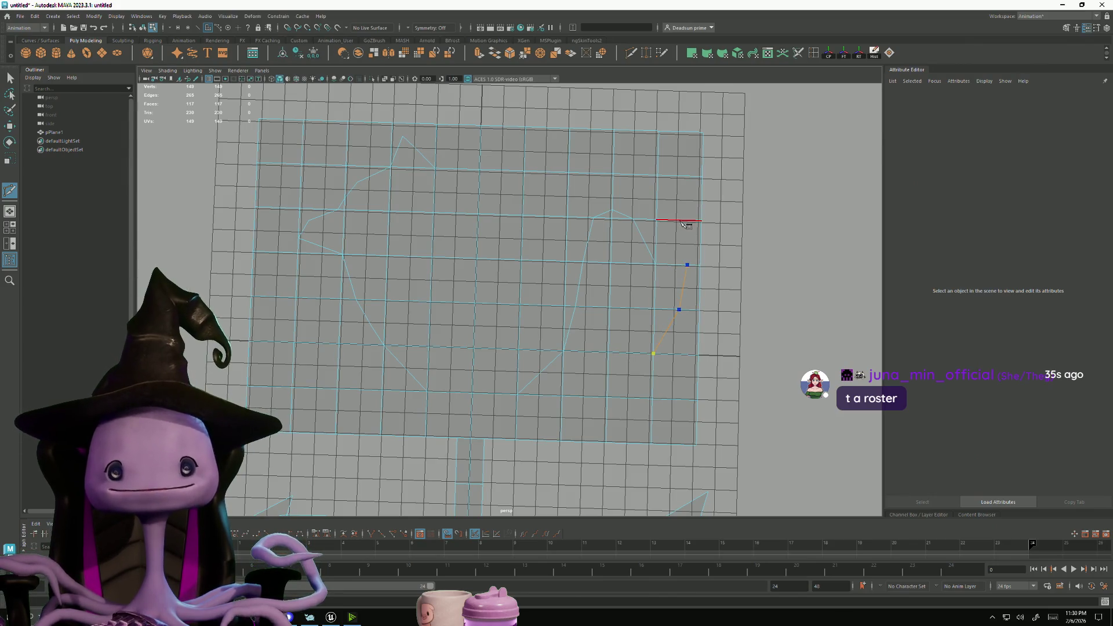
left_click(657, 201)
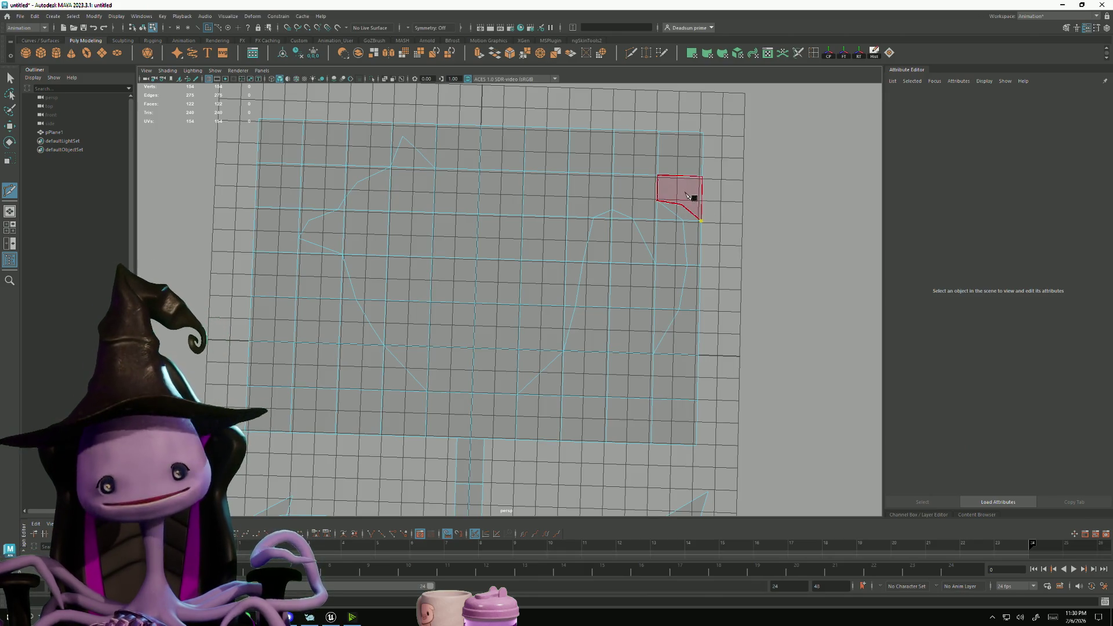
left_click(690, 193)
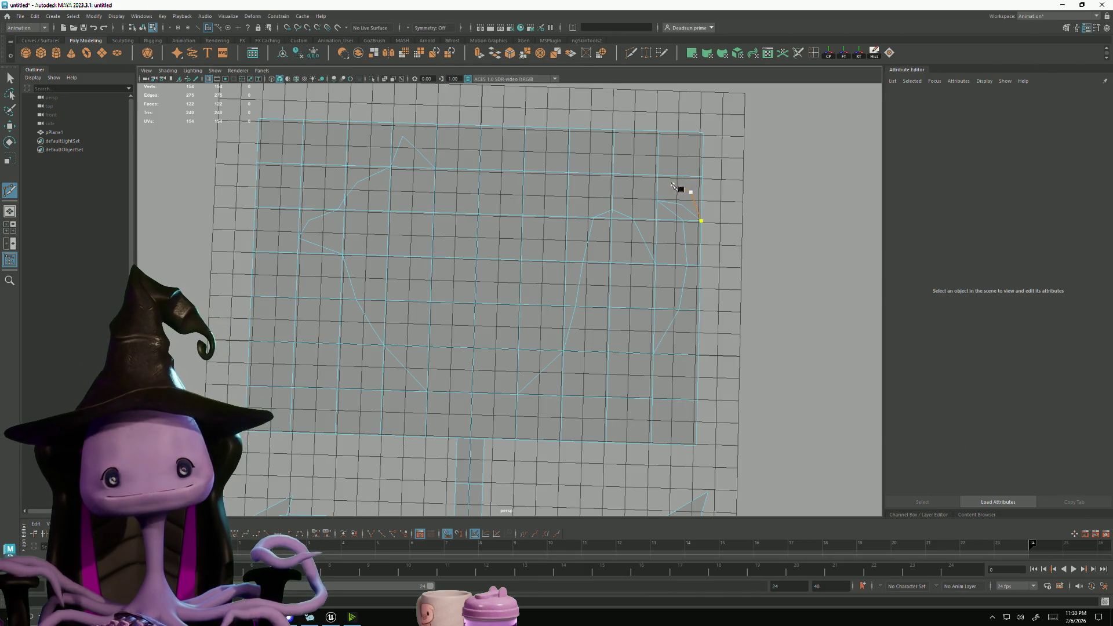
left_click(658, 176)
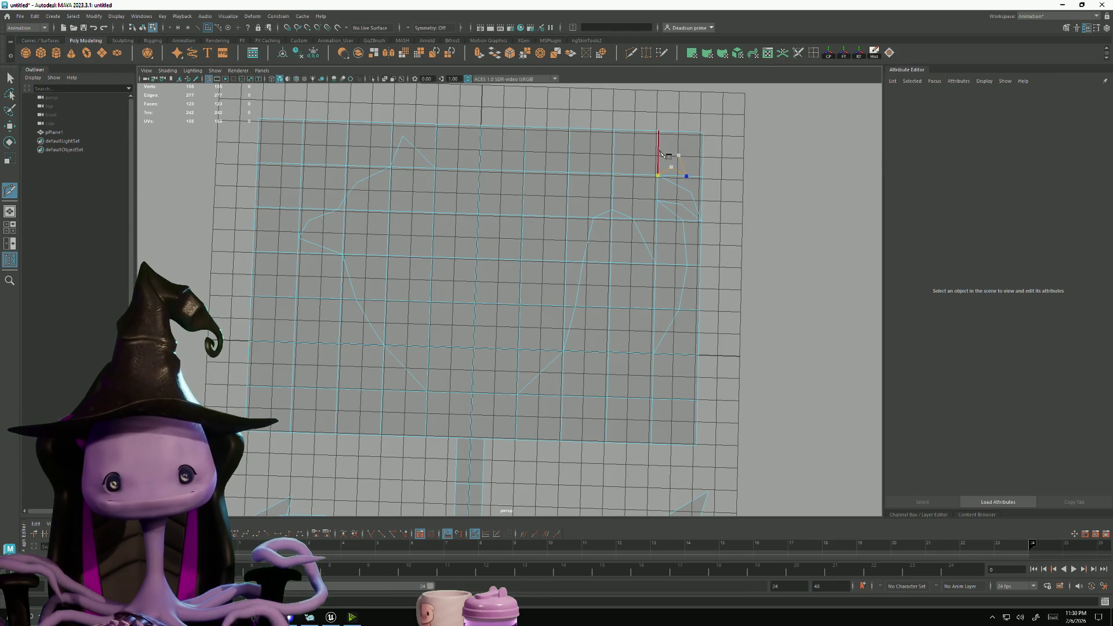
left_click(614, 158)
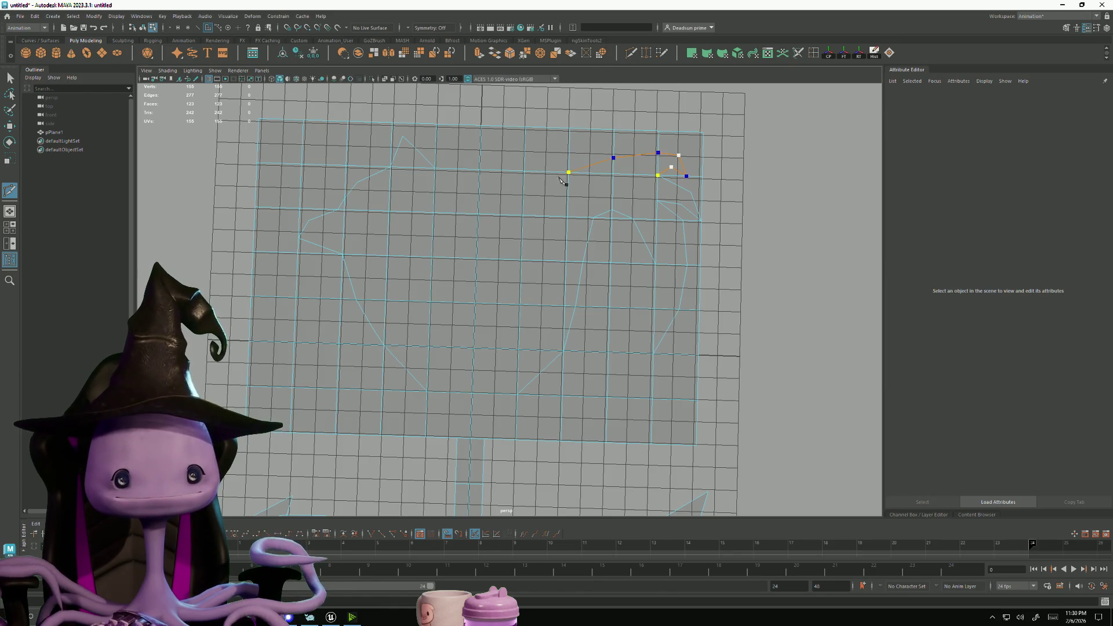
left_click(542, 194, "shift")
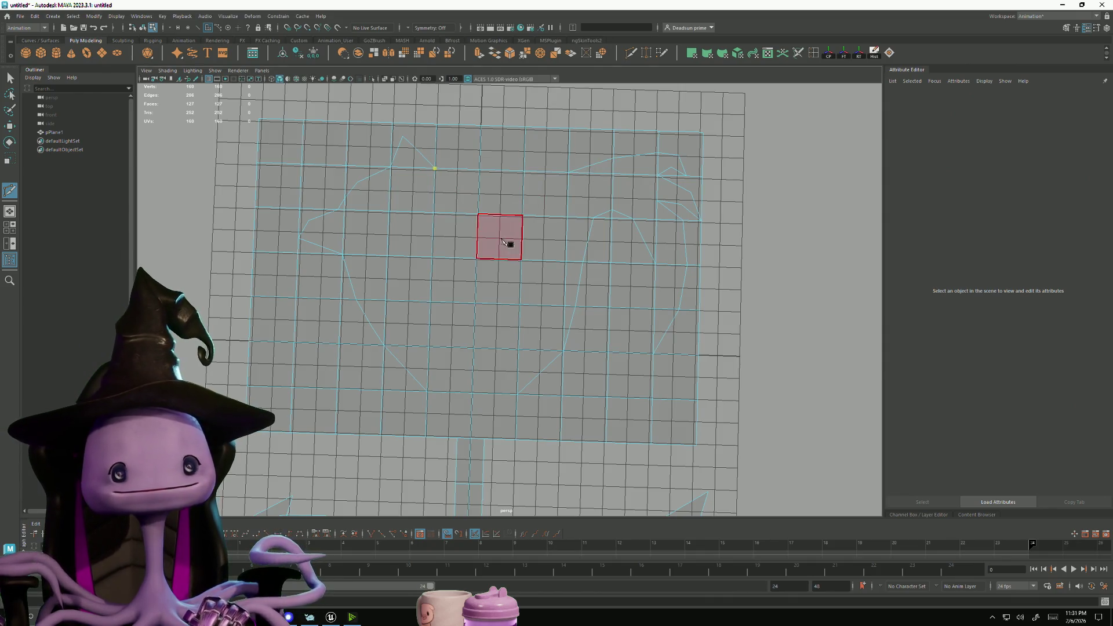
Select a centre face and start a new Multi-Cut running up the middle of the plane
key("q")
left_click(499, 284)
left_click(630, 55)
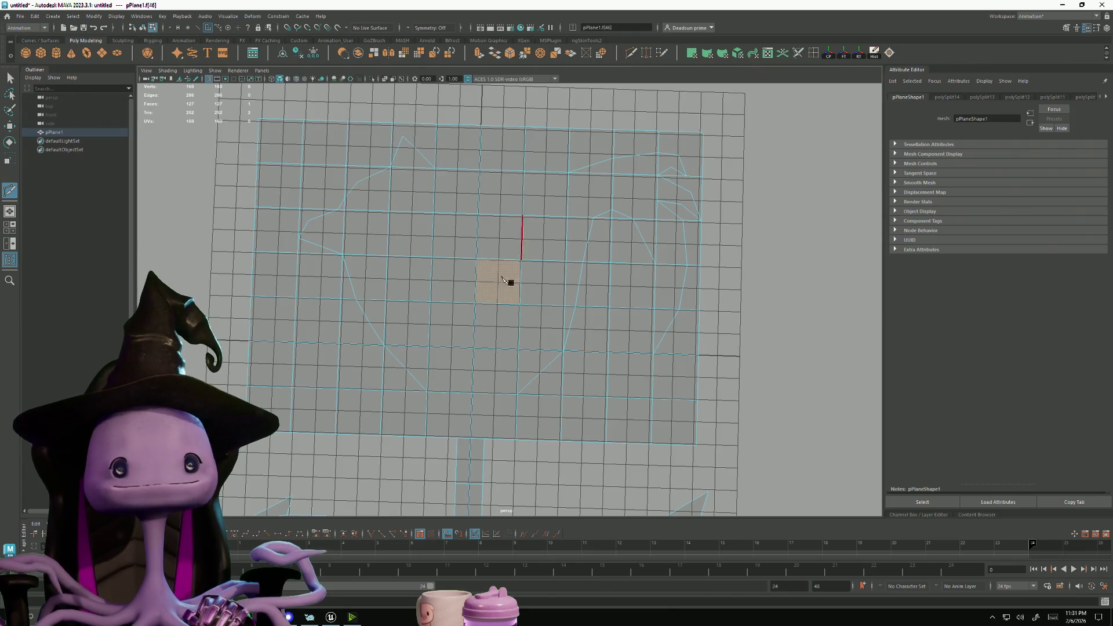
left_click(483, 303)
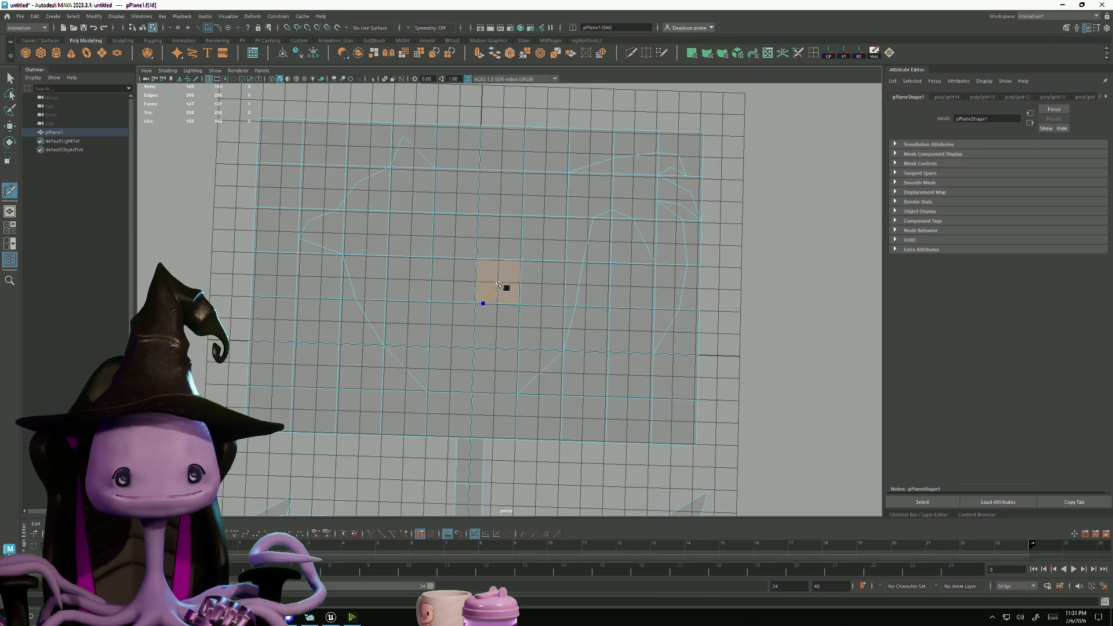
left_click(492, 258)
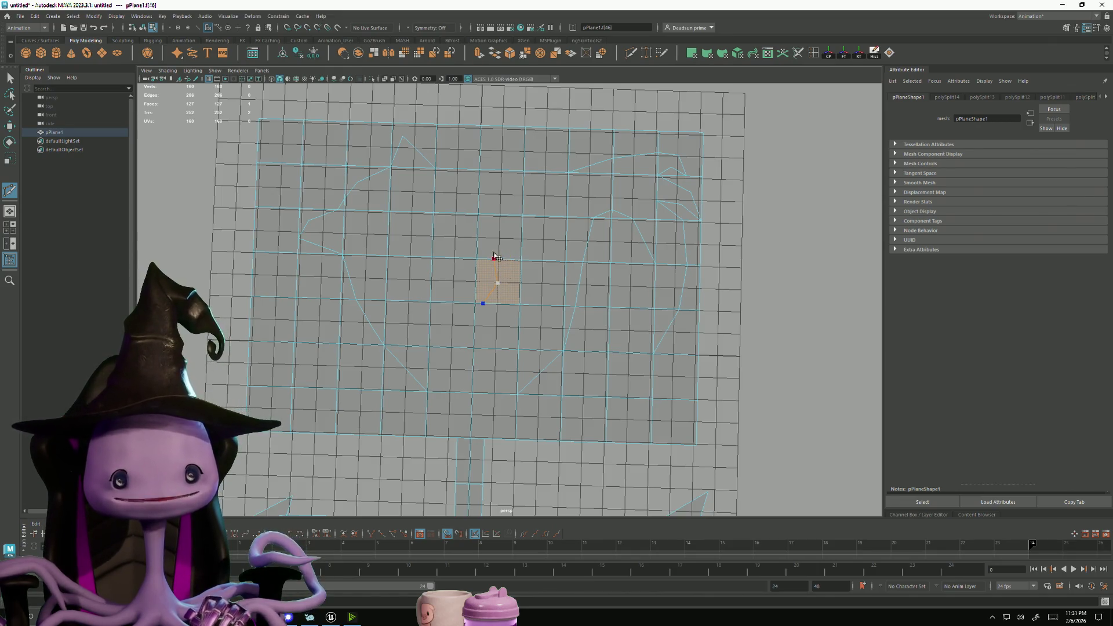
left_click(491, 215)
left_click(502, 170)
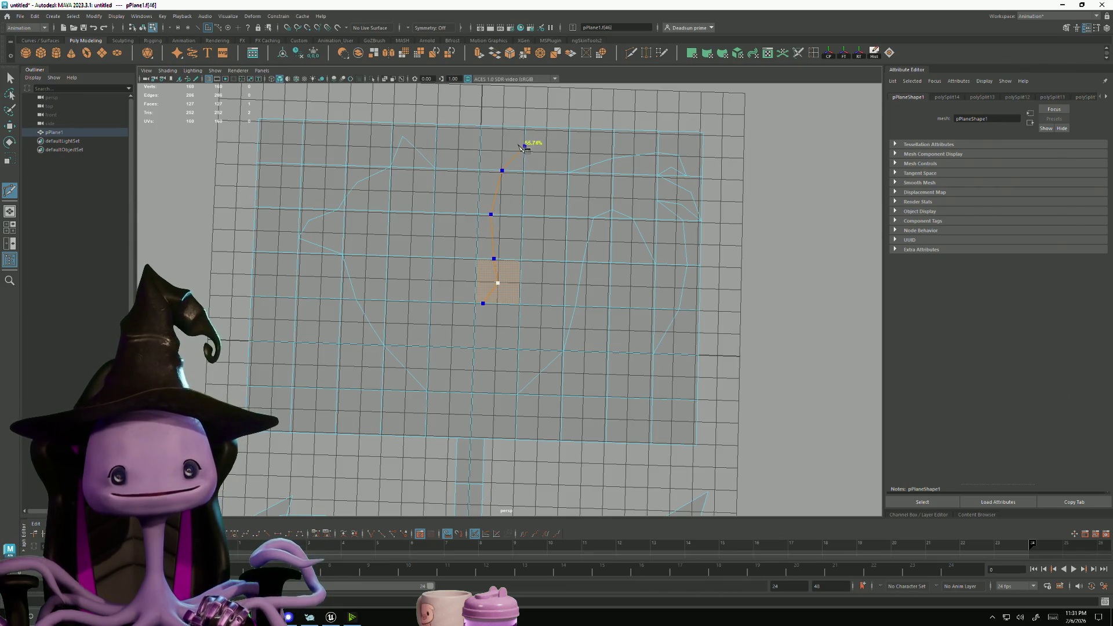
Curve the cut right along the top, then remove those points and undo the earlier outline cuts
left_click(524, 143)
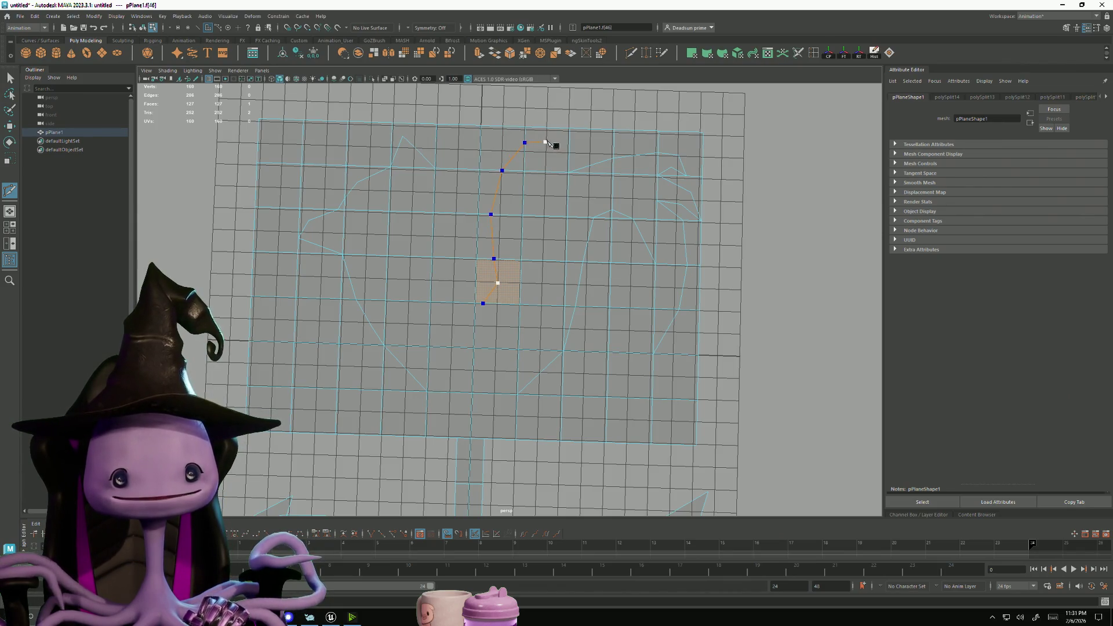
left_click(569, 137)
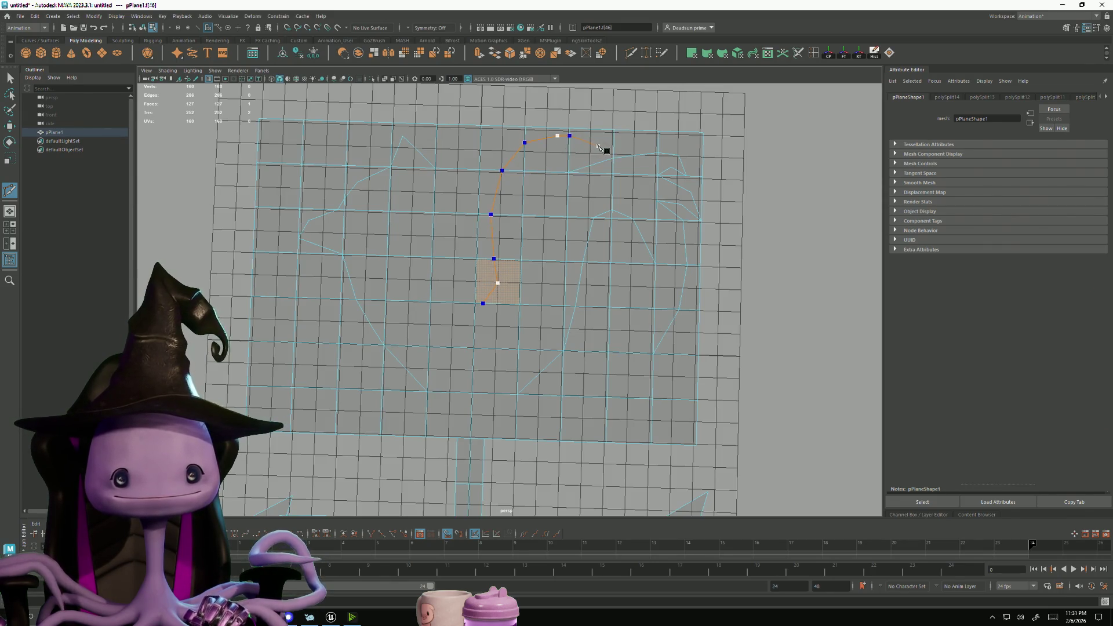
left_click(596, 146)
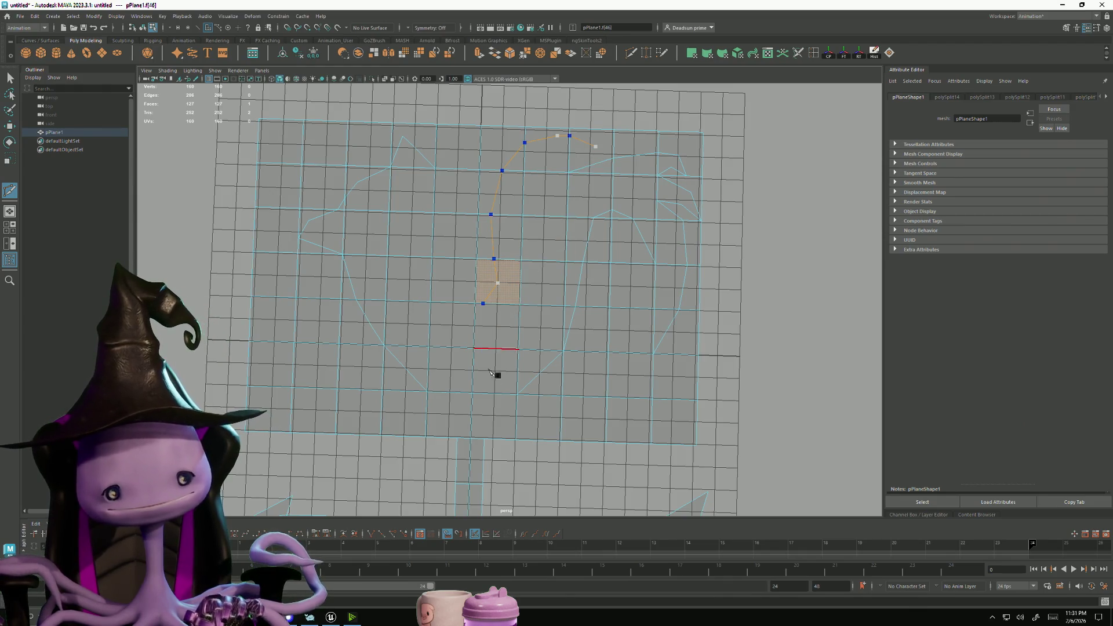
key("BackSpace")
key("BackSpace")
key("BackSpace")
key("BackSpace")
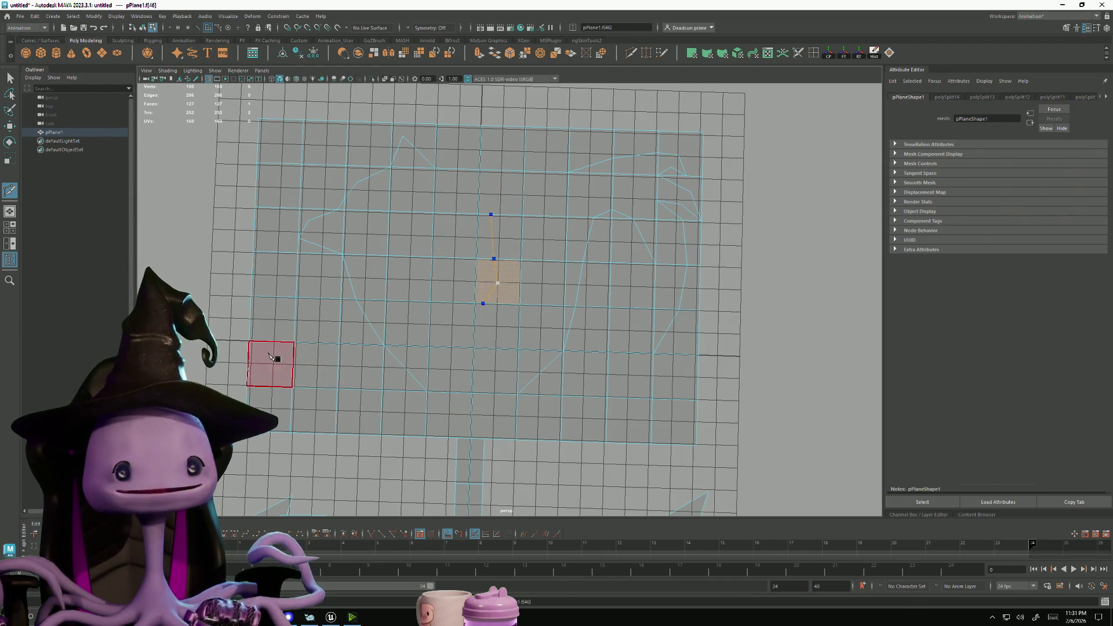
key("ctrl+z")
key("ctrl+z")
key("ctrl+z")
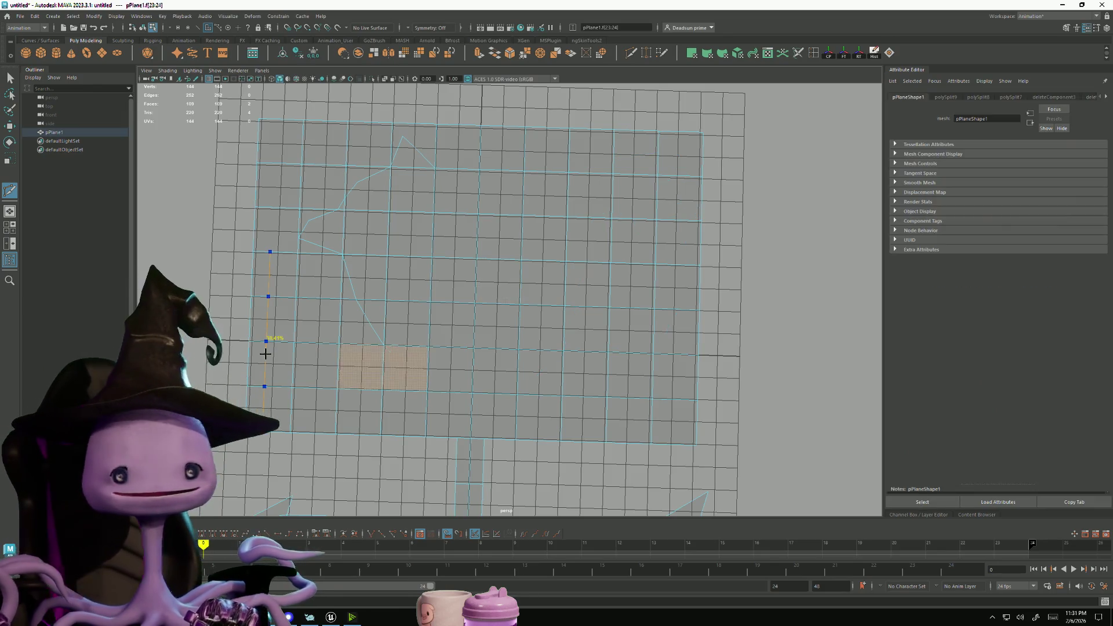
scroll(444, 355, "down", 4)
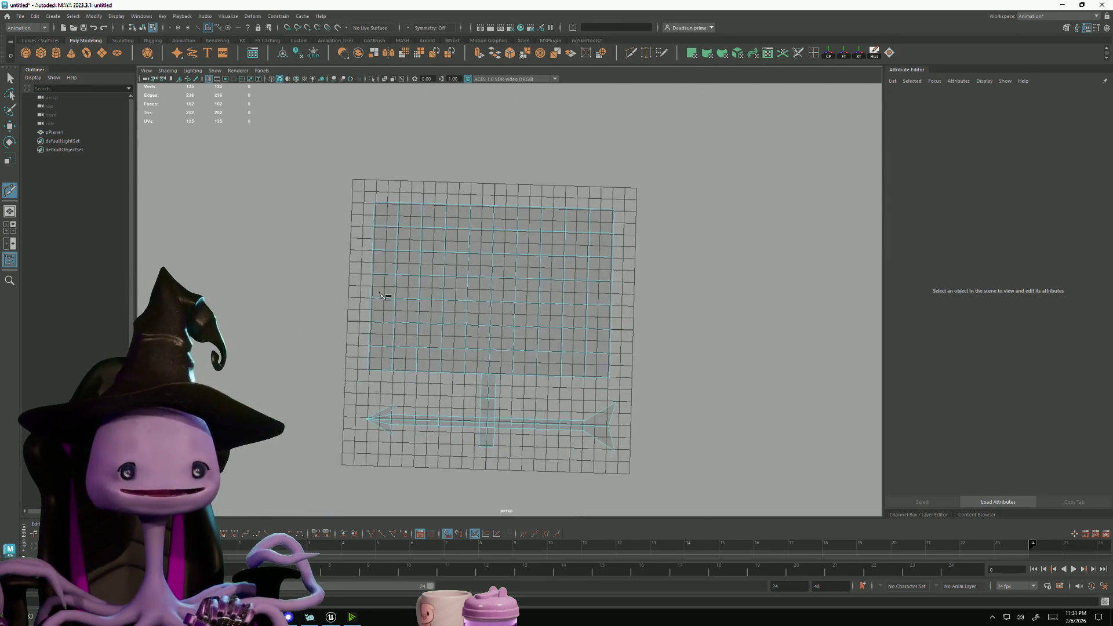
Switch pPlane1 to vertex mode, box-select its upper vertices and scale them wider
left_click(10, 77)
right_click_drag(495, 249, 520, 234)
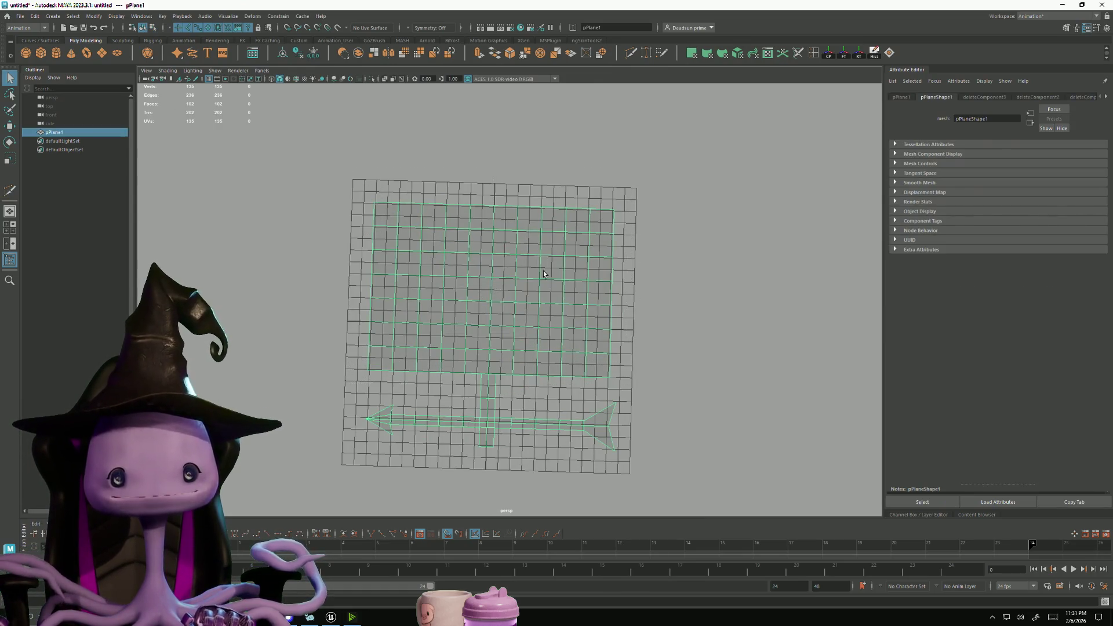
key("r")
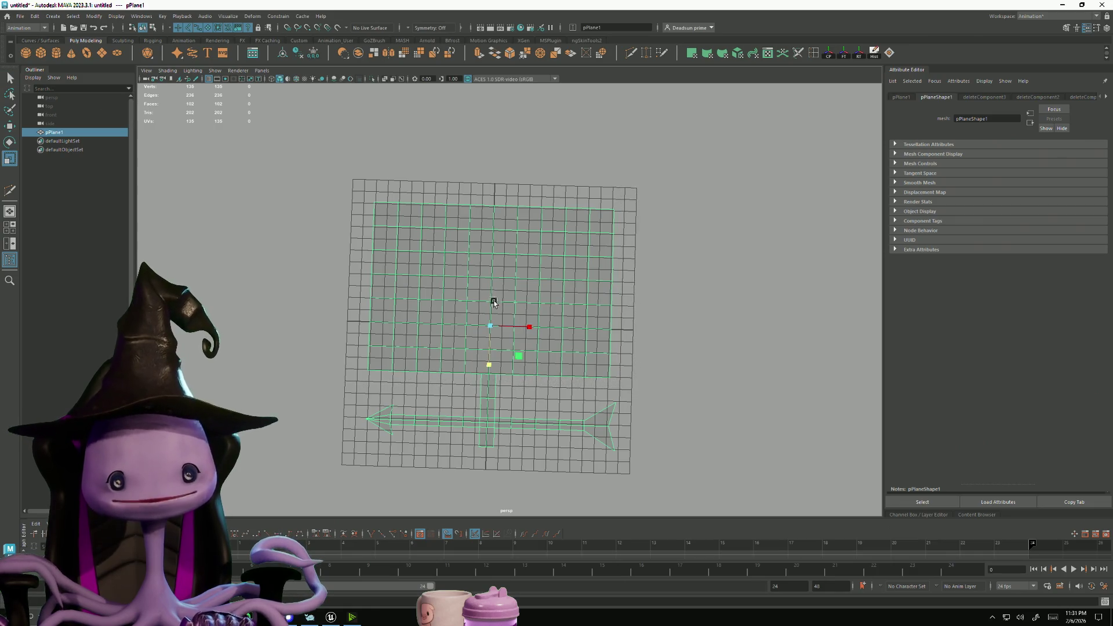
right_click_drag(477, 295, 450, 273)
left_click_drag(295, 155, 667, 381)
mouse_move(490, 324)
left_mouse_down()
mouse_move(491, 335)
mouse_move(490, 318)
left_mouse_up()
key("w")
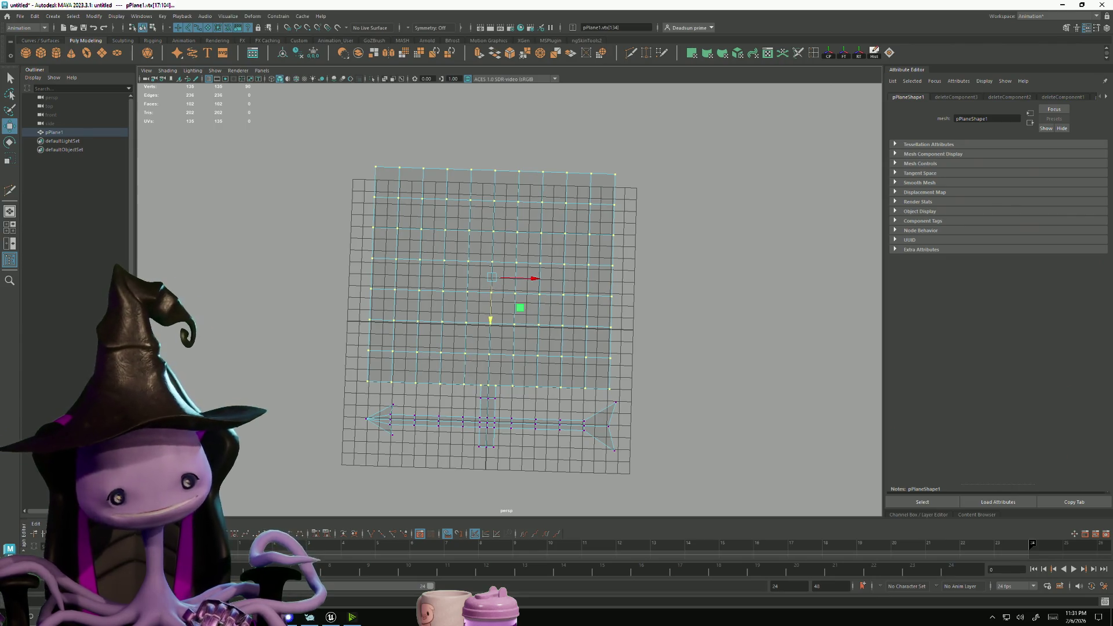
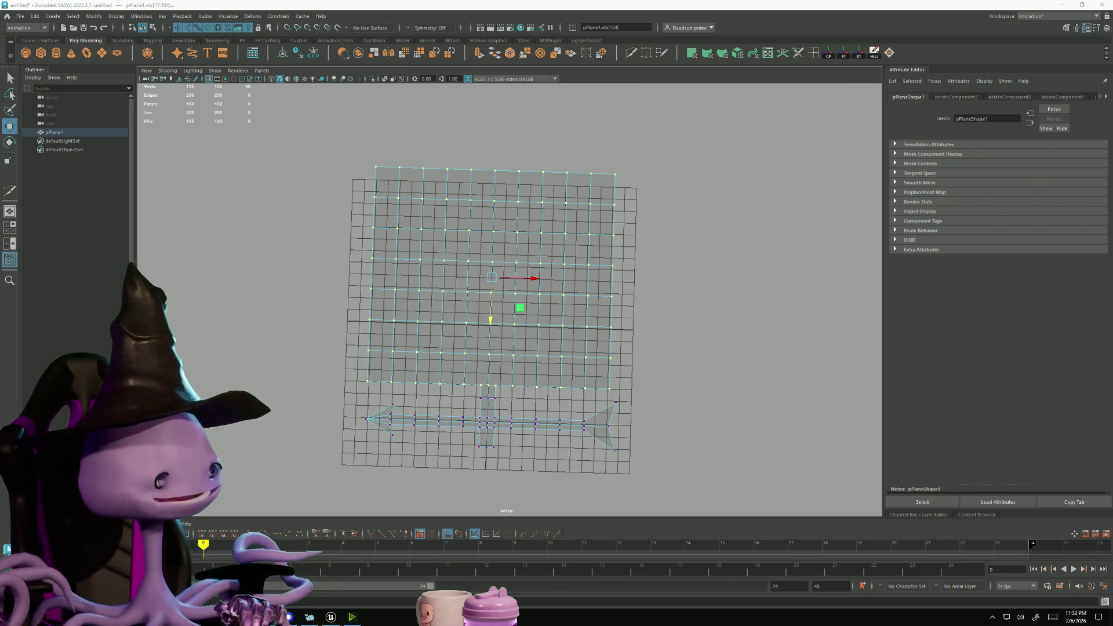
Check the rooster reference, return to Object Mode, select pPlane1 and bring up its context menu
key("alt+Tab")
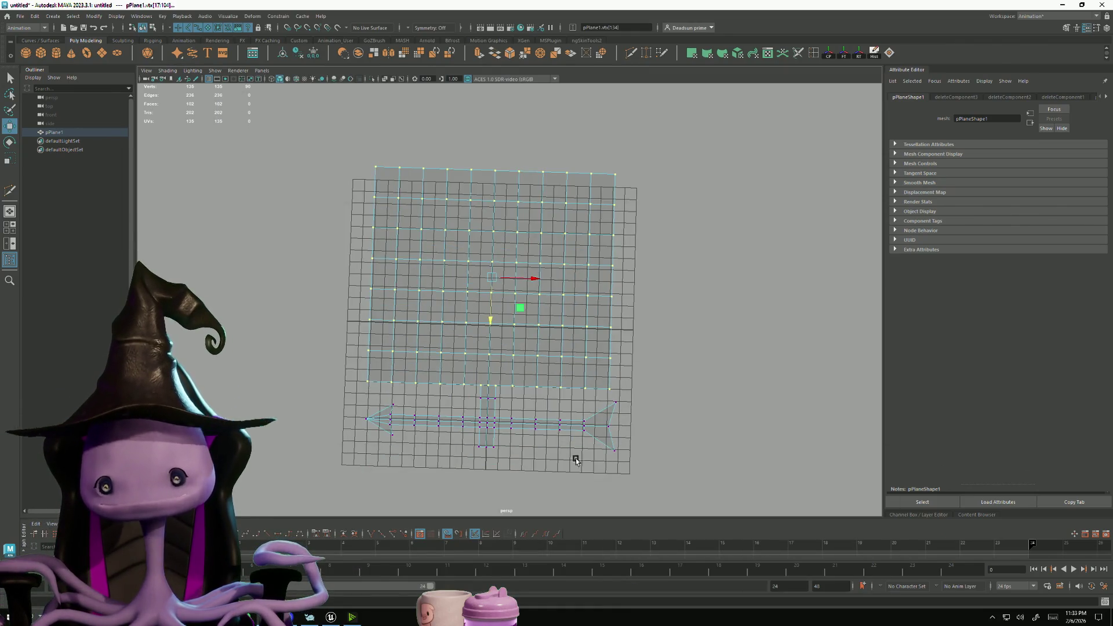
right_click_drag(456, 228, 492, 232)
left_click(493, 232)
right_click(493, 230)
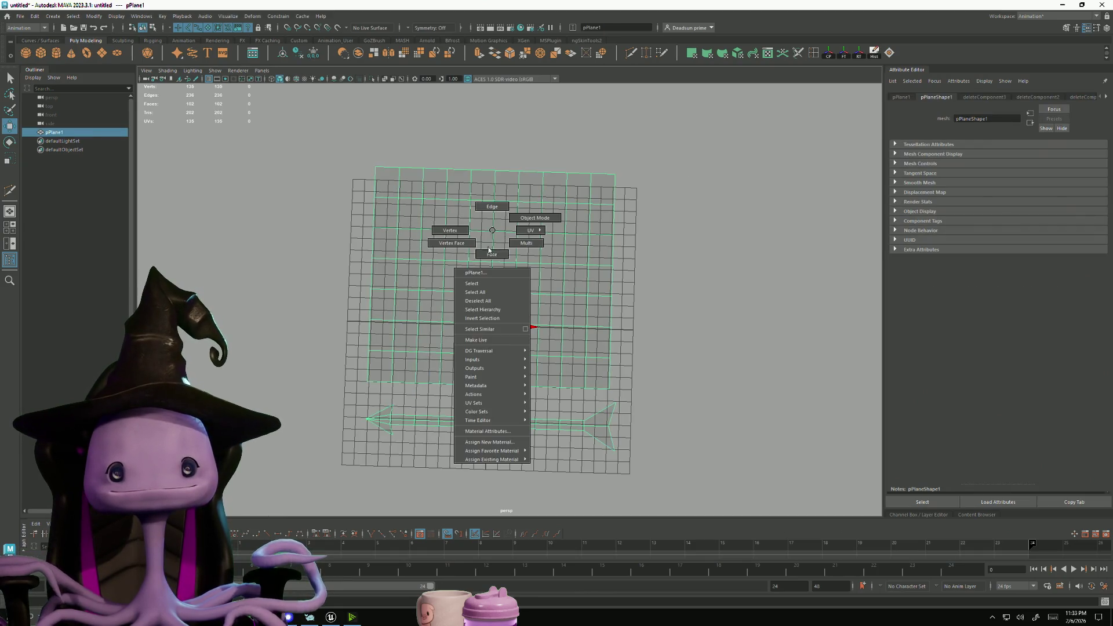
Assign the existing lambert1 material to the plane and connect a File texture to its Color
mouse_move(491, 459)
left_click(560, 461)
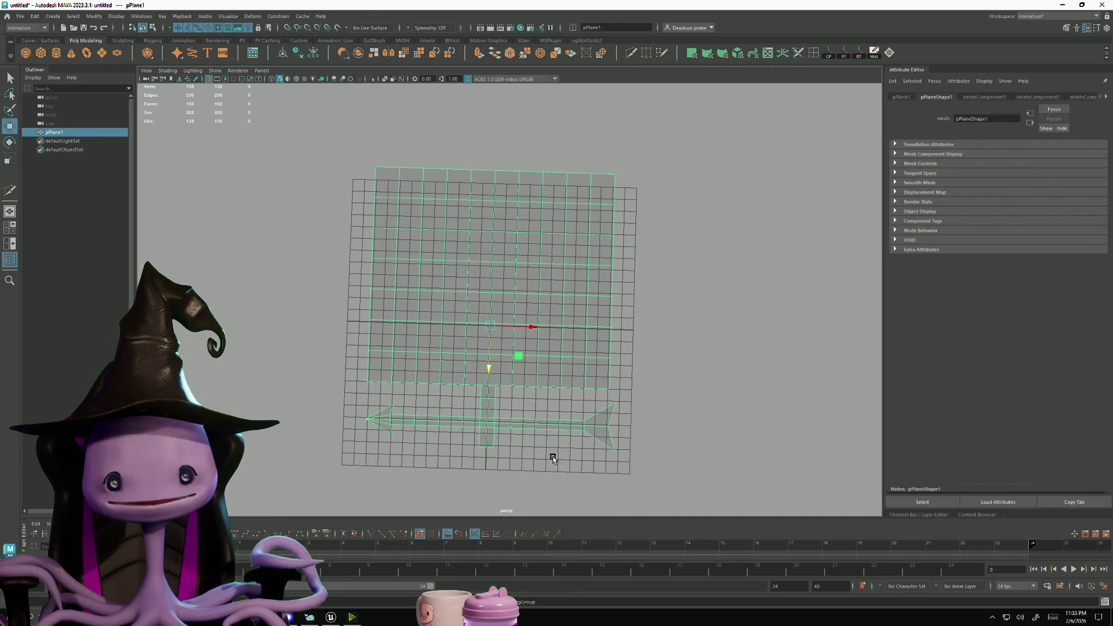
left_click(1105, 97)
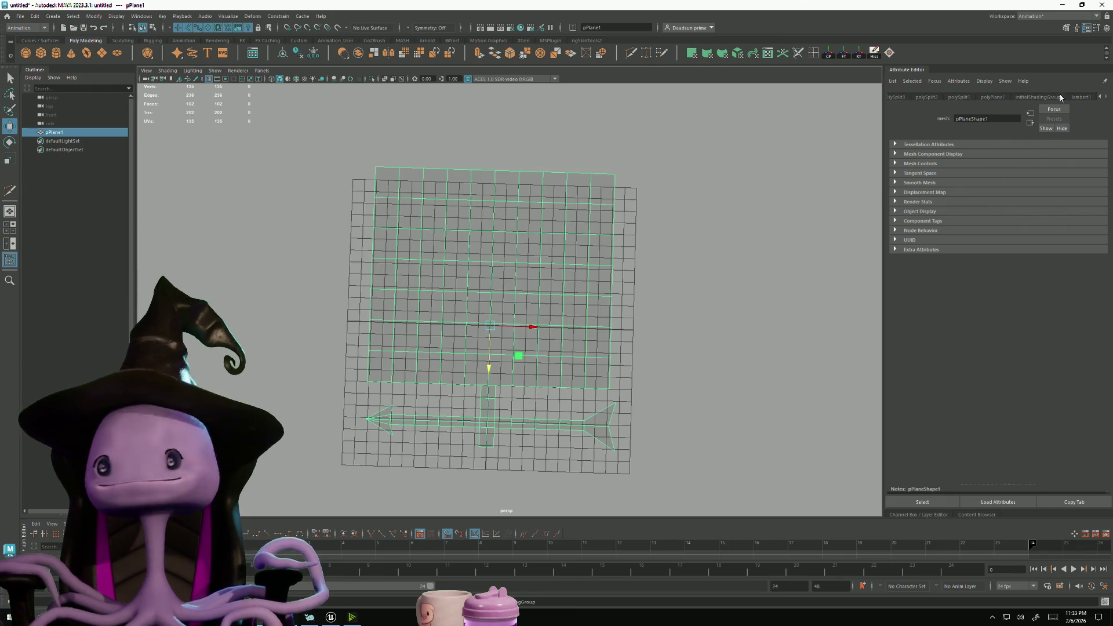
left_click(1082, 97)
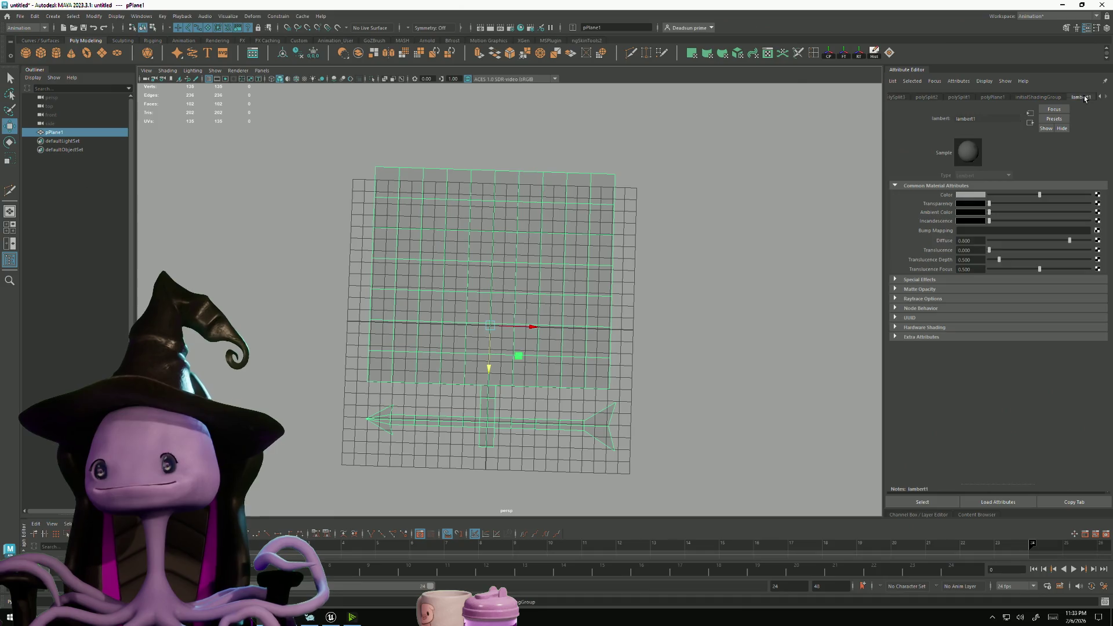
left_click(1100, 196)
left_click(448, 282)
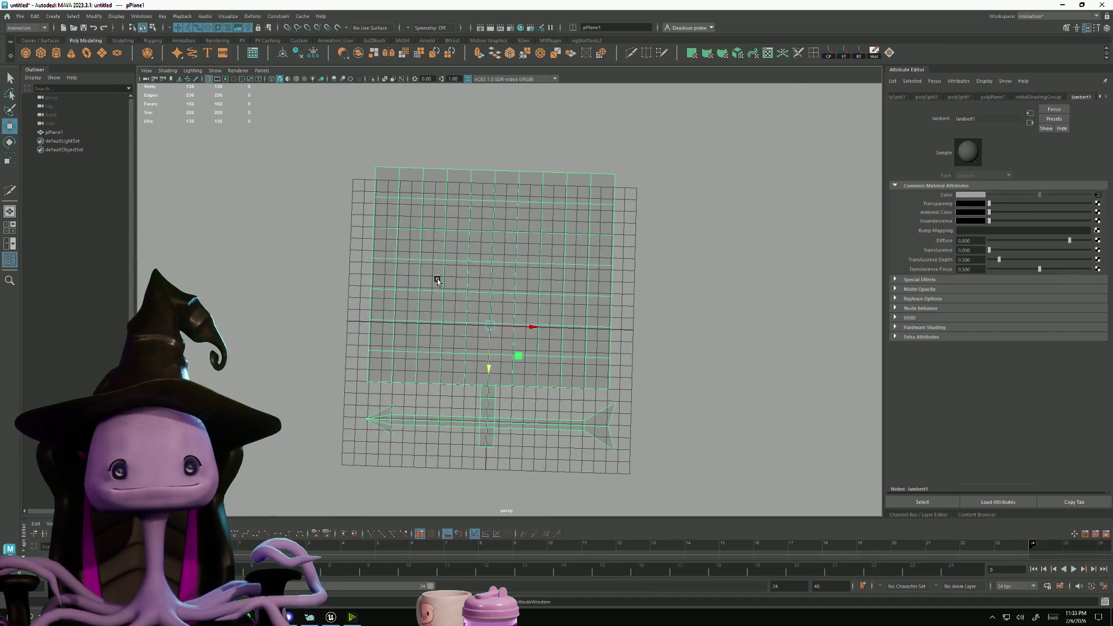
Load the rooster photo from the Desktop as the texture and display it on the plane
left_click(1099, 215)
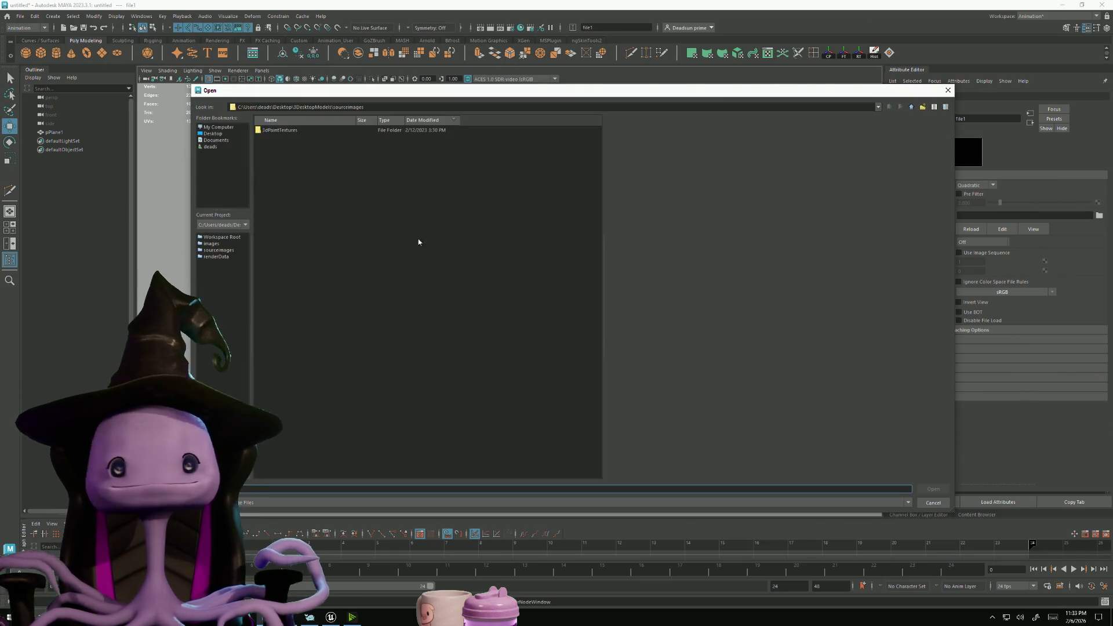
left_click(211, 134)
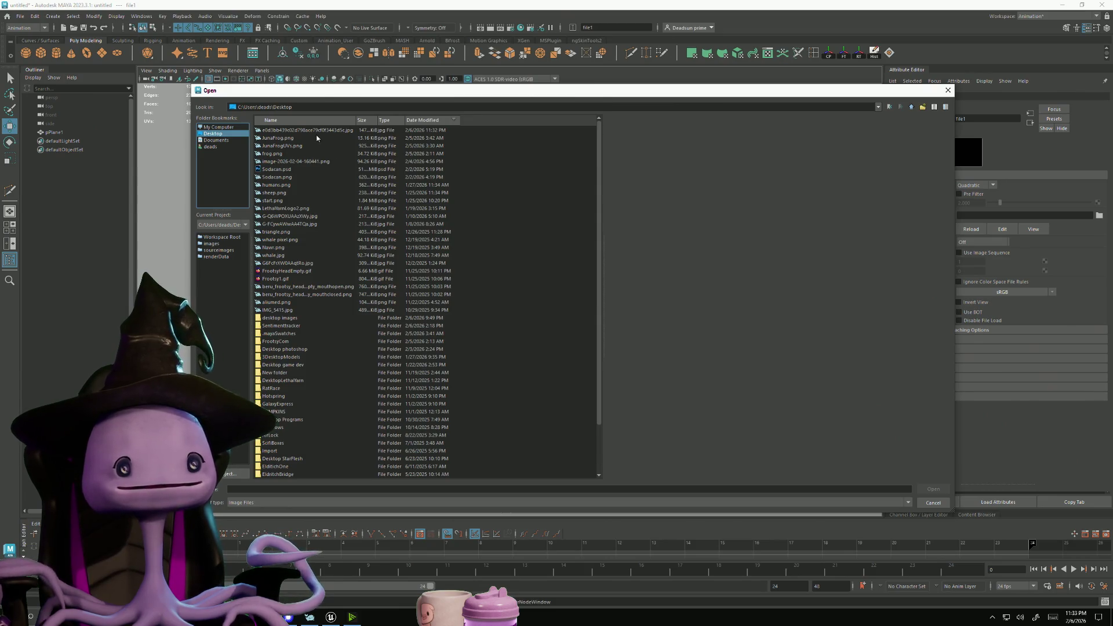
left_click(336, 131)
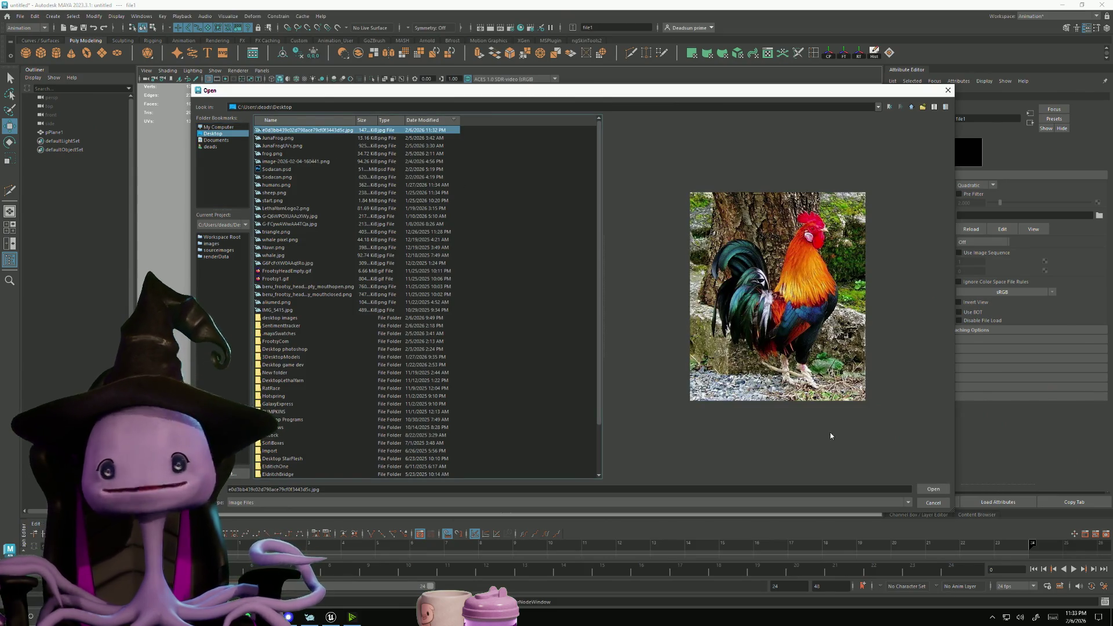
left_click(931, 489)
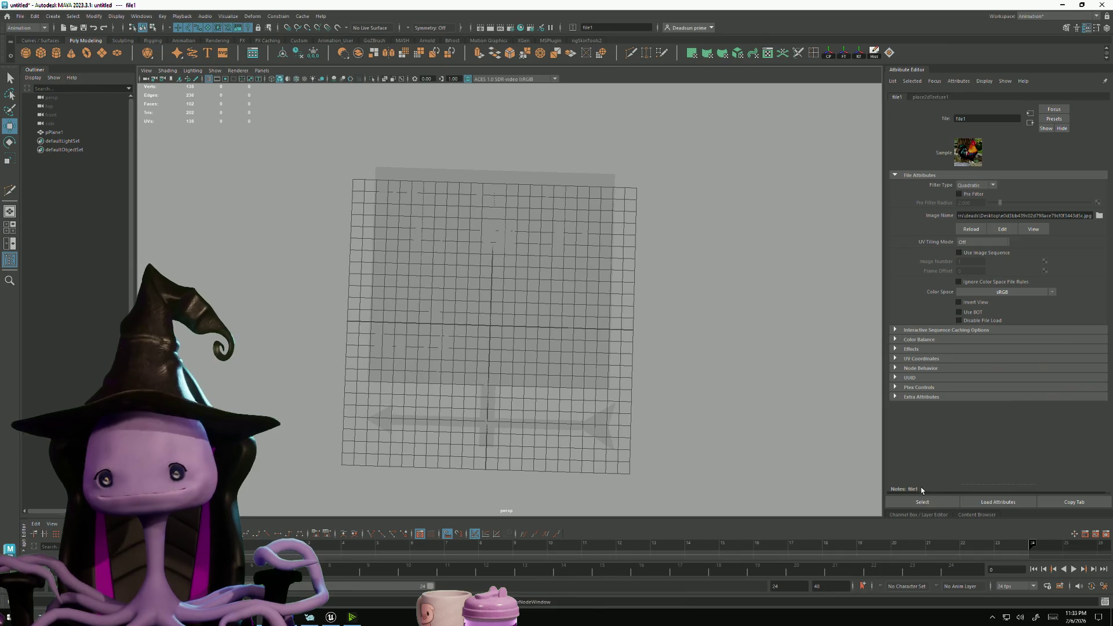
left_click(413, 267)
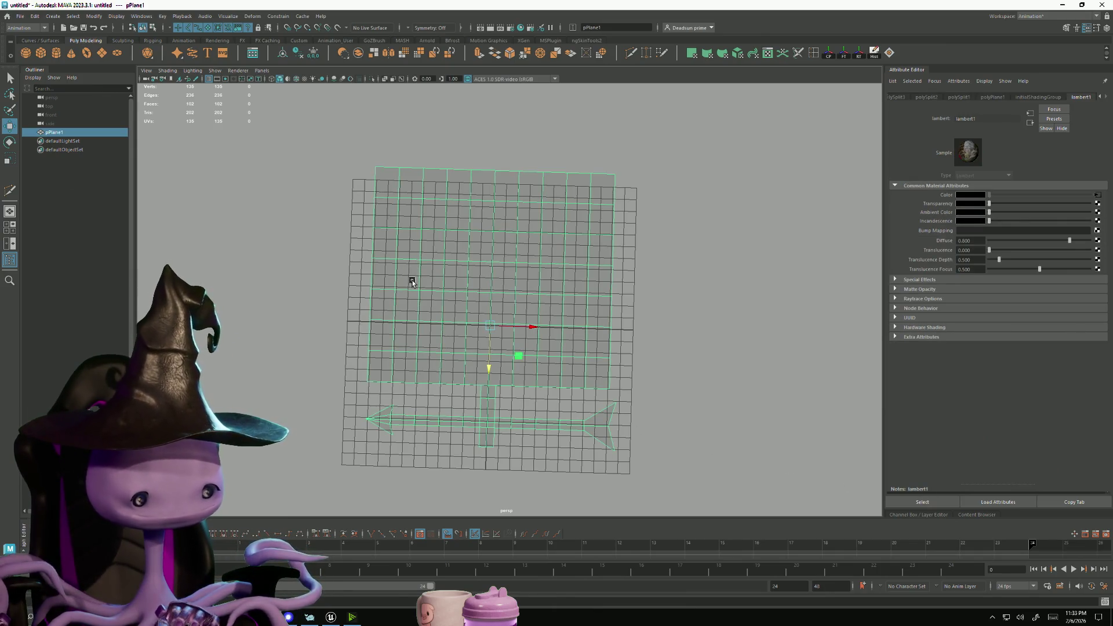
key("6")
mouse_move(441, 318)
right_mouse_down("alt")
mouse_move(624, 425)
mouse_move(499, 301)
mouse_move(513, 316)
right_mouse_up("alt")
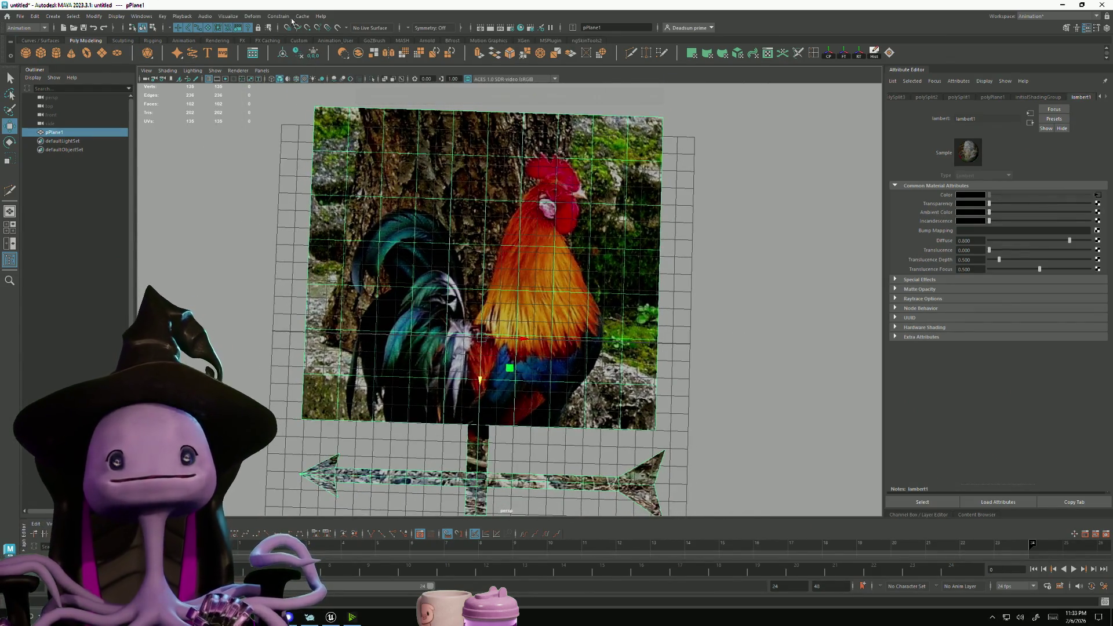
Switch to the Modeling menu set and open the UV Editor framed on the plane's layout
left_click(205, 16)
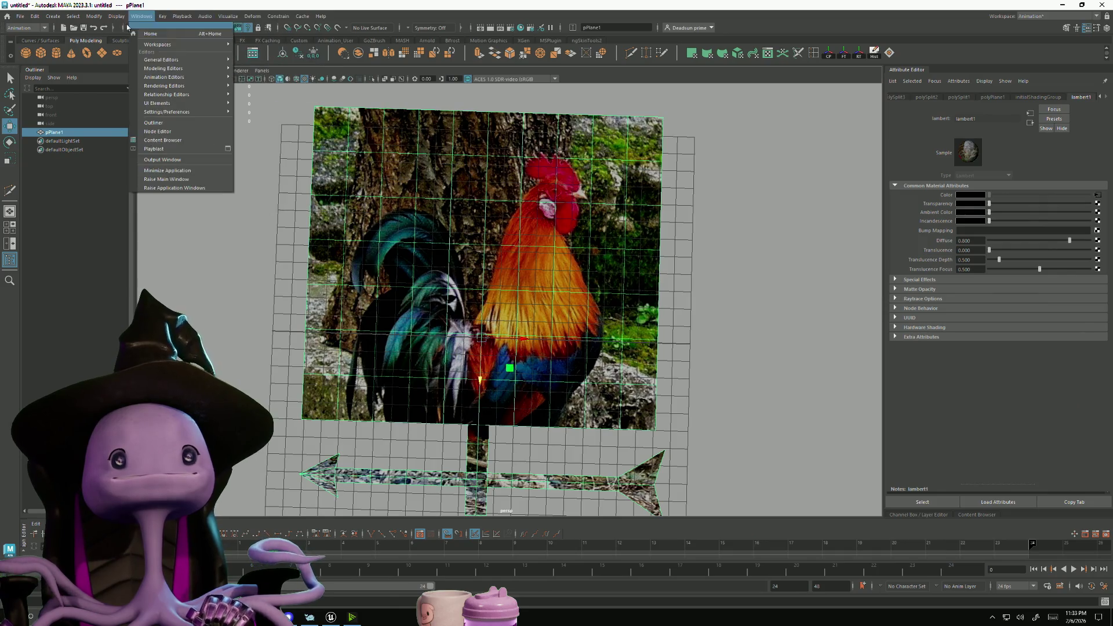
left_click(26, 28)
left_click(23, 37)
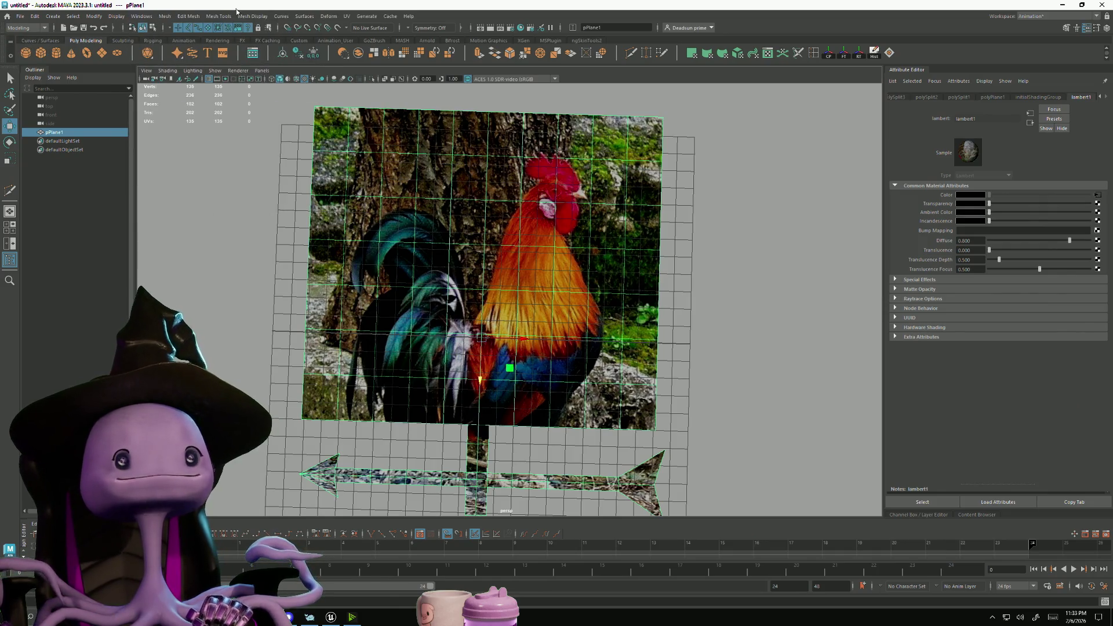
left_click(346, 17)
left_click(362, 26)
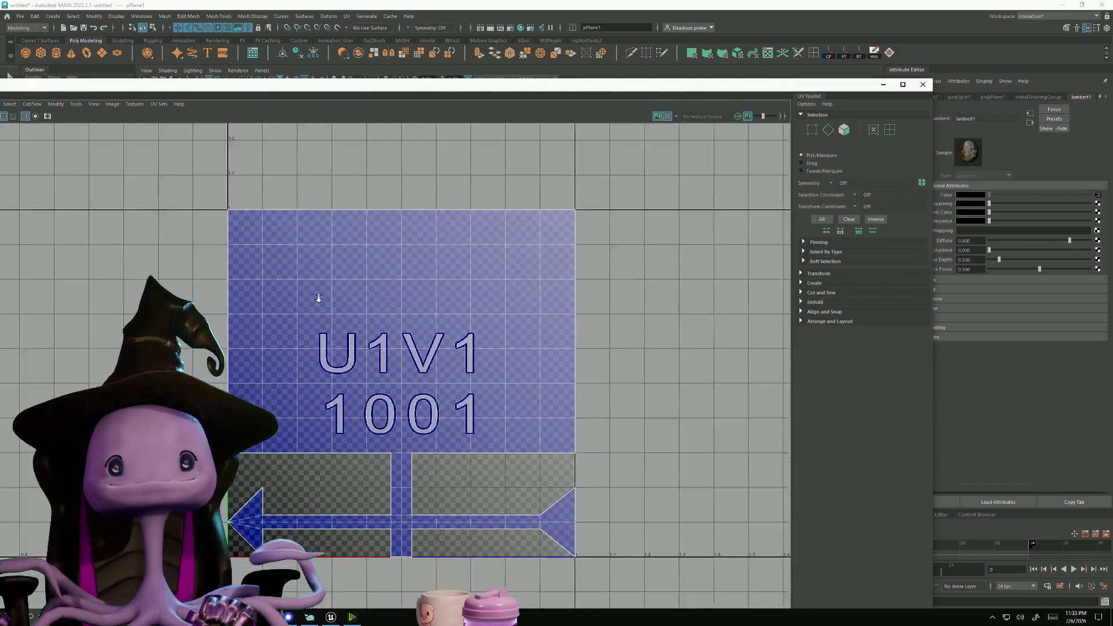
scroll(319, 298, "down", 1)
mouse_move(288, 313)
middle_mouse_down("alt")
mouse_move(388, 318)
mouse_move(347, 271)
middle_mouse_up("alt")
Select all the plane's UVs, move them down, flip them and rotate them 180°
right_click_drag(447, 328, 451, 347)
double_click(502, 347)
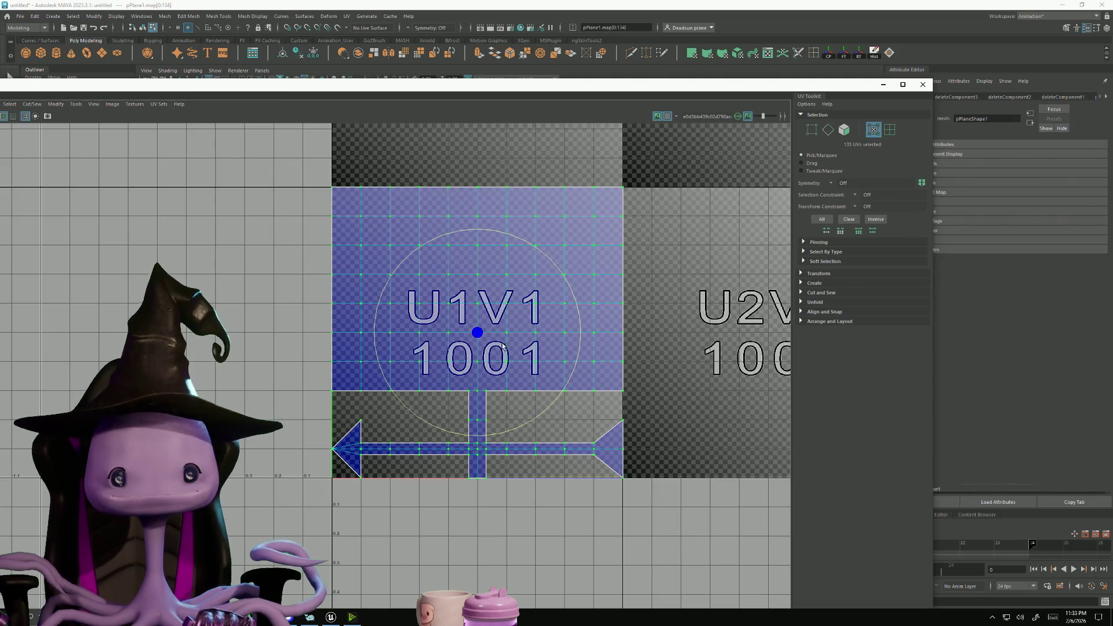
key("w")
left_click_drag(475, 224, 479, 279)
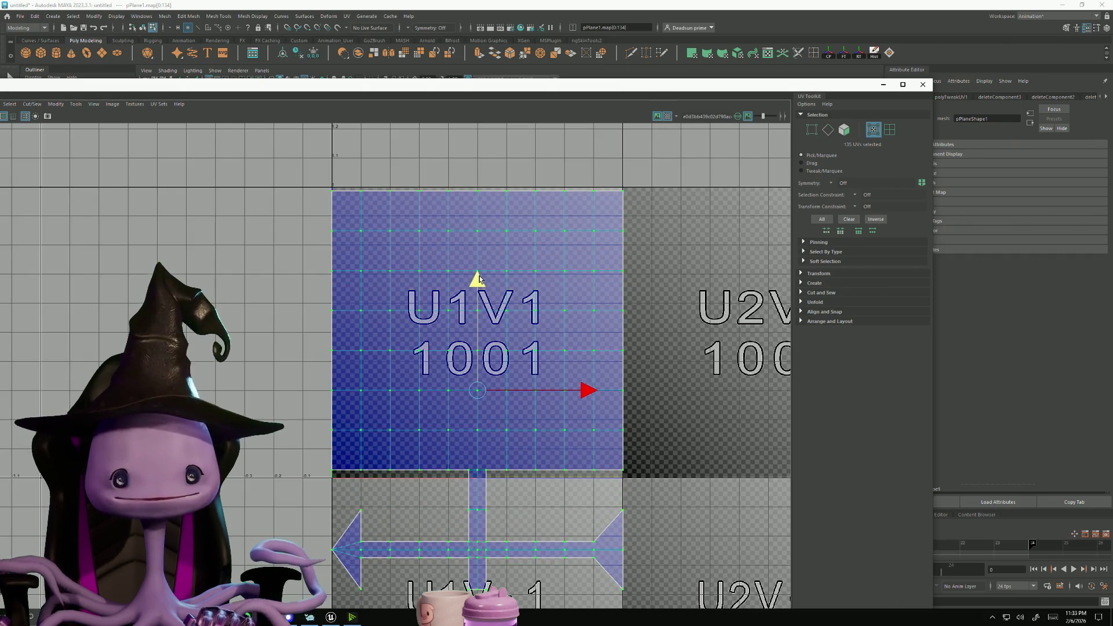
left_click(56, 106)
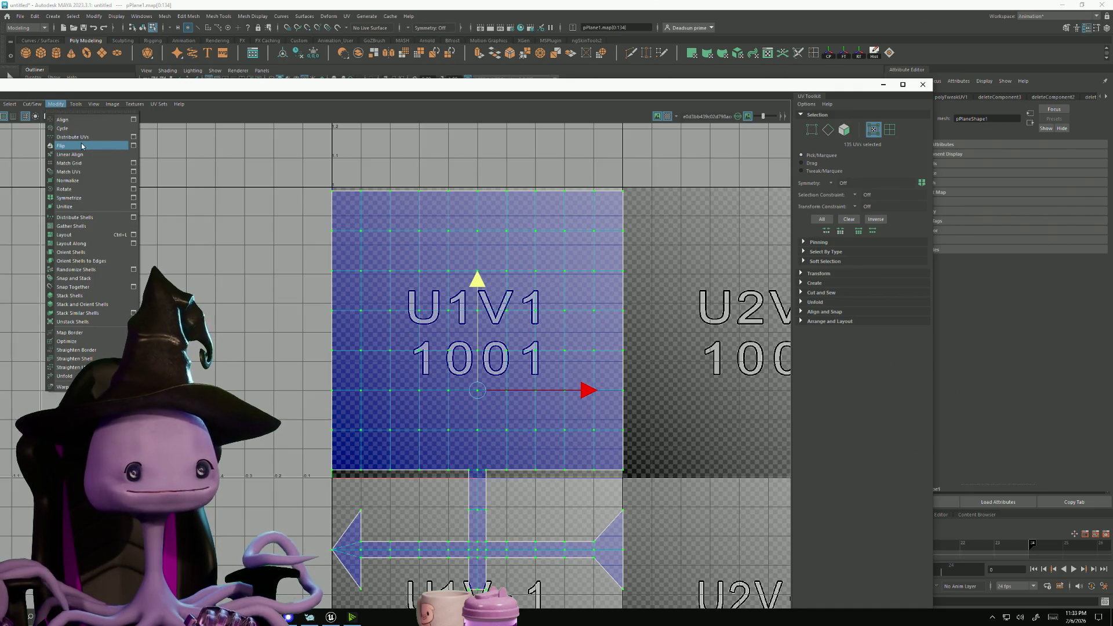
left_click(62, 146)
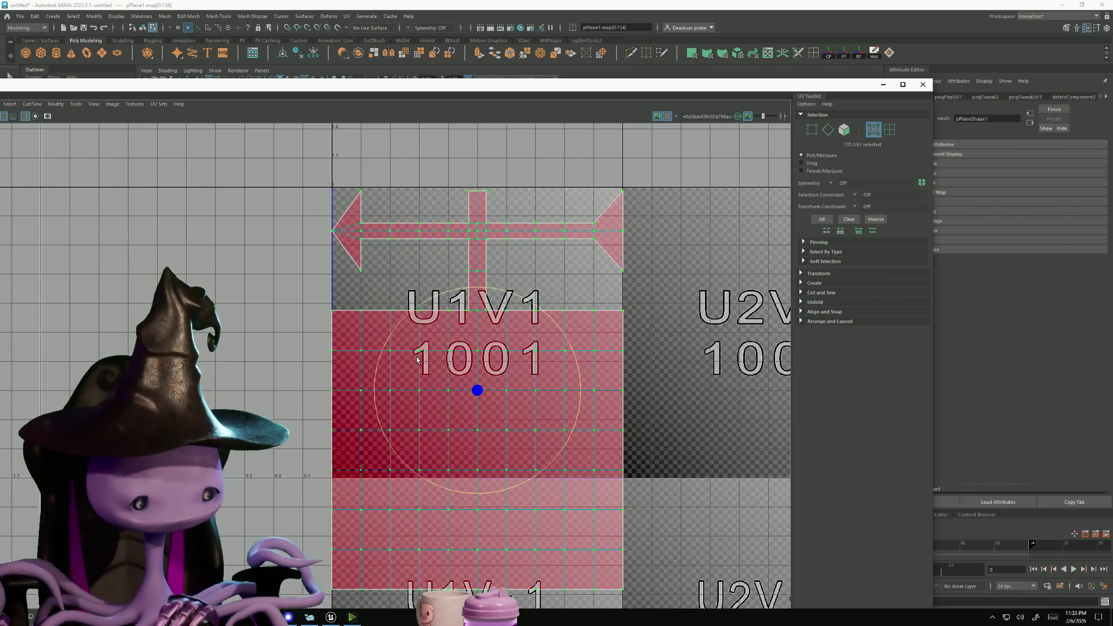
left_click_drag(578, 379, 575, 408)
Close the UV Editor, return to Object Mode and reselect the textured plane
left_click_drag(57, 87, 178, 74)
left_click(1049, 71)
mouse_move(510, 252)
right_mouse_down()
mouse_move(471, 249)
mouse_move(464, 238)
right_mouse_up()
left_click_drag(715, 179, 382, 309, "alt")
left_click(471, 276)
mouse_move(404, 492)
left_mouse_down("alt")
mouse_move(429, 460)
mouse_move(368, 336)
mouse_move(319, 170)
left_mouse_up("alt")
scroll(368, 337, "up", 5)
With Multi-Cut, trace from the rooster's head around the spikes of its comb
left_click(631, 54)
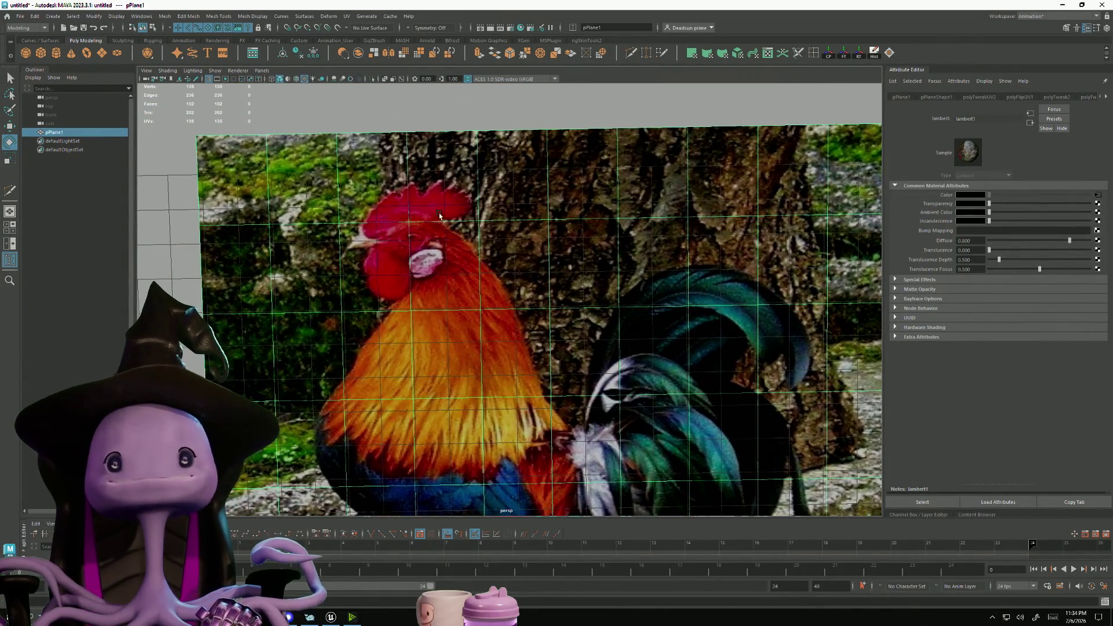
left_click(341, 255)
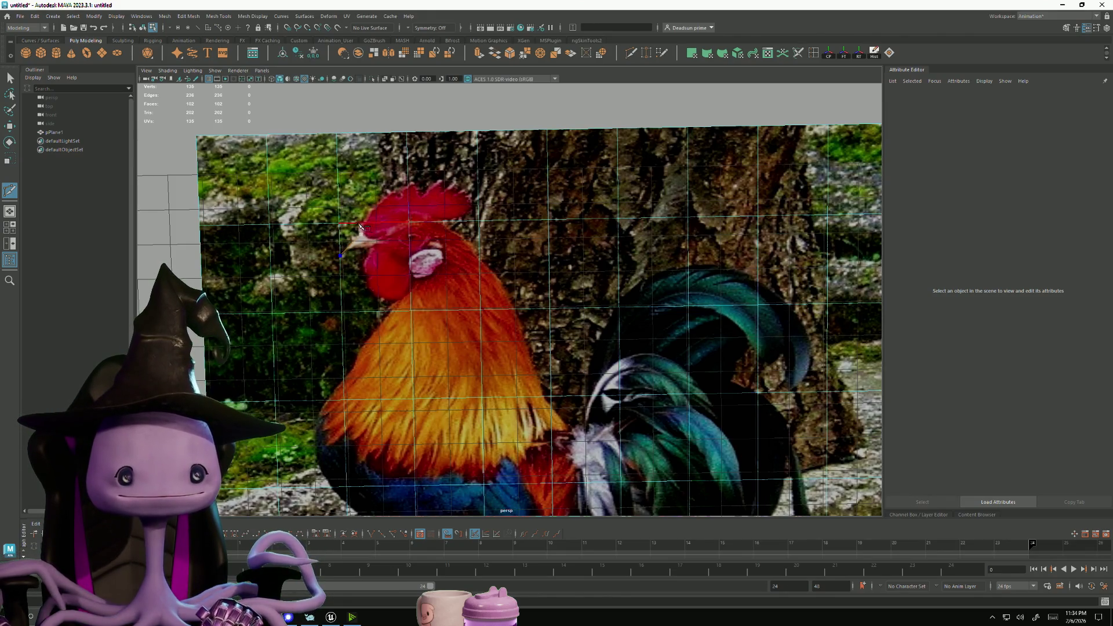
left_click(374, 205)
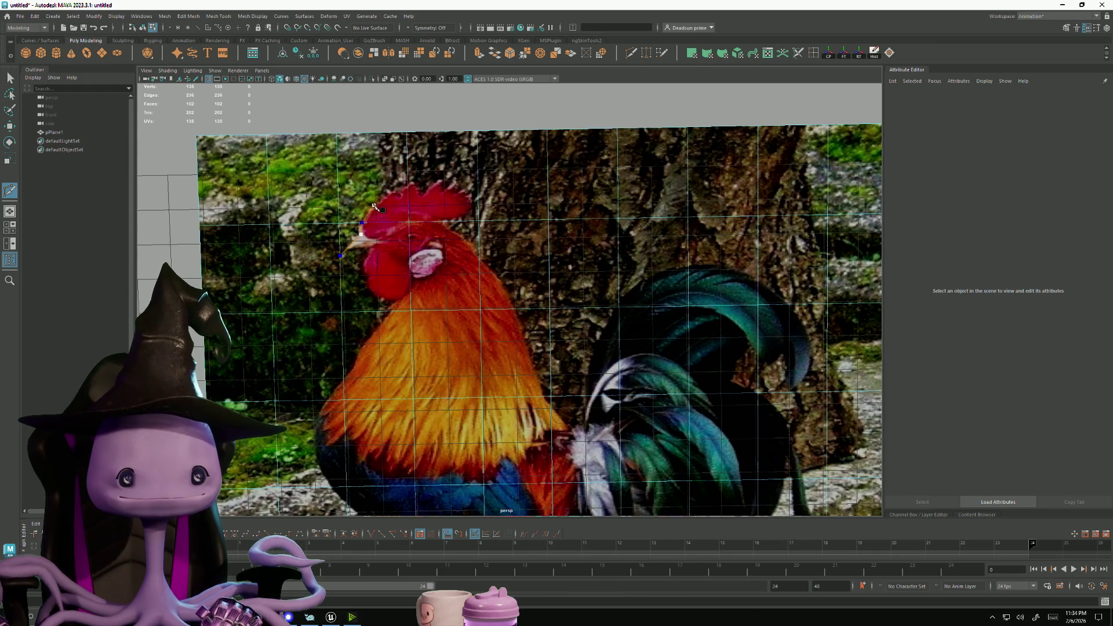
left_click(405, 189)
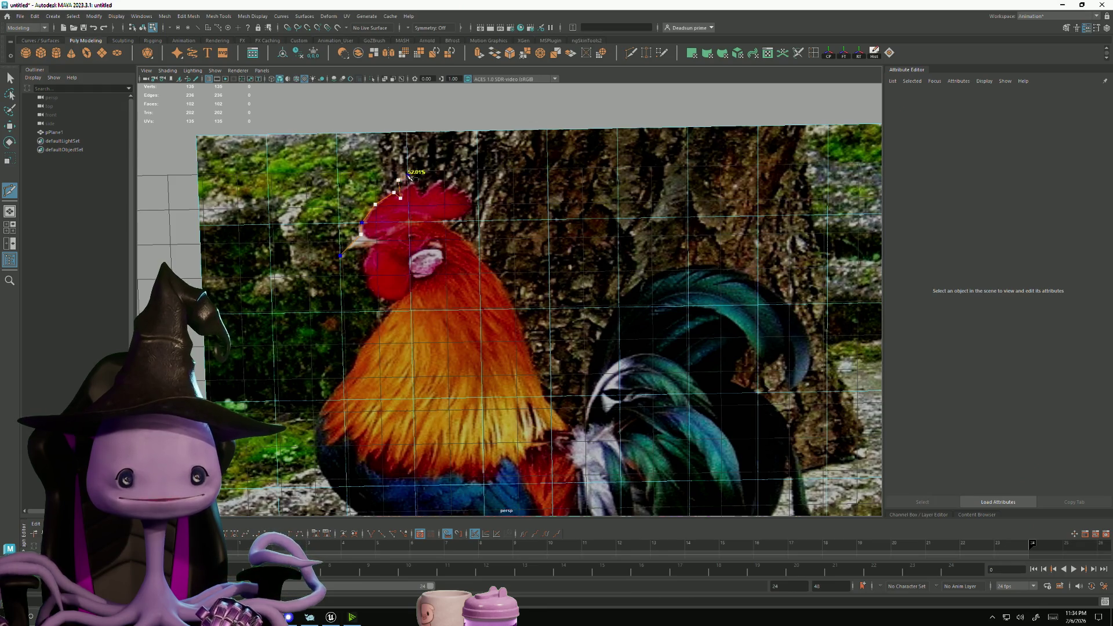
left_click(408, 174)
left_click(419, 198)
left_click(451, 174)
left_click(463, 187)
left_click(472, 191)
left_click(465, 193)
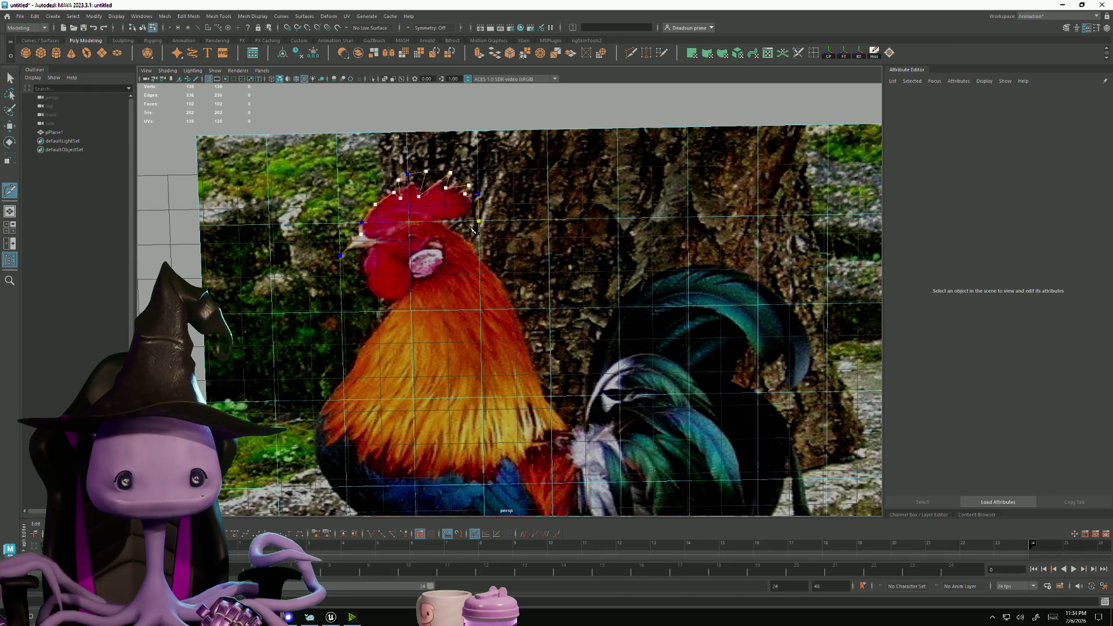
left_click(468, 213)
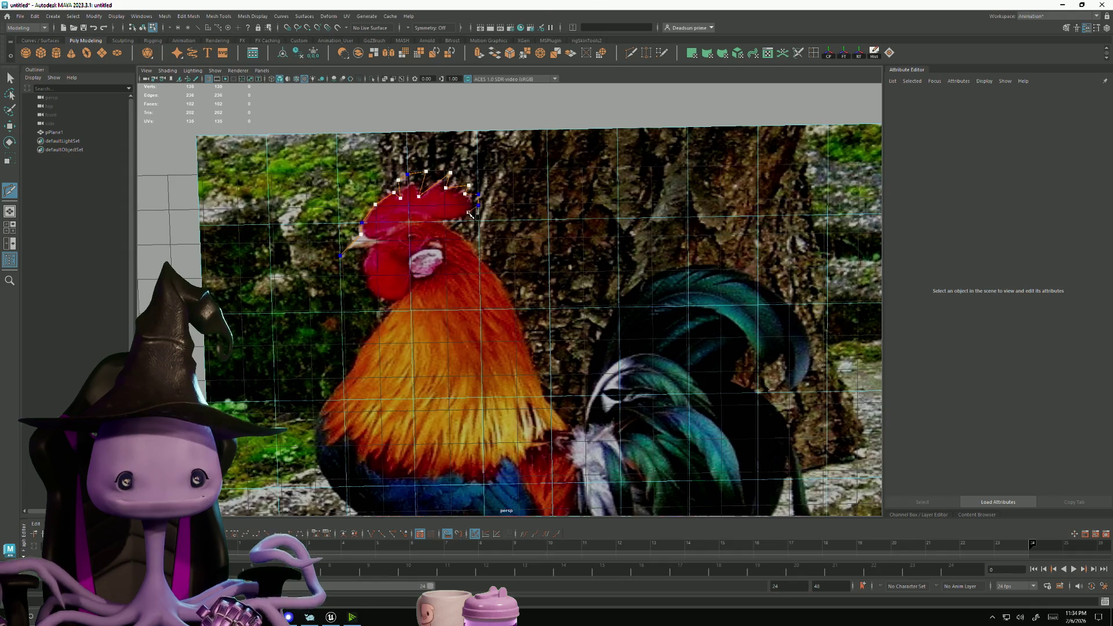
left_click(436, 221)
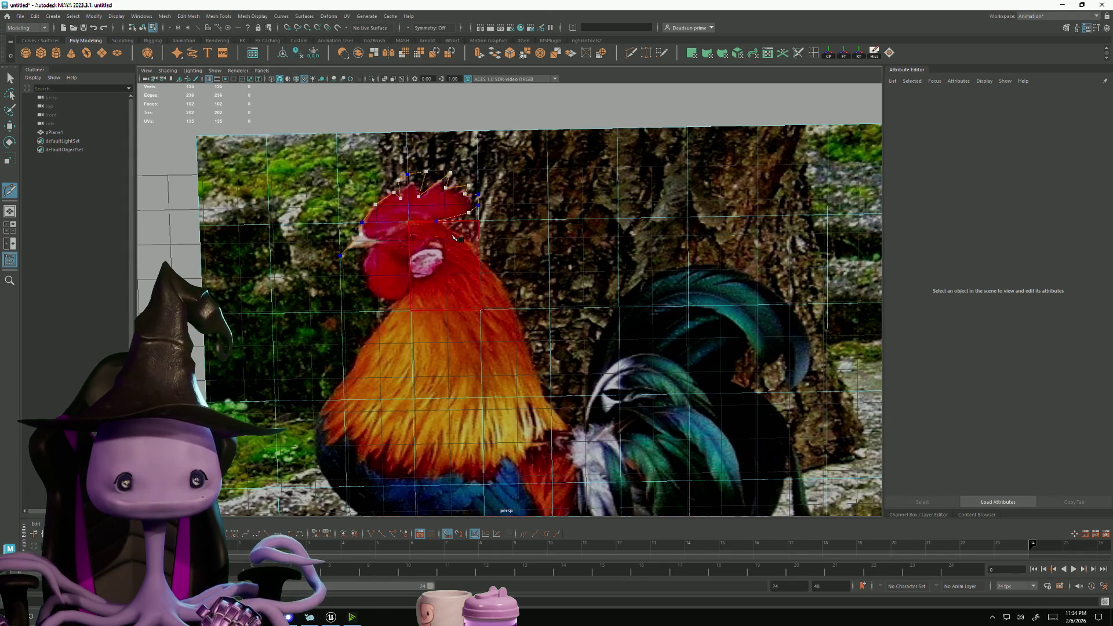
Continue the cut down the neck hackles and back to where the white feathers begin
left_click(480, 257)
left_click(498, 277)
left_click(515, 310)
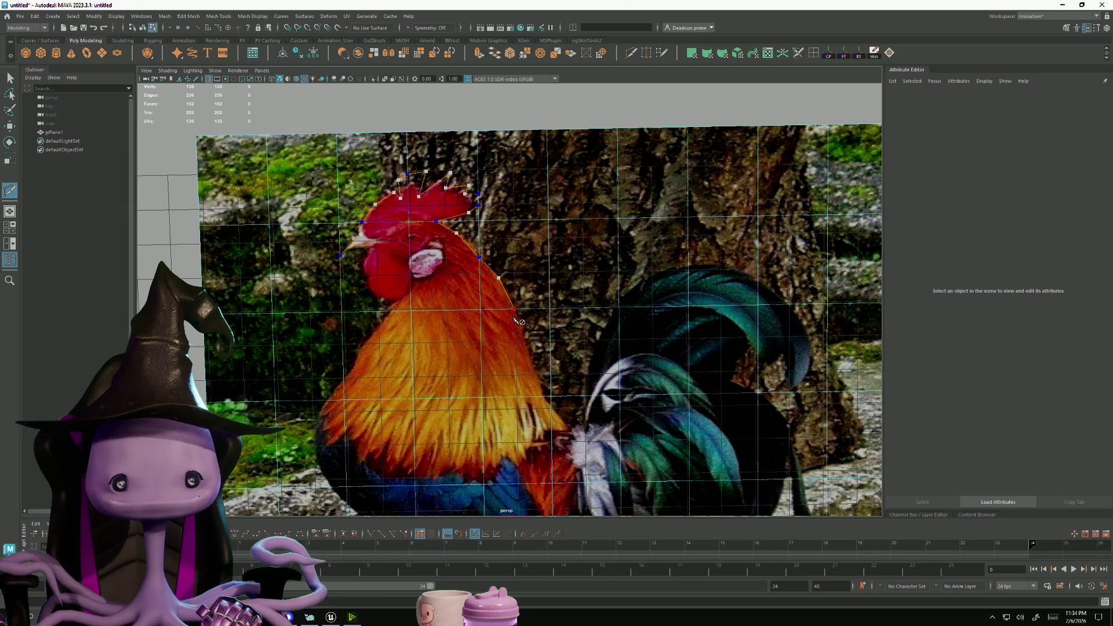
left_click(526, 347)
left_click(536, 378)
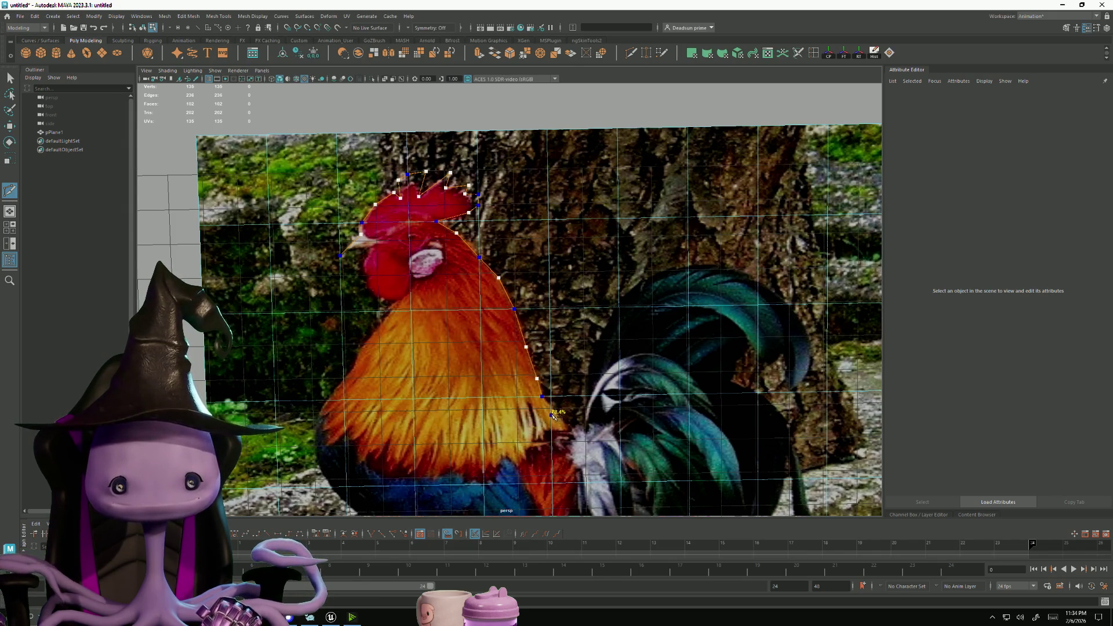
left_click(551, 412)
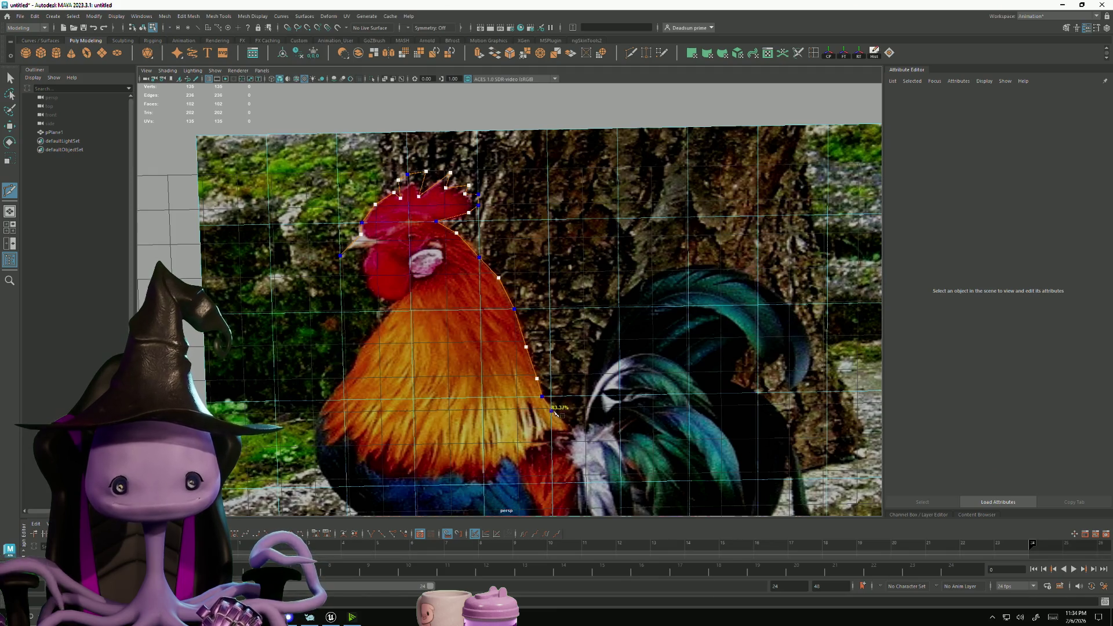
left_click(583, 438)
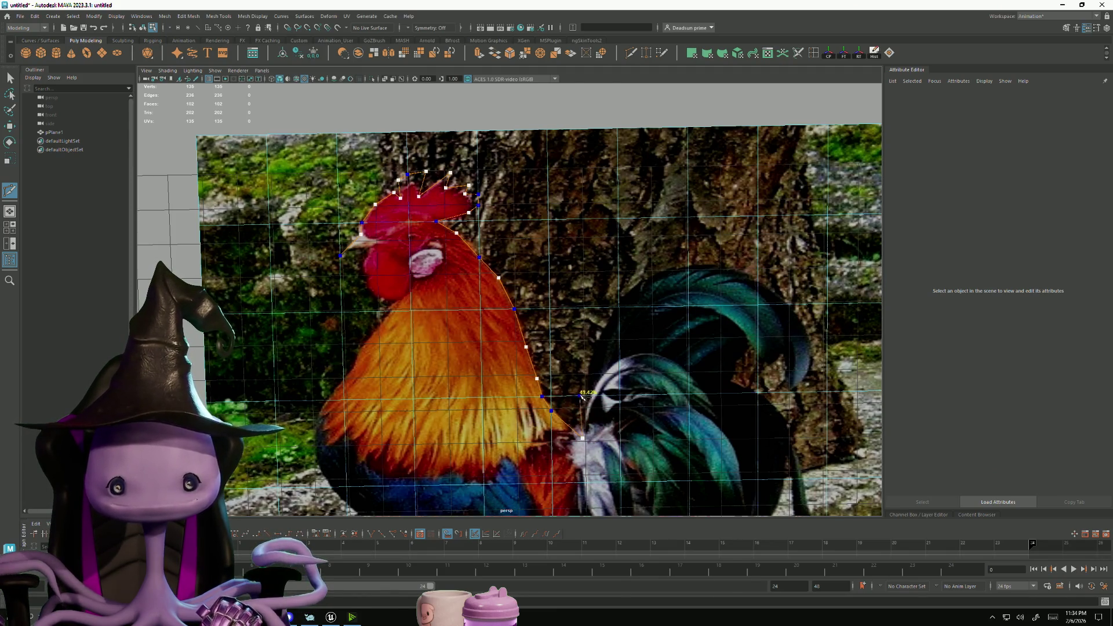
Trace up the dark tail's front edge, across its crest and down its right side
left_click(583, 396)
left_click(590, 360)
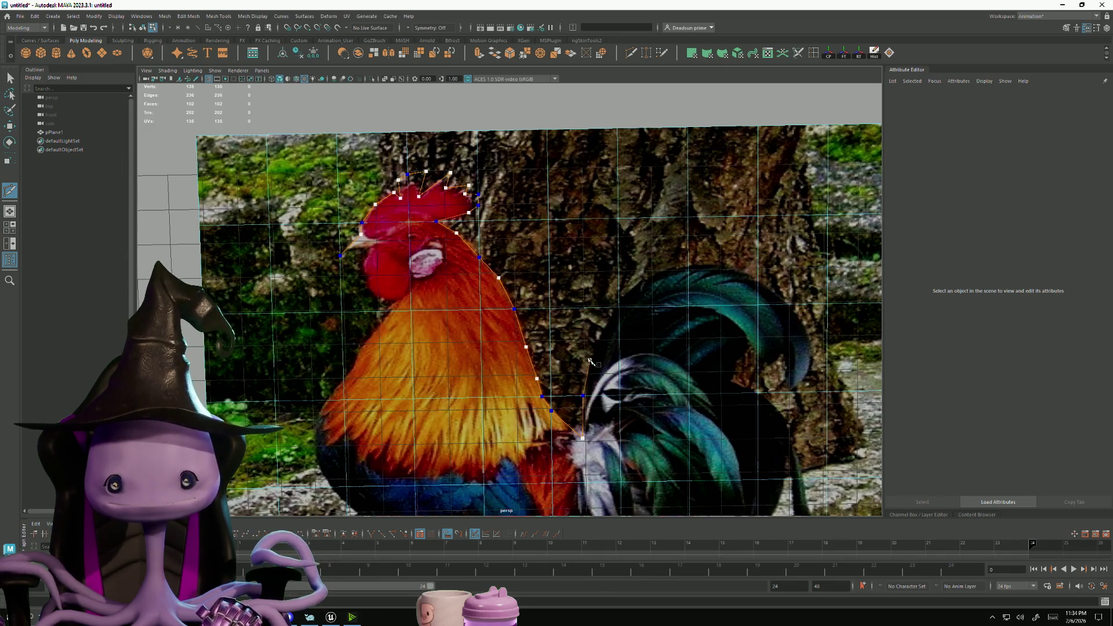
left_click(605, 326)
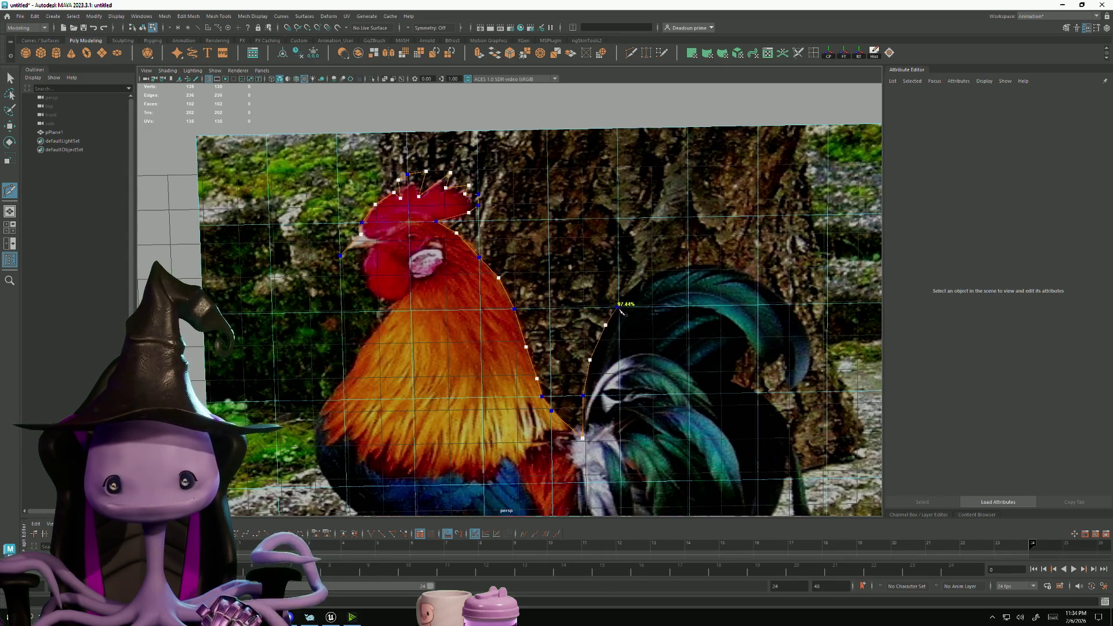
left_click(637, 296)
left_click(646, 278)
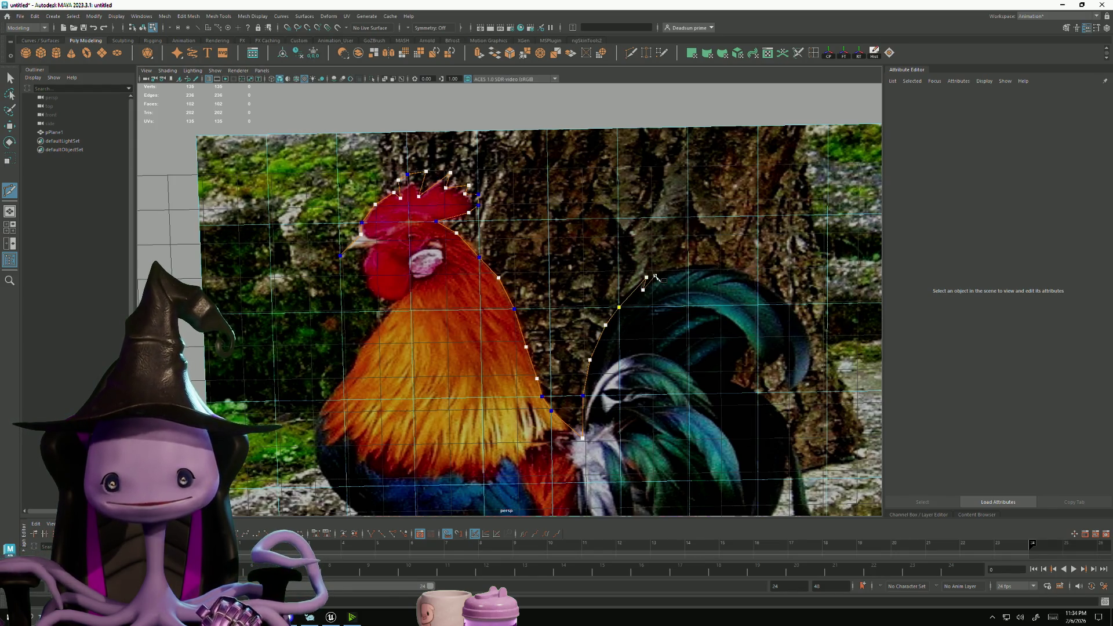
left_click(675, 270)
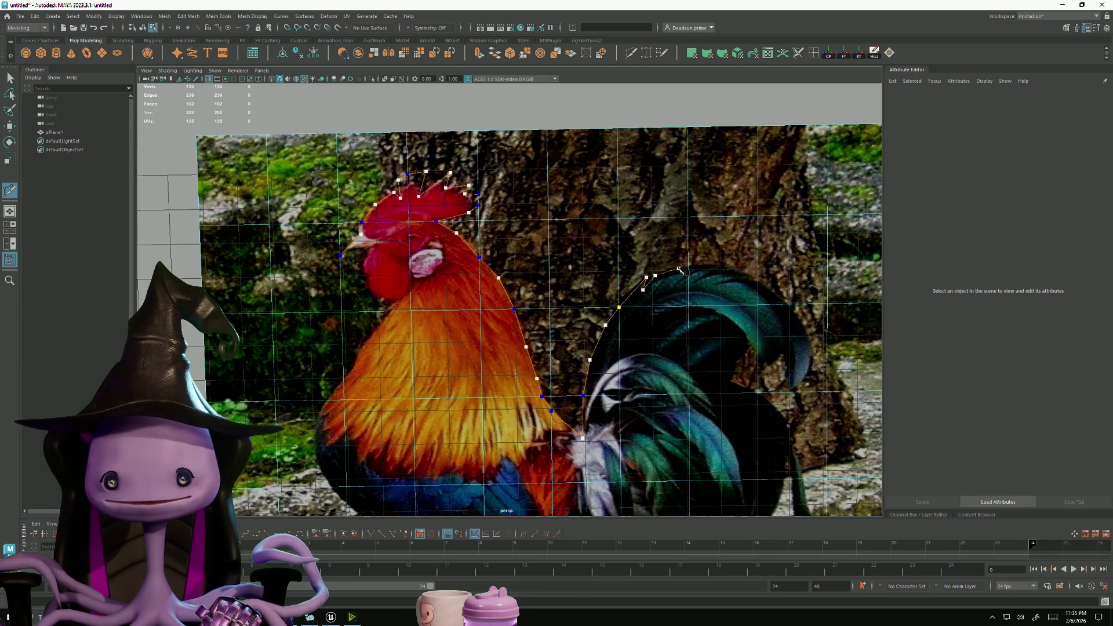
left_click(690, 270)
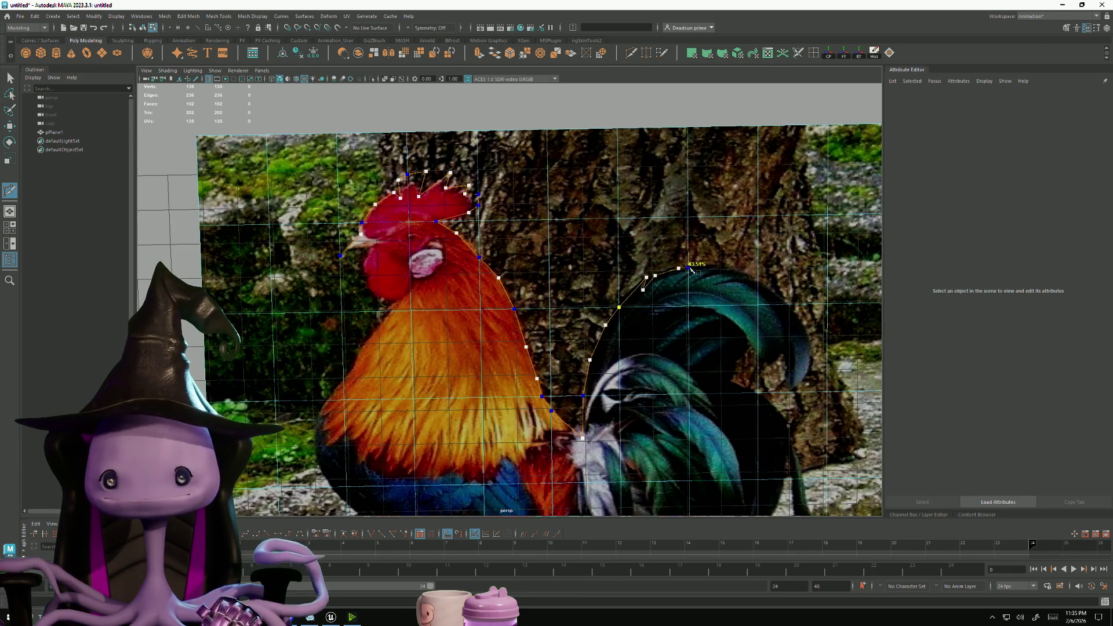
left_click(727, 267)
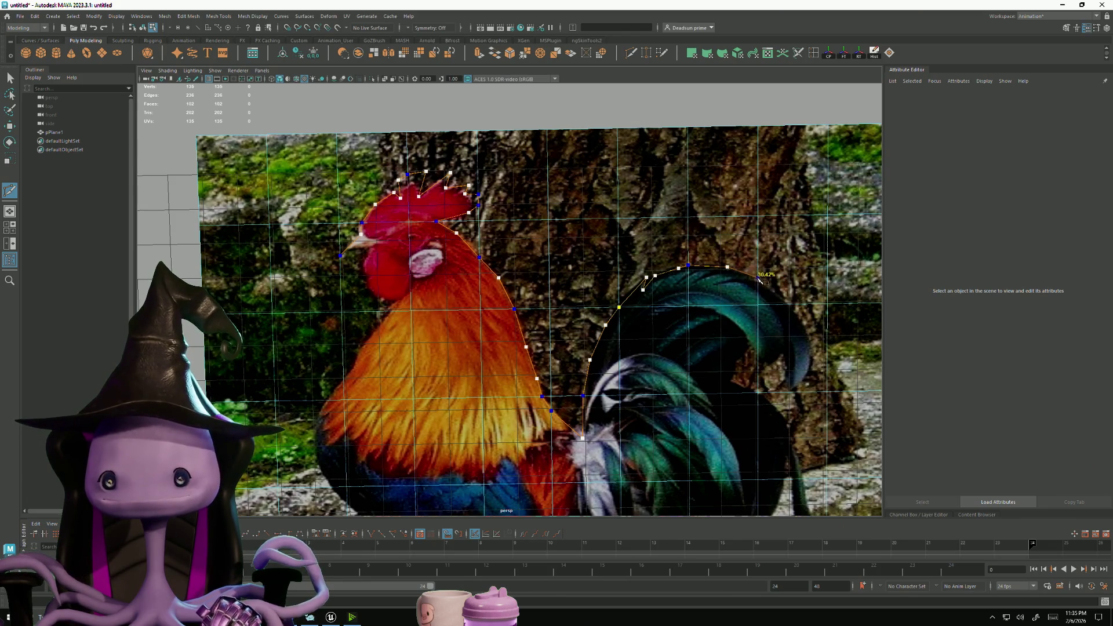
left_click(779, 294)
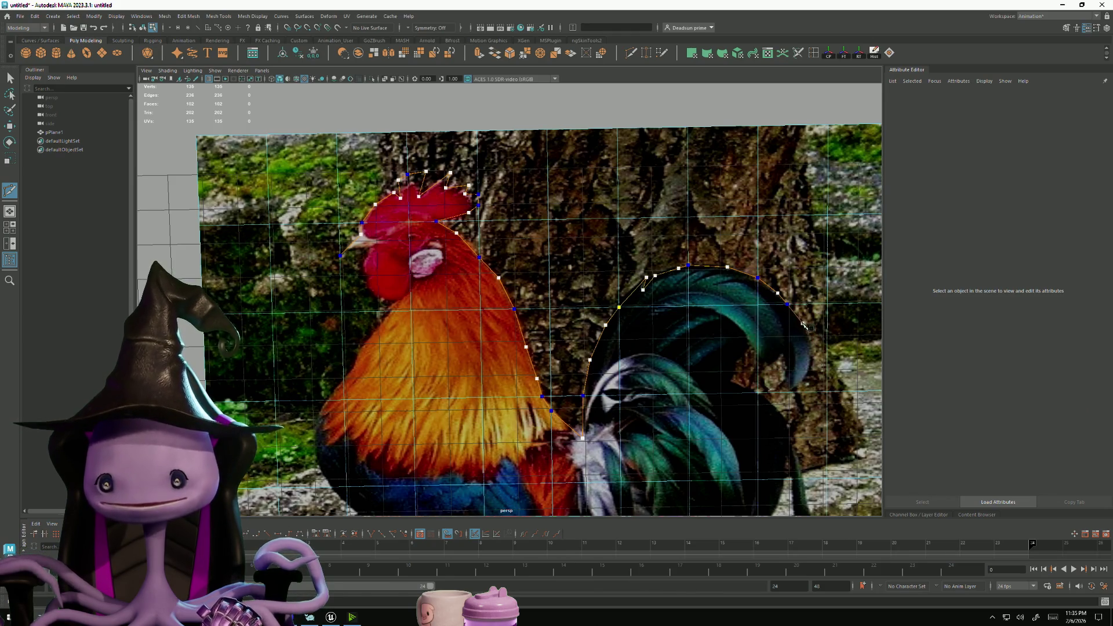
left_click(804, 327)
left_click(812, 371)
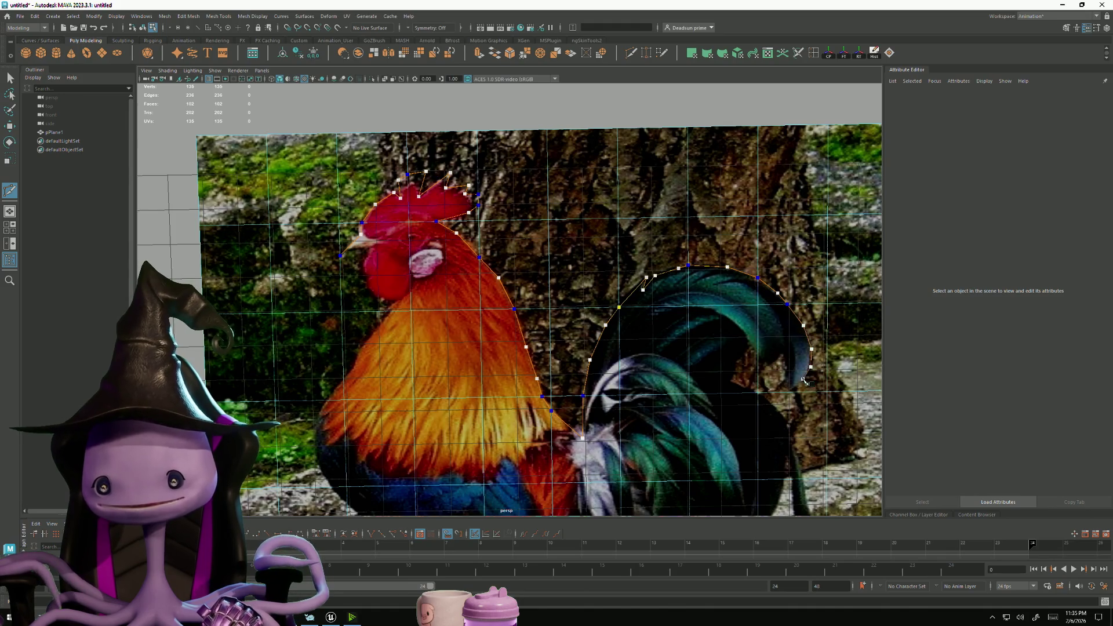
left_click(804, 385)
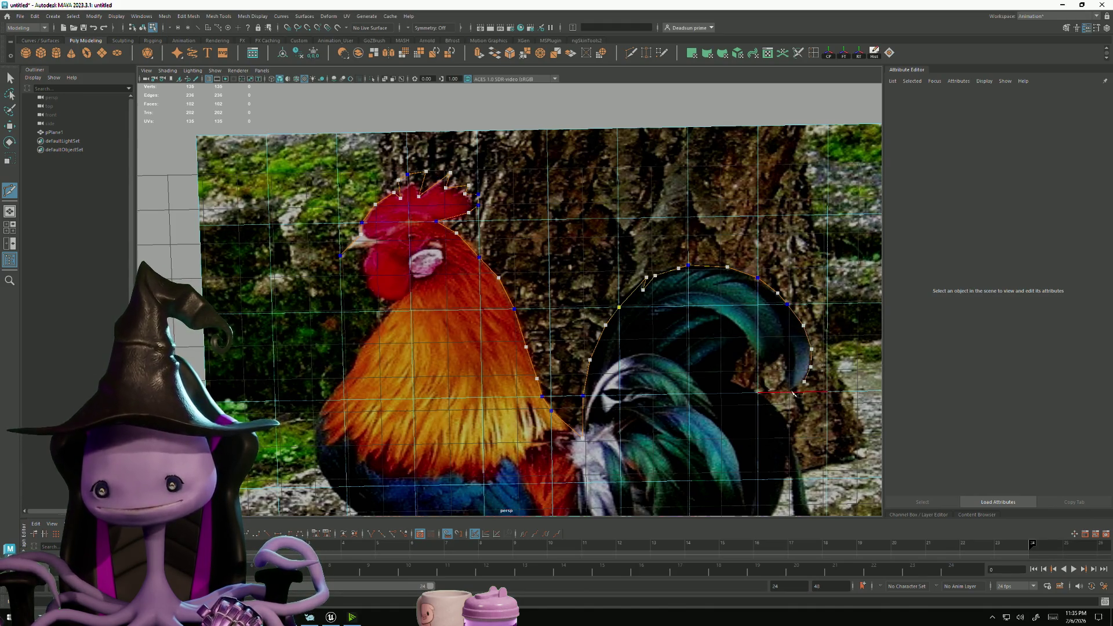
Follow the notch between tail feathers and the tail's inner edge down to its lower edge
left_click(790, 367)
left_click(786, 370)
left_click(782, 350)
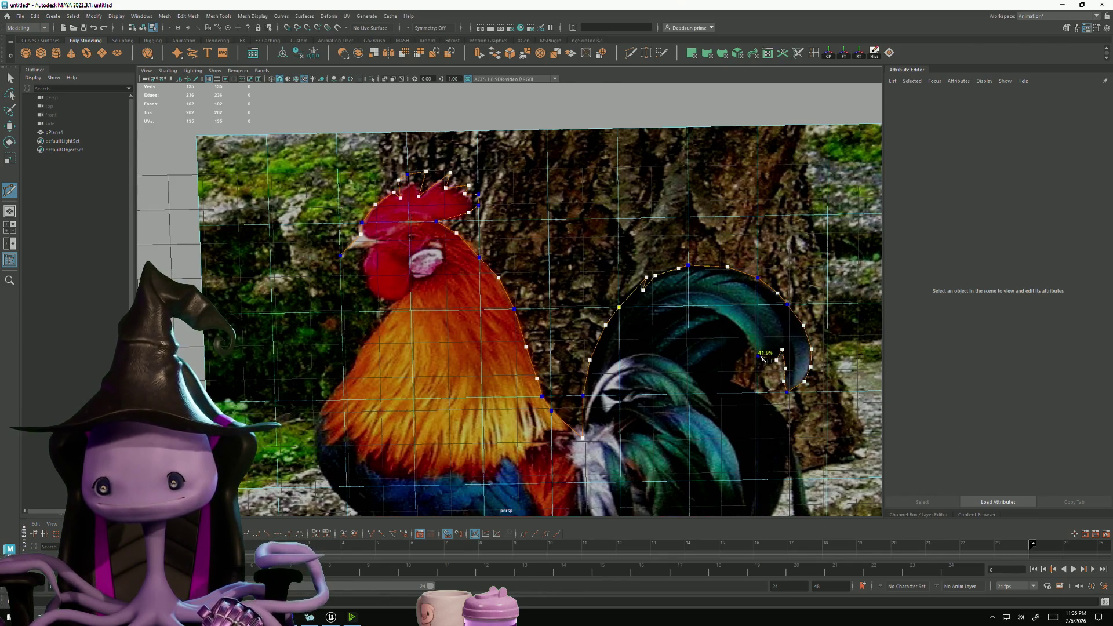
left_click(759, 355)
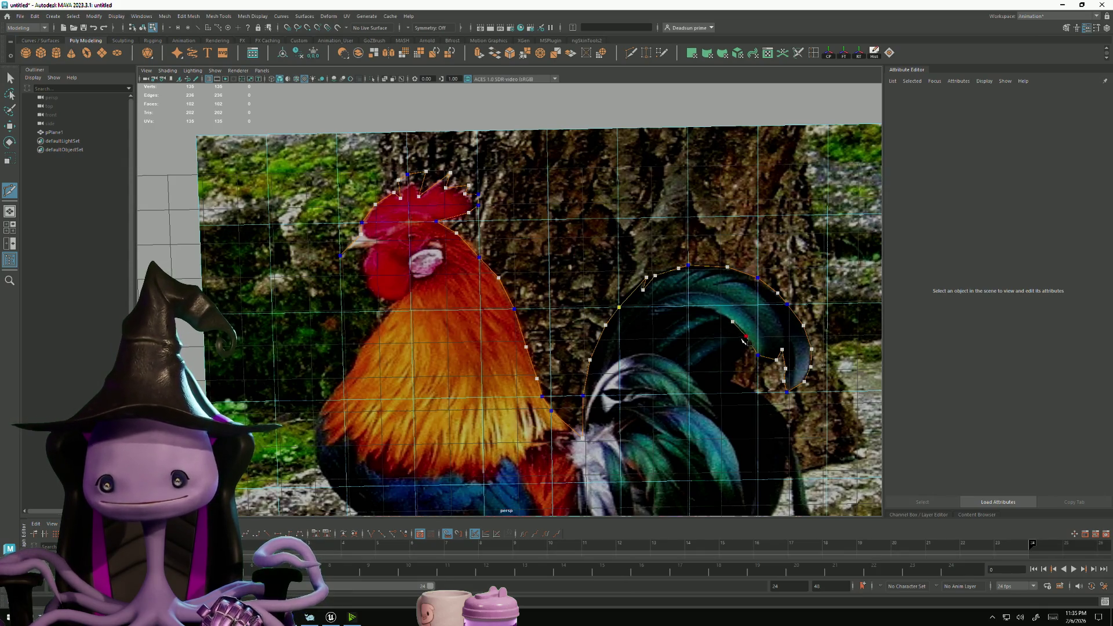
left_click(740, 335)
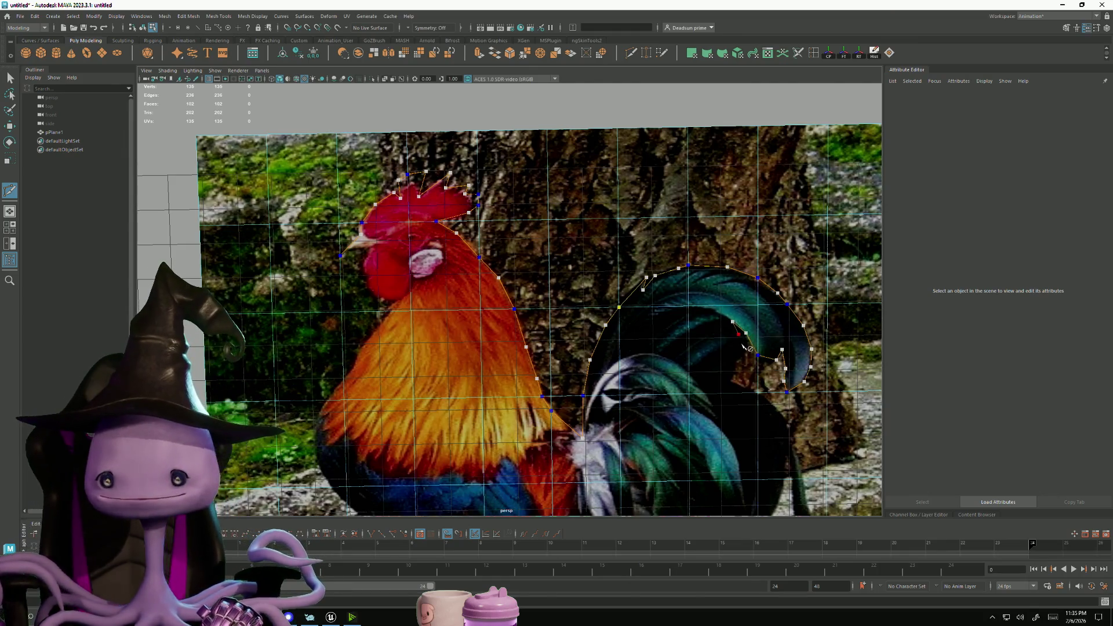
left_click(738, 349)
left_click(738, 363)
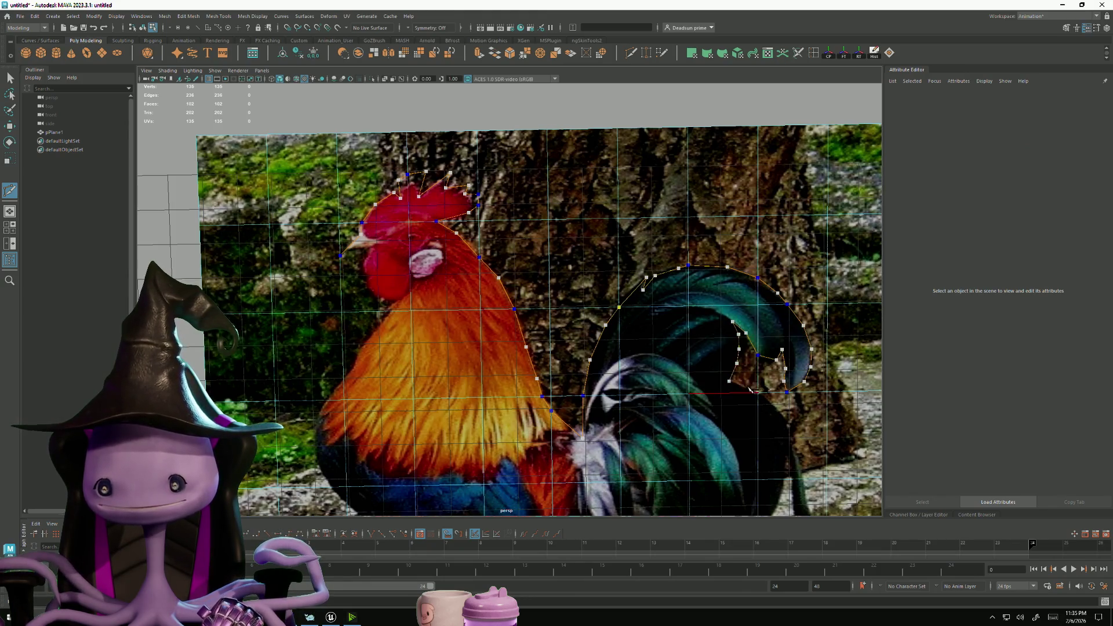
left_click(783, 418)
Pan down and trace the lower tail feathers toward the ground, then complete the cut
key("space")
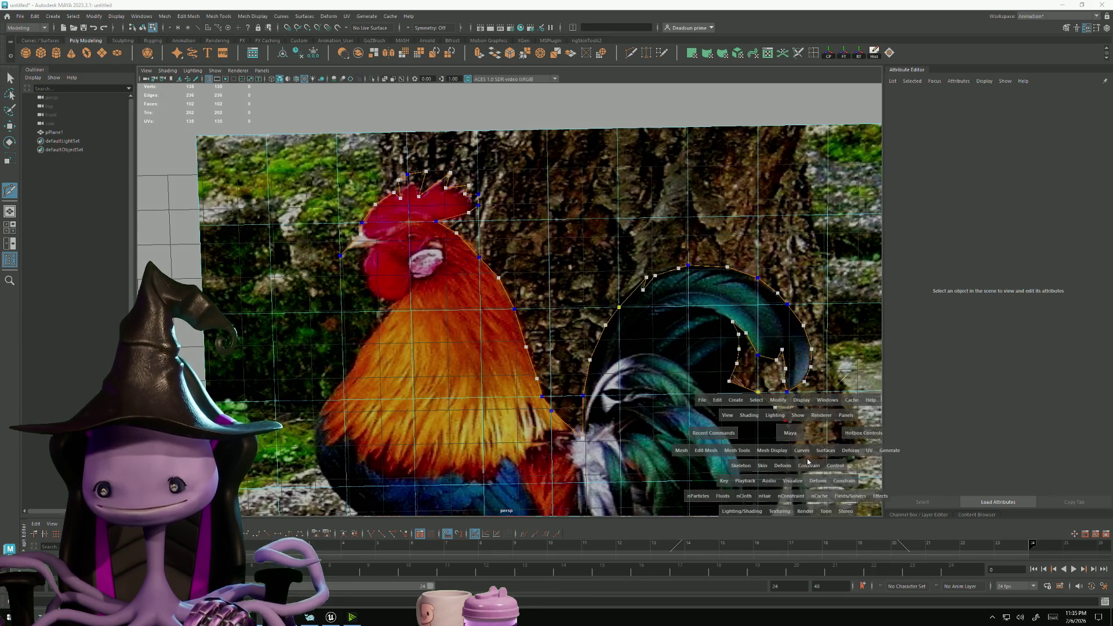
middle_click_drag(802, 444, 726, 291, "alt")
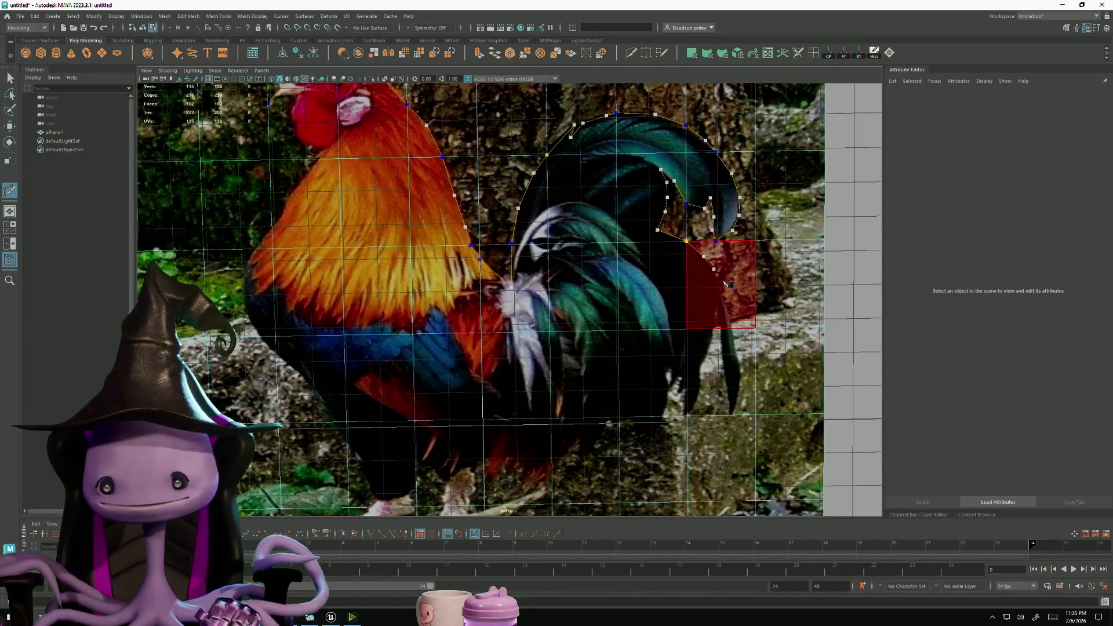
left_click(726, 307)
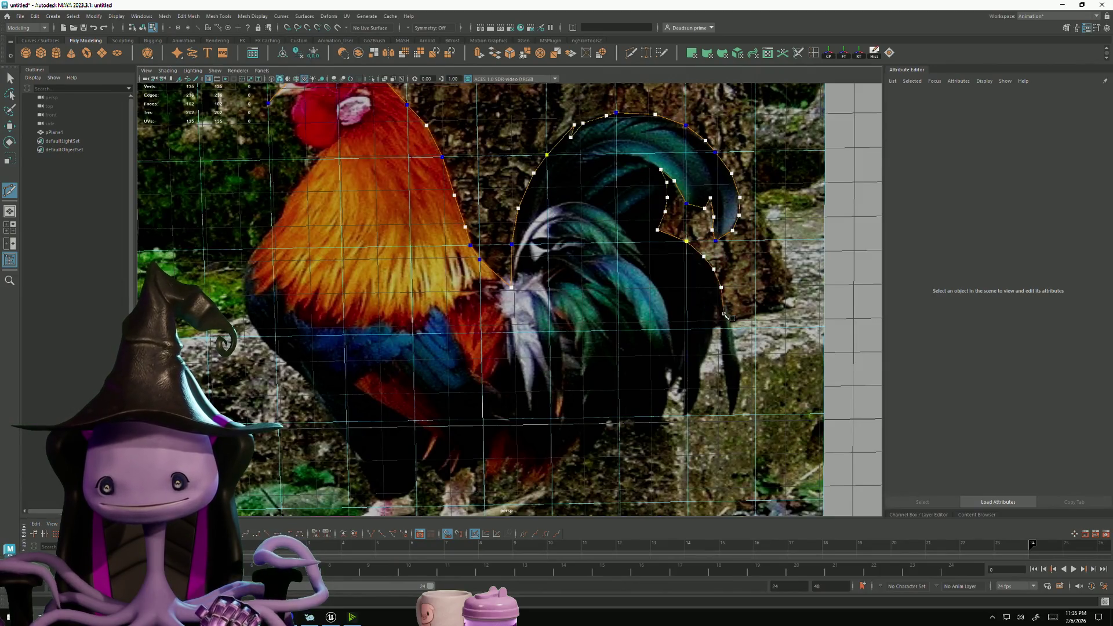
left_click(717, 313)
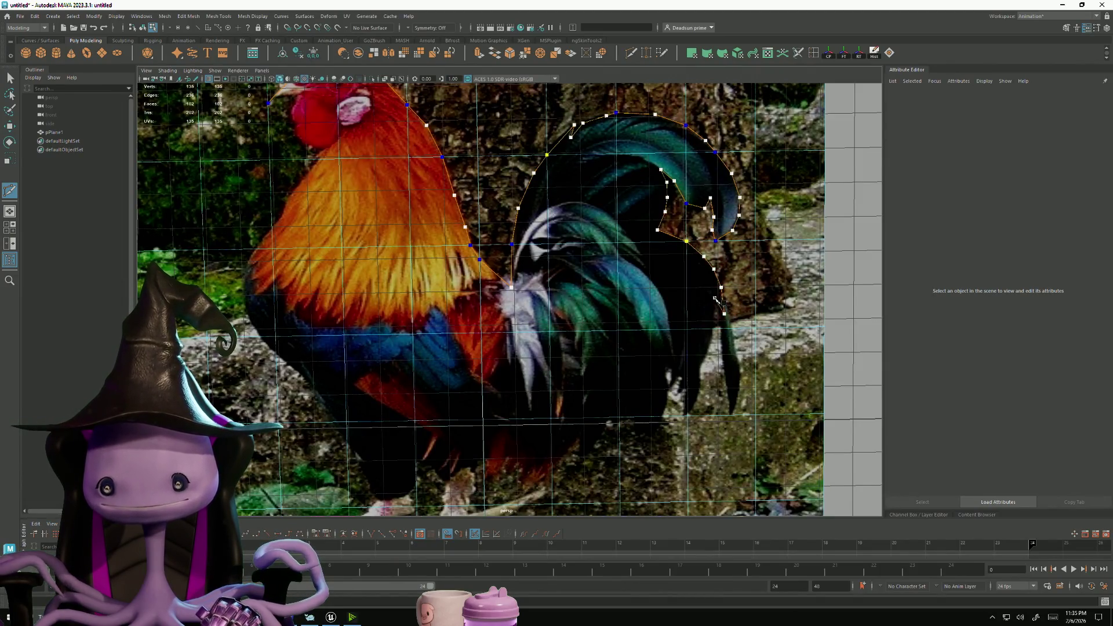
left_click(722, 317)
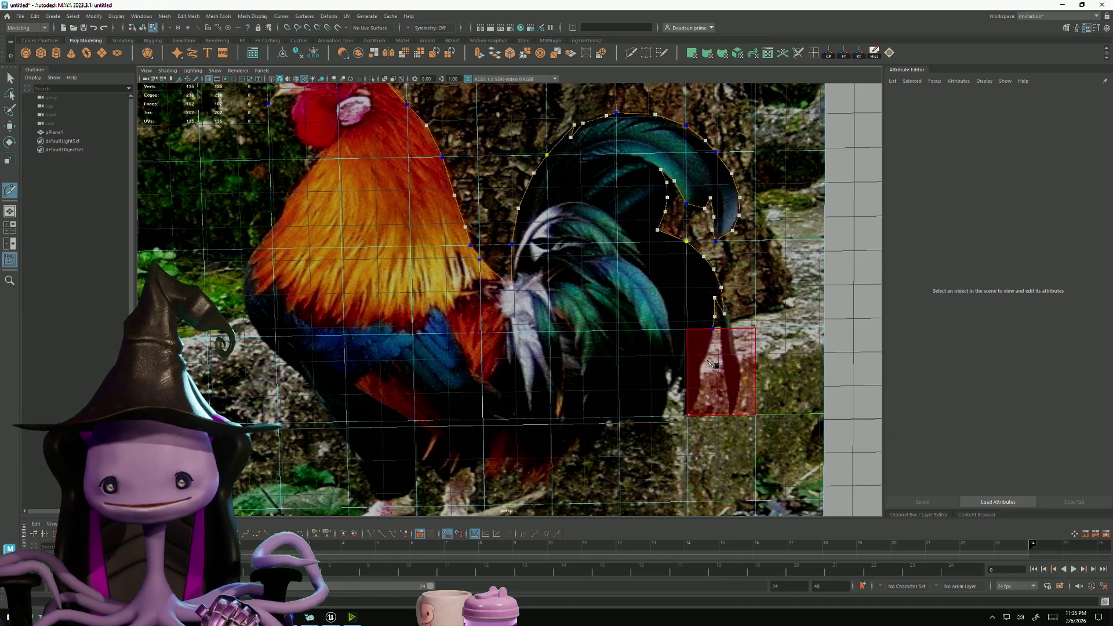
left_click(705, 359)
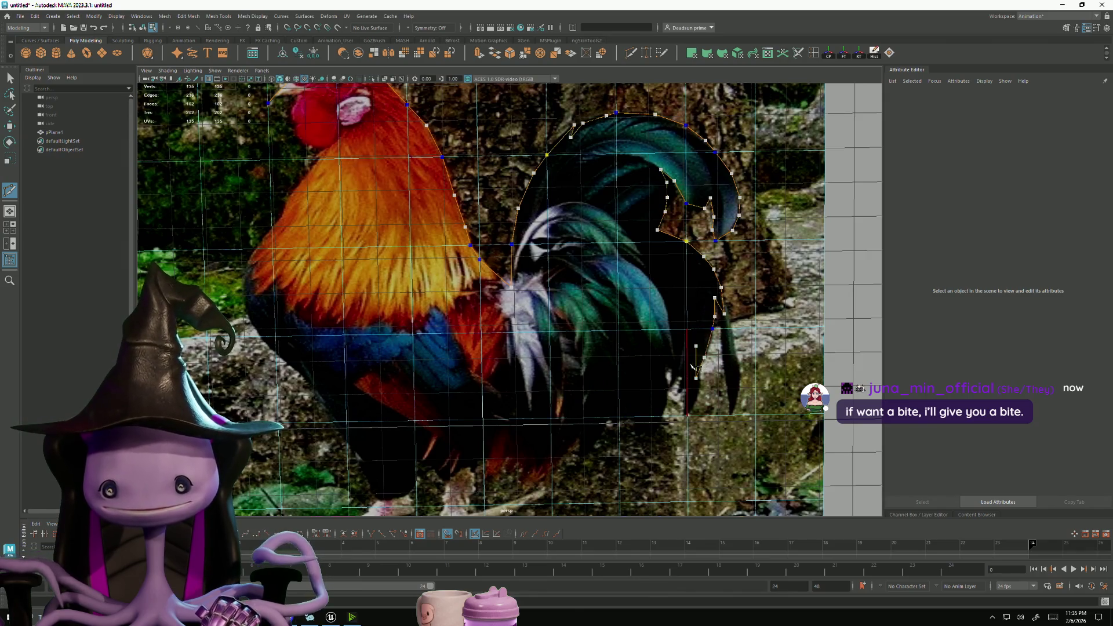
left_click(687, 380)
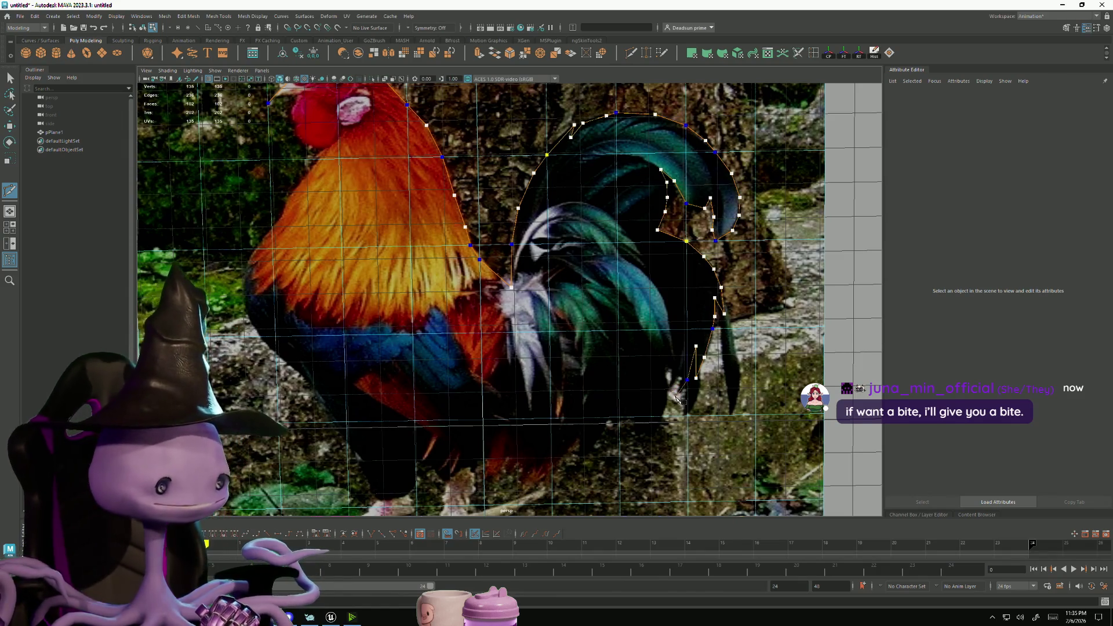
left_click(673, 396)
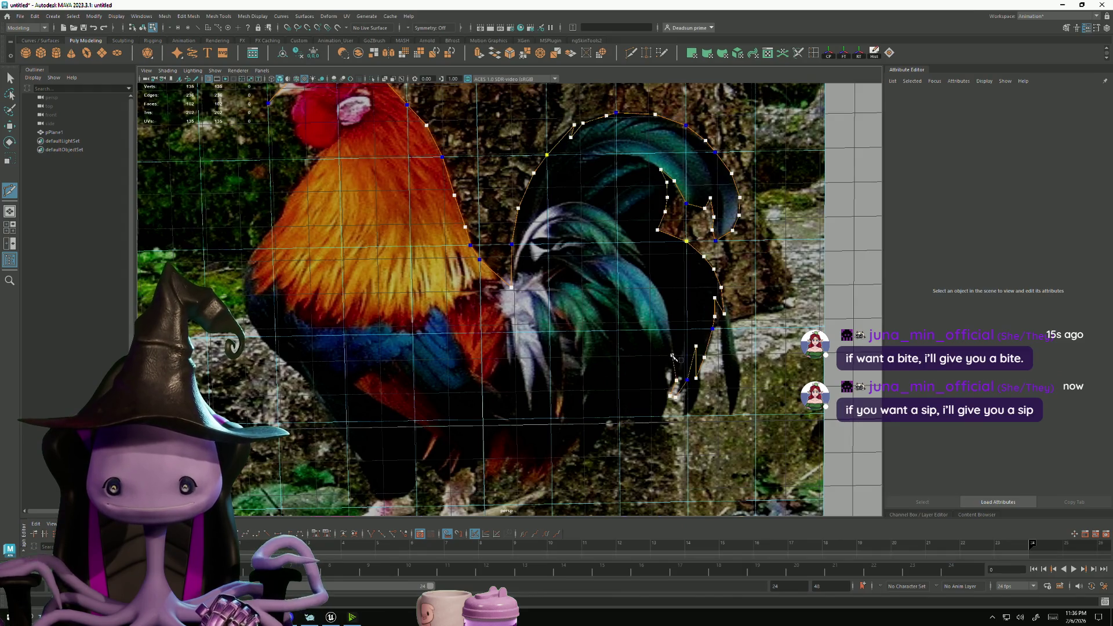
left_click(665, 387)
left_click(654, 416)
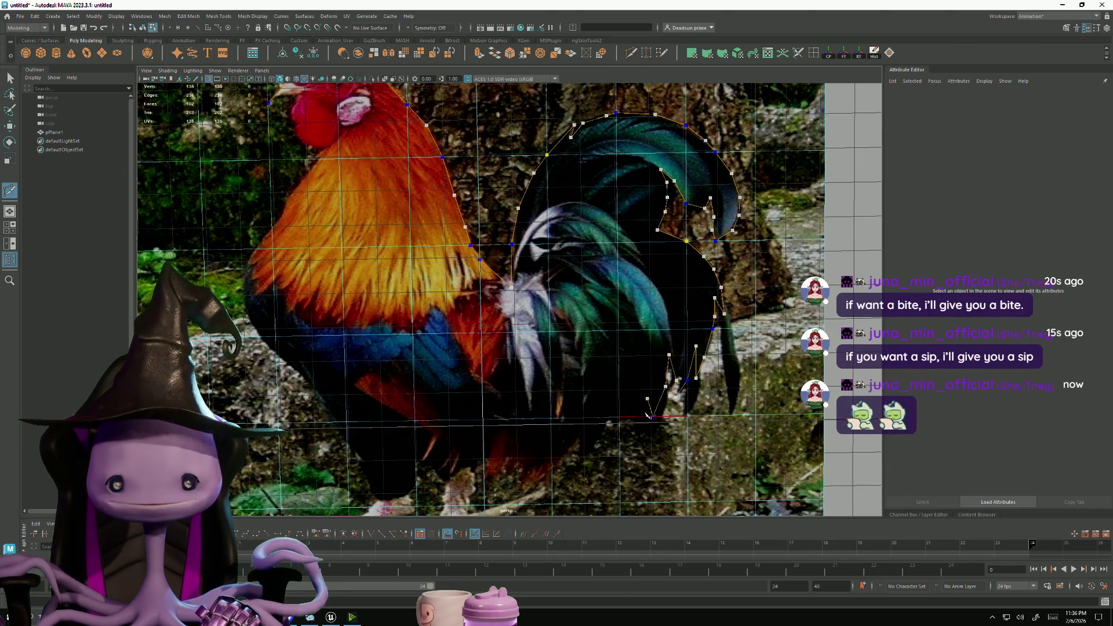
left_click(640, 417)
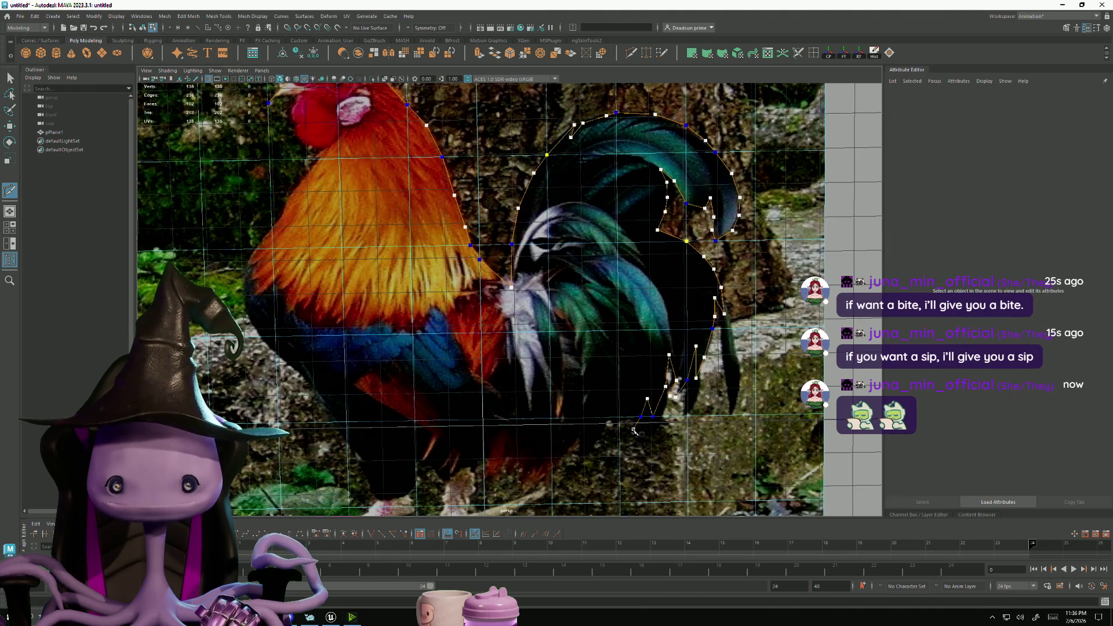
left_click(631, 433)
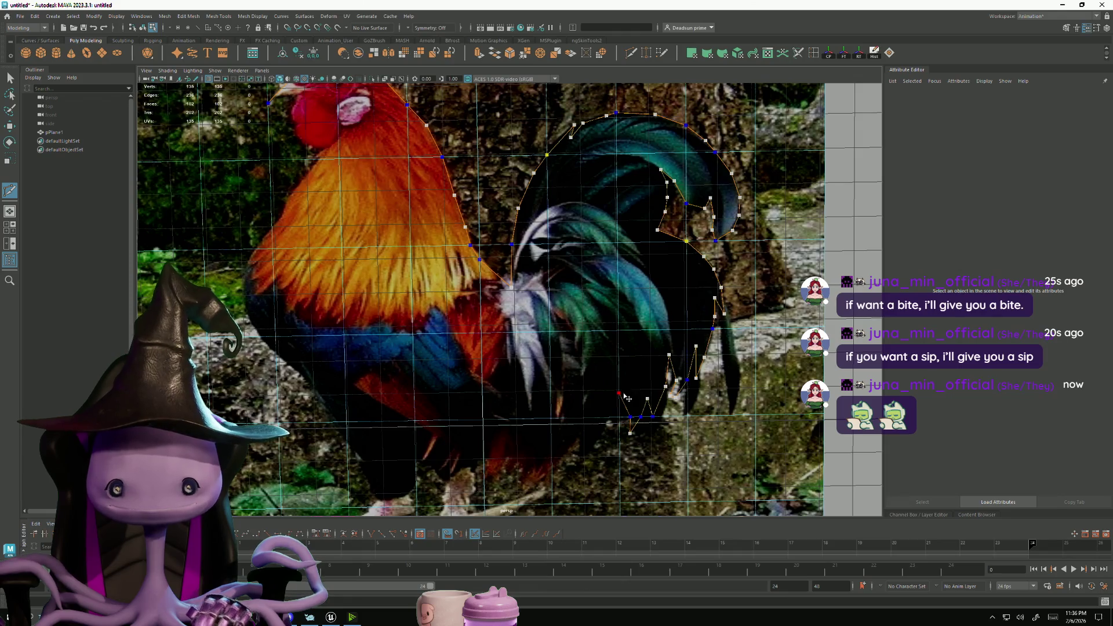
left_click(344, 335)
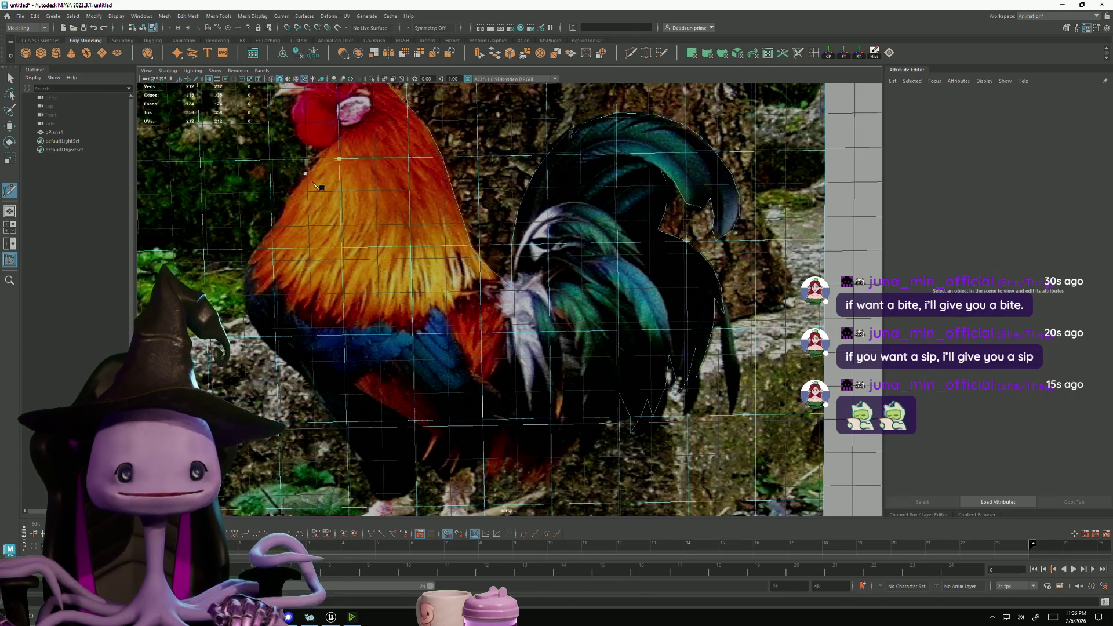
Start a new outline at the orange rooster's beak and trace beneath it along the wattle
scroll(381, 256, "up", 3)
left_click(378, 232)
left_click(395, 228)
left_click(411, 224)
left_click(403, 239)
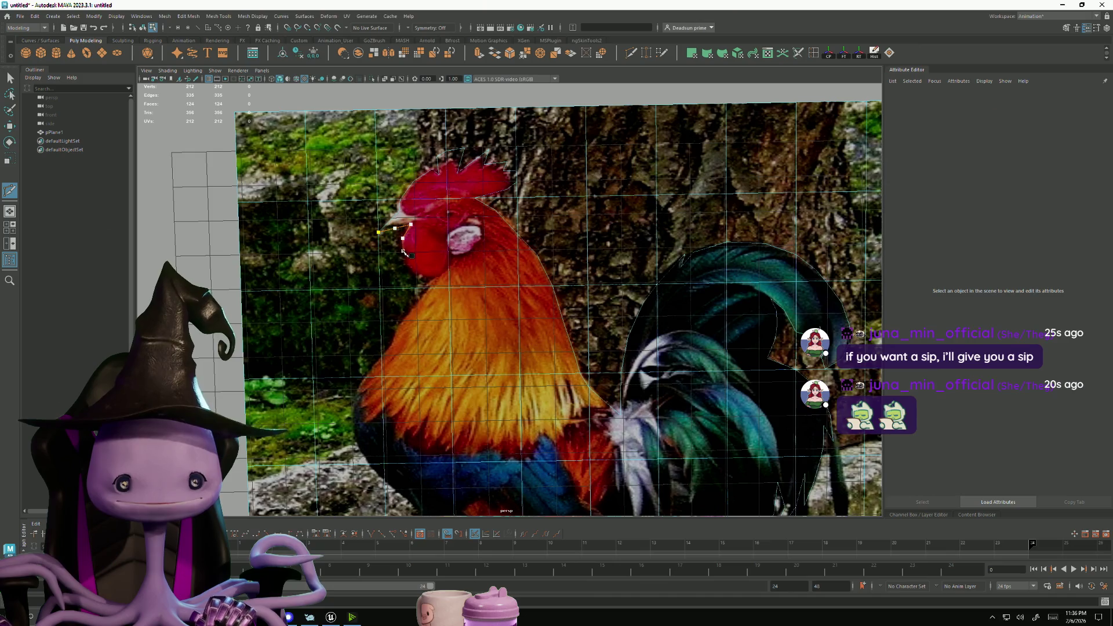
left_click(404, 251)
left_click(411, 258)
left_click(409, 264)
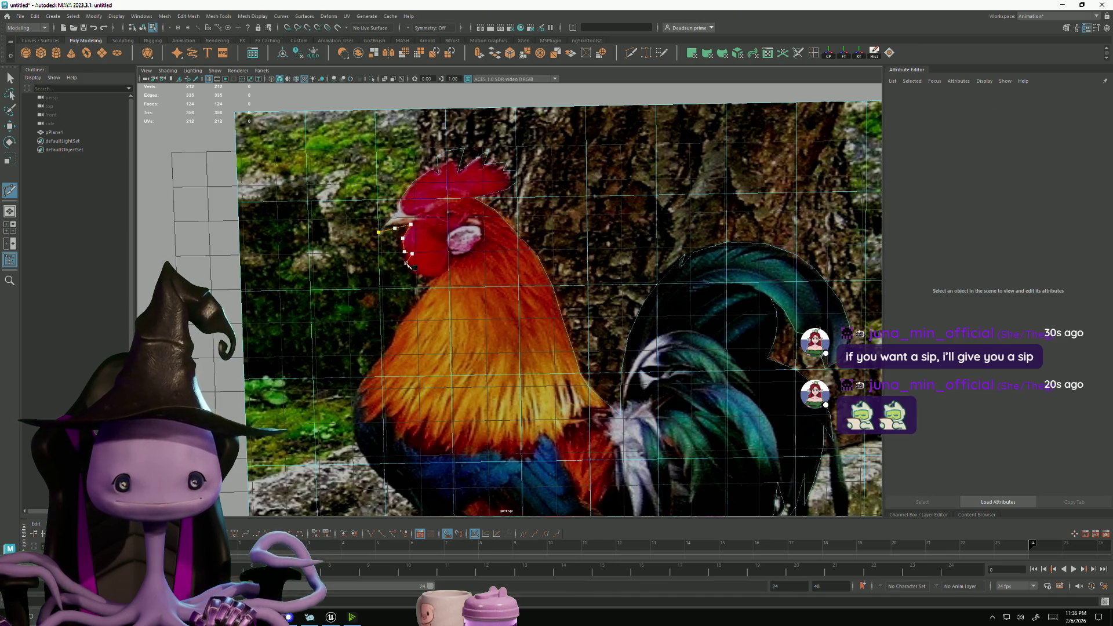
left_click(415, 272)
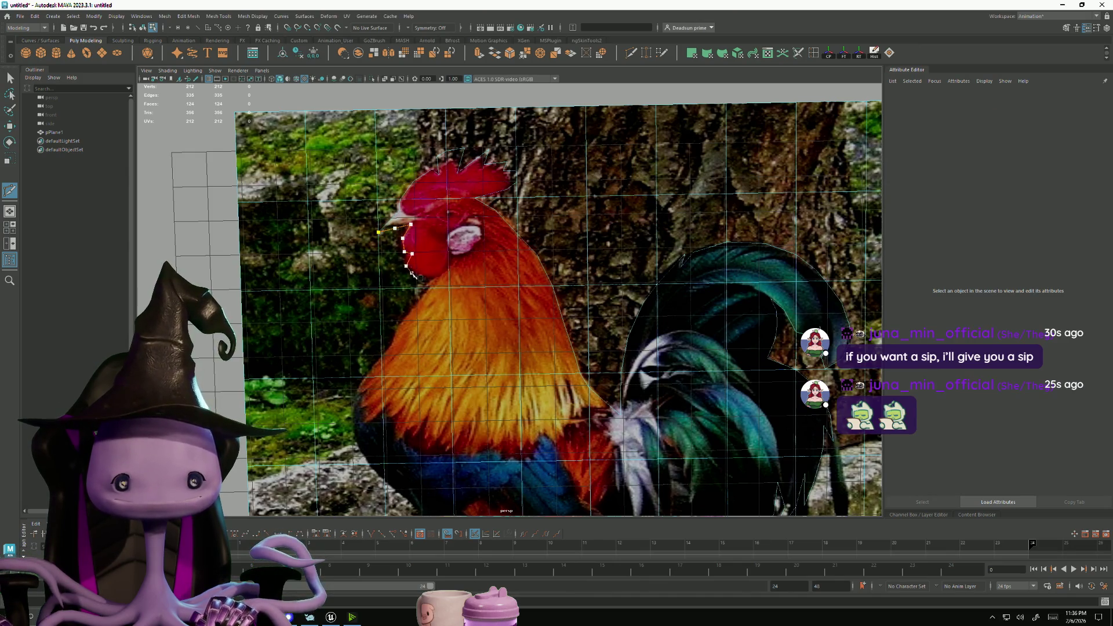
left_click(425, 279)
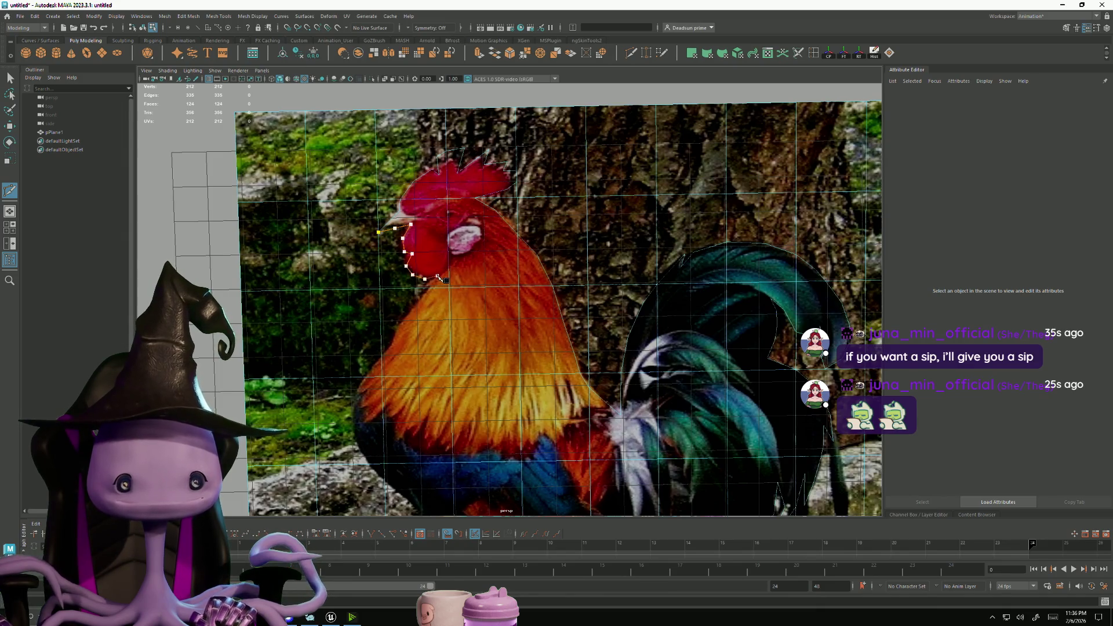
left_click(438, 276)
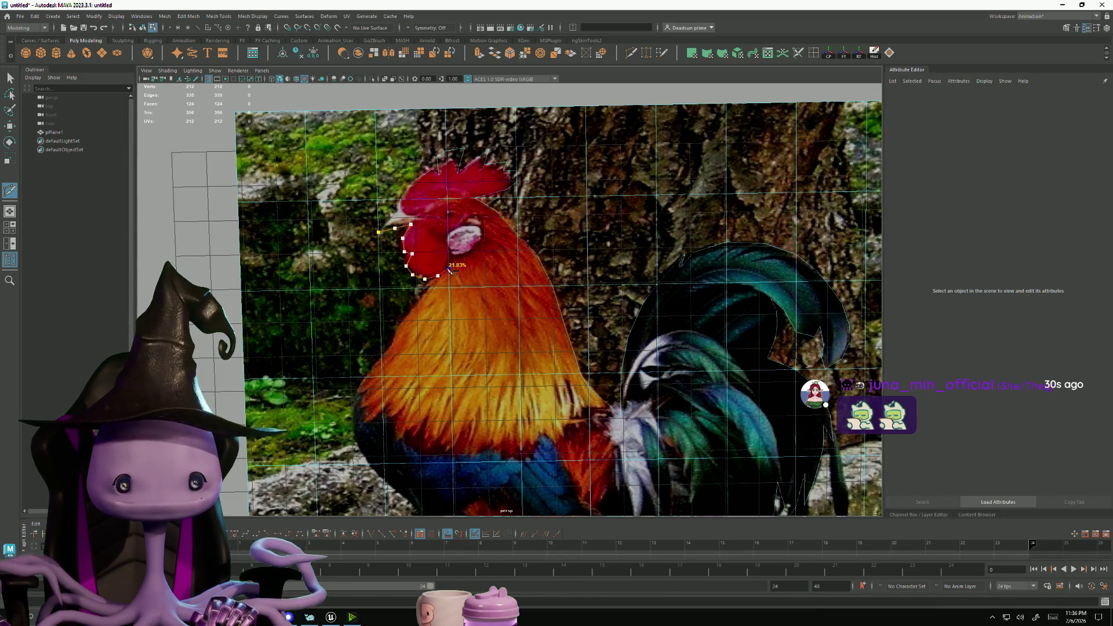
Extend the outline down the rooster's neck to the breast
left_click(431, 287)
left_click(414, 311)
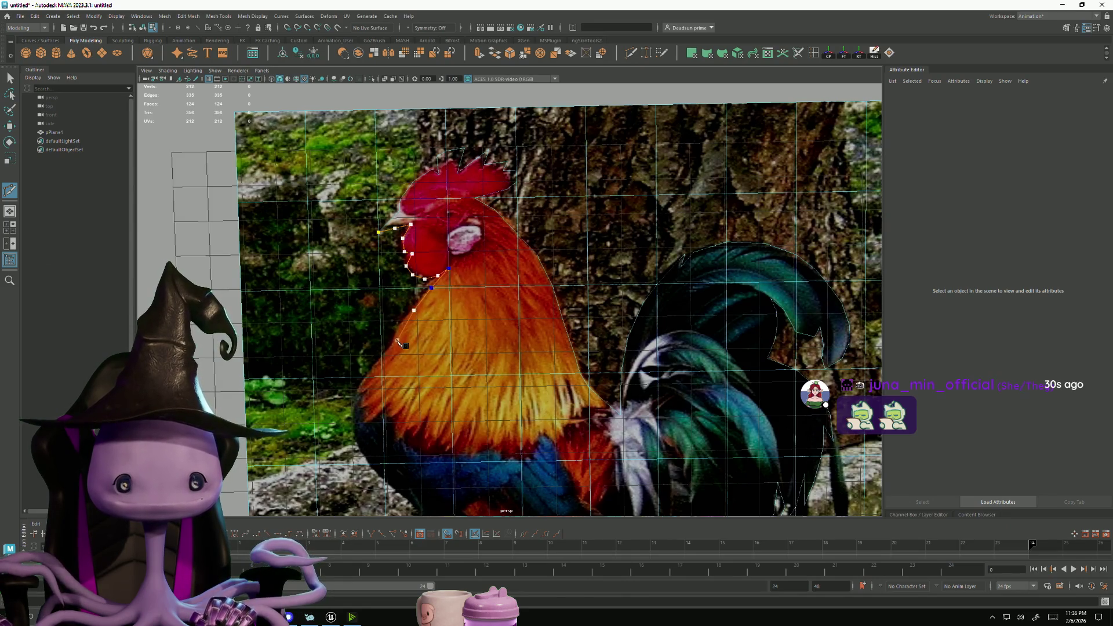
left_click(396, 340)
left_click(381, 359)
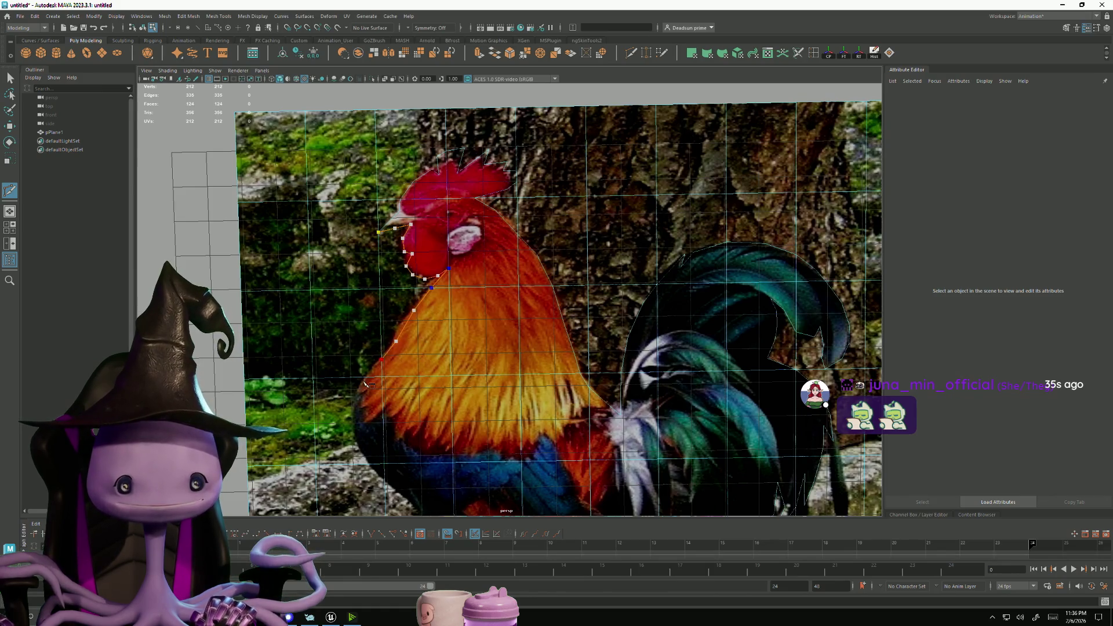
left_click(365, 377)
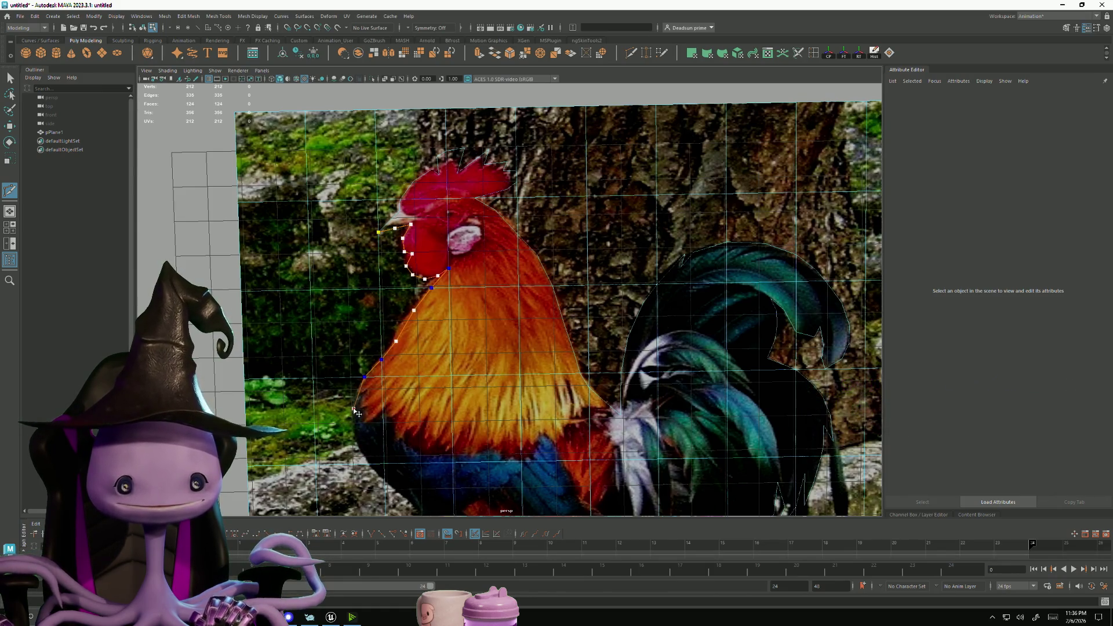
left_click(353, 409)
Pan the view and continue the outline down the breast toward the belly
key("space")
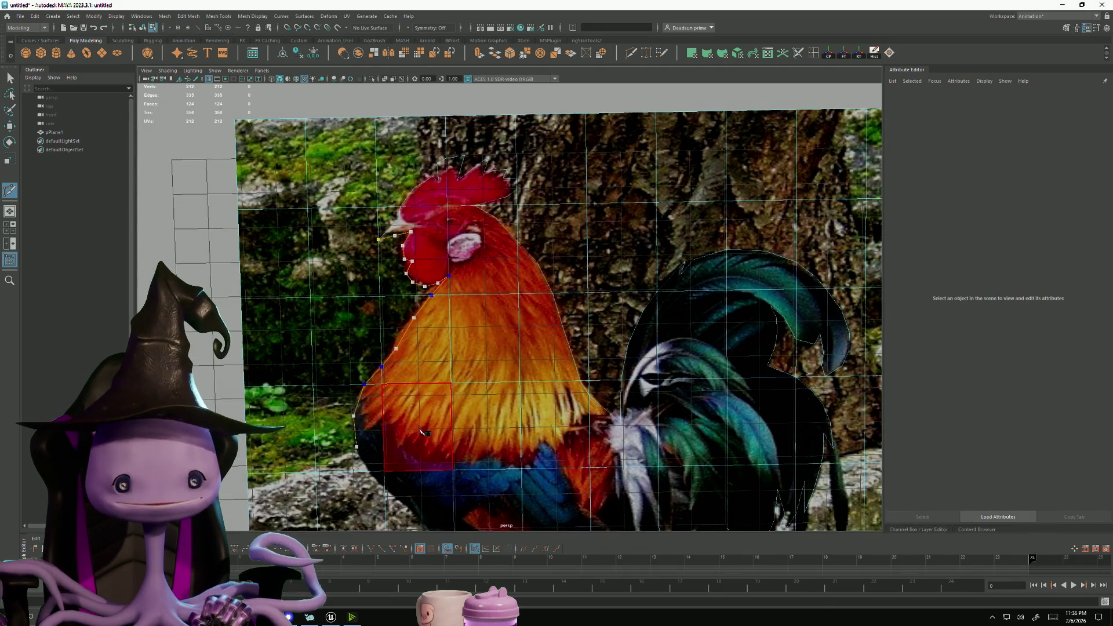
middle_click_drag(402, 428, 395, 315, "alt")
left_click(349, 327)
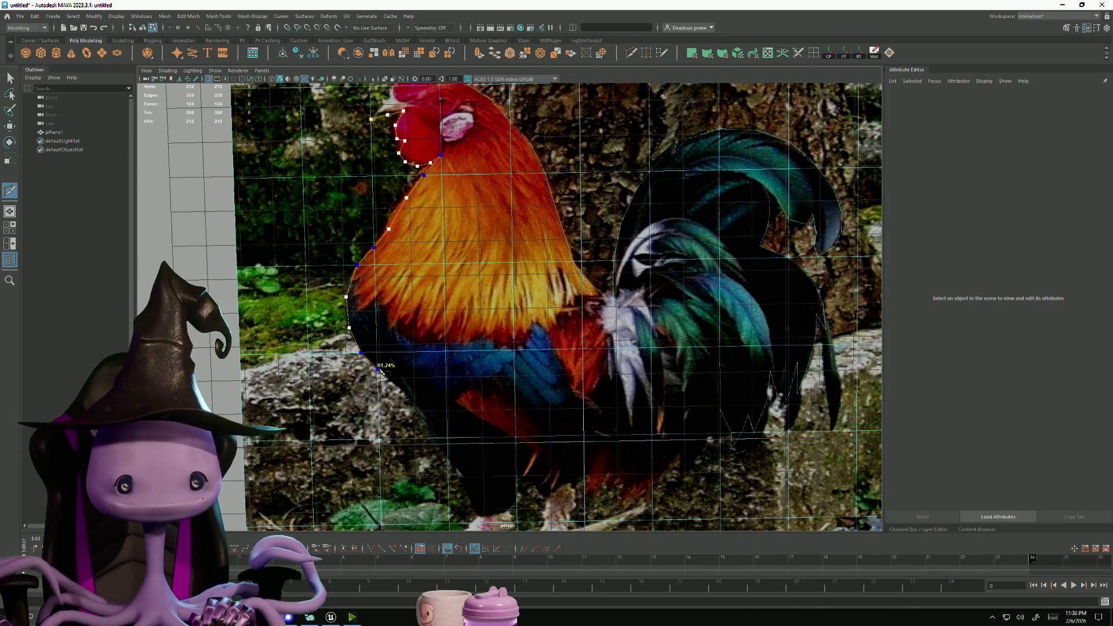
left_click(378, 373)
left_click(400, 389)
left_click(419, 411)
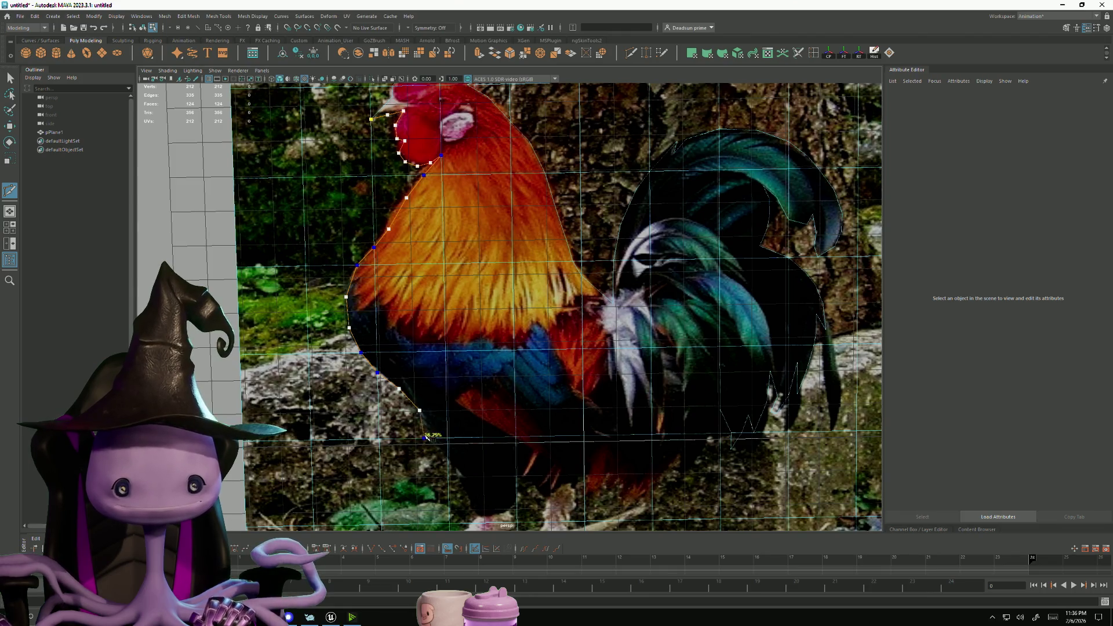
left_click(433, 438)
Switch through the front and four-view layouts, then frame the whole image plane
key("space")
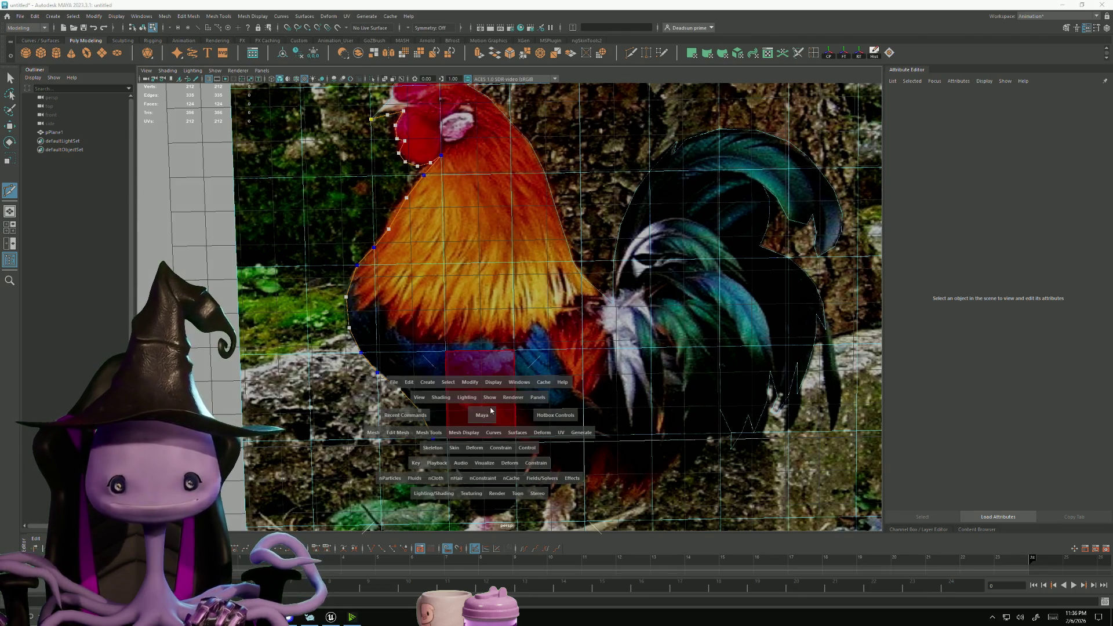
left_click_drag(486, 414, 492, 419)
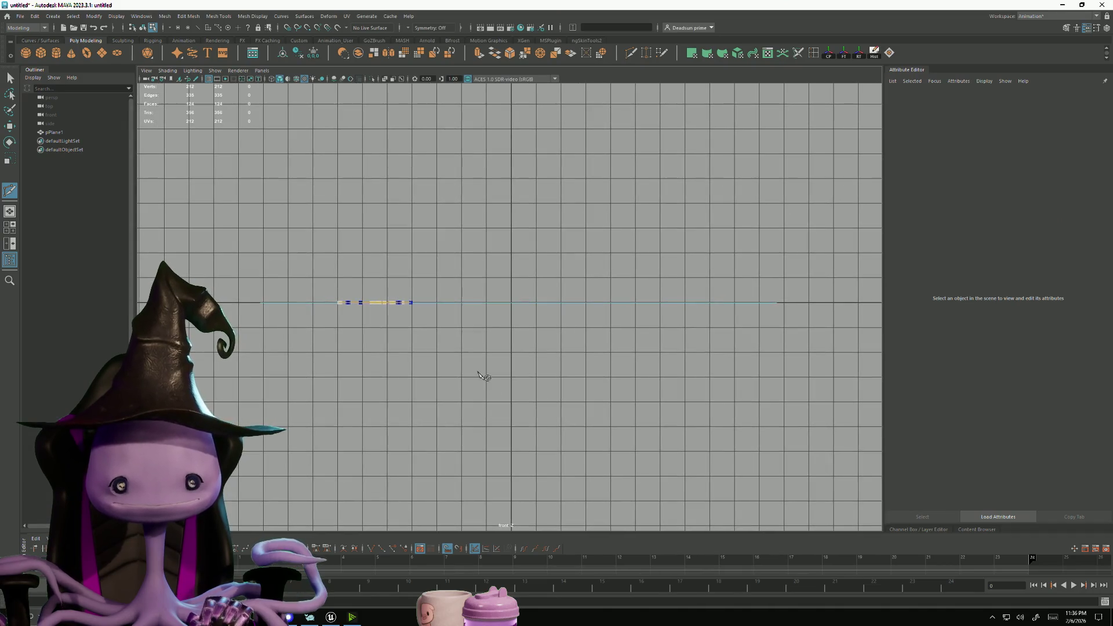
key("space")
key("space")
scroll(455, 240, "up", 5)
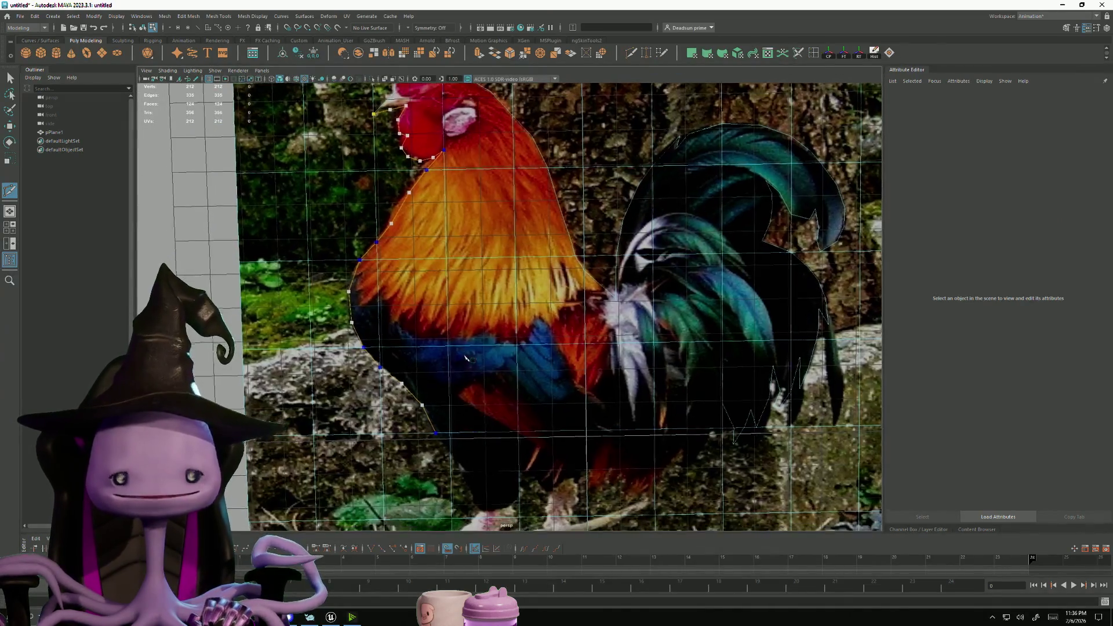
mouse_move(455, 240)
middle_mouse_down("alt")
mouse_move(436, 359)
mouse_move(455, 374)
middle_mouse_up("alt")
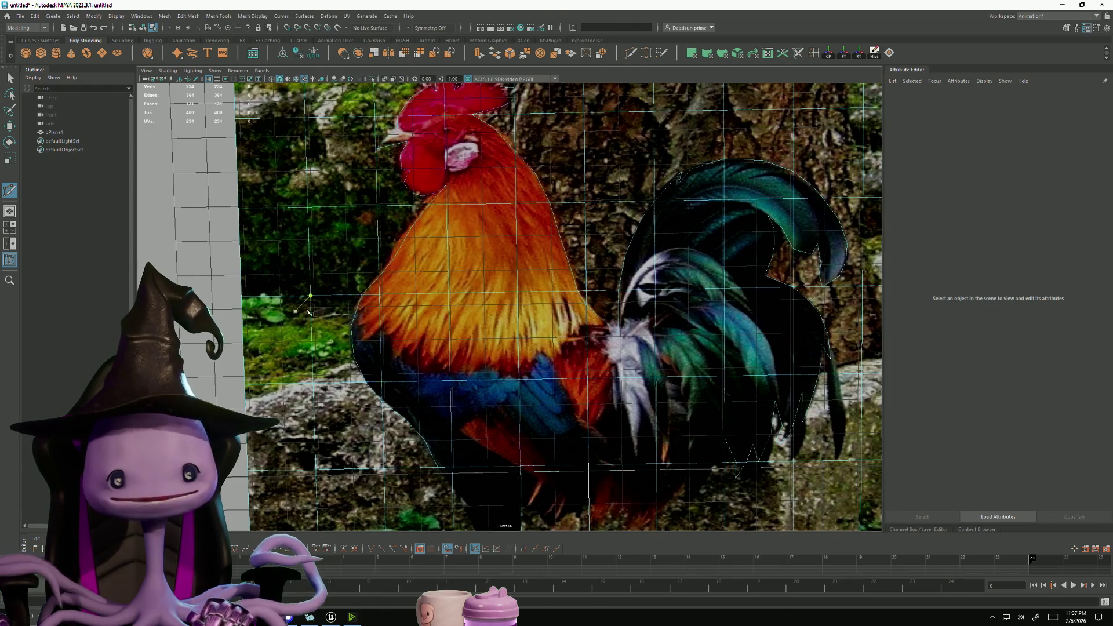
key("f")
scroll(299, 220, "up", 3)
With the Select Tool, select all the background faces surrounding the rooster, including the leftover triangle
key("q")
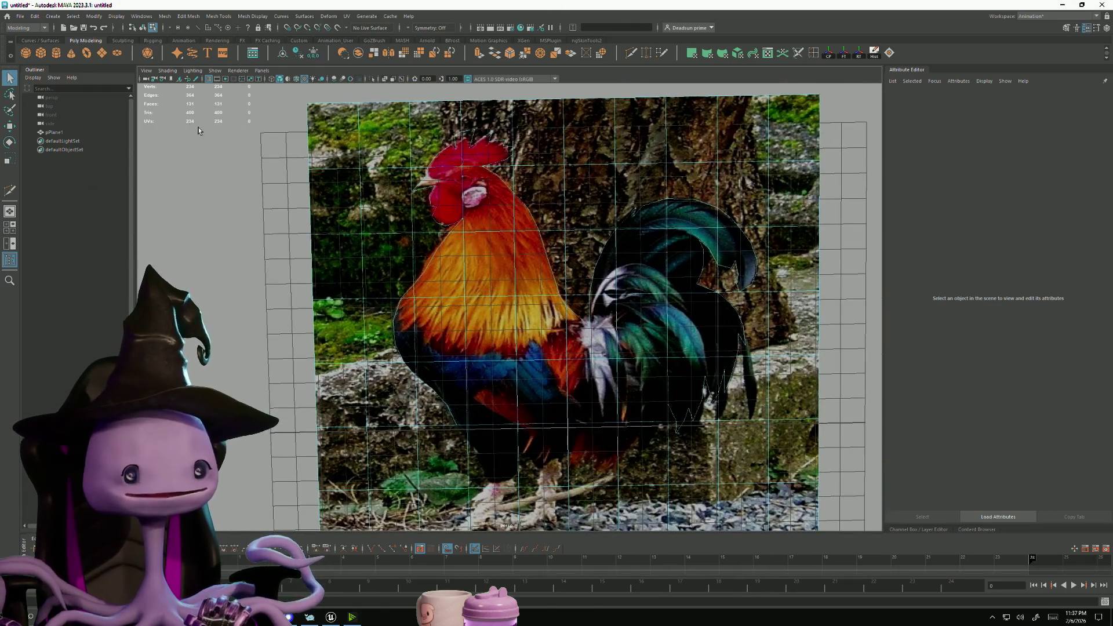
mouse_move(323, 141)
left_mouse_down()
mouse_move(507, 123)
mouse_move(811, 126)
mouse_move(794, 194)
mouse_move(582, 197)
mouse_move(513, 189)
mouse_move(508, 169)
mouse_move(494, 175)
left_mouse_up()
mouse_move(374, 207)
left_mouse_down()
mouse_move(405, 203)
mouse_move(413, 188)
mouse_move(342, 214)
mouse_move(371, 267)
mouse_move(418, 254)
mouse_move(334, 348)
mouse_move(339, 400)
mouse_move(398, 393)
mouse_move(603, 229)
mouse_move(580, 316)
mouse_move(564, 298)
mouse_move(789, 251)
mouse_move(710, 270)
mouse_move(750, 318)
mouse_move(785, 334)
mouse_move(785, 394)
mouse_move(729, 411)
mouse_move(707, 388)
mouse_move(696, 436)
mouse_move(672, 419)
mouse_move(748, 452)
mouse_move(794, 452)
left_mouse_up()
middle_click_drag(673, 447, 638, 312, "alt")
left_click(650, 369, "shift")
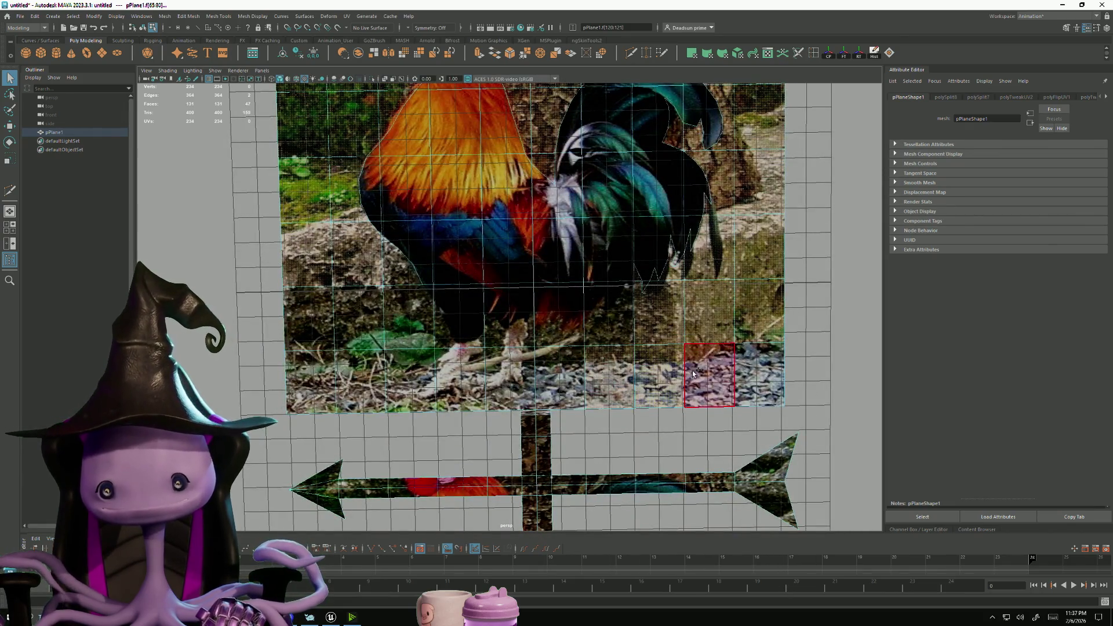
left_click(709, 374, "shift")
left_click(759, 374, "shift")
left_click(362, 384, "shift")
left_click(310, 383, "shift")
left_click(301, 333, "shift")
left_click(356, 321, "shift")
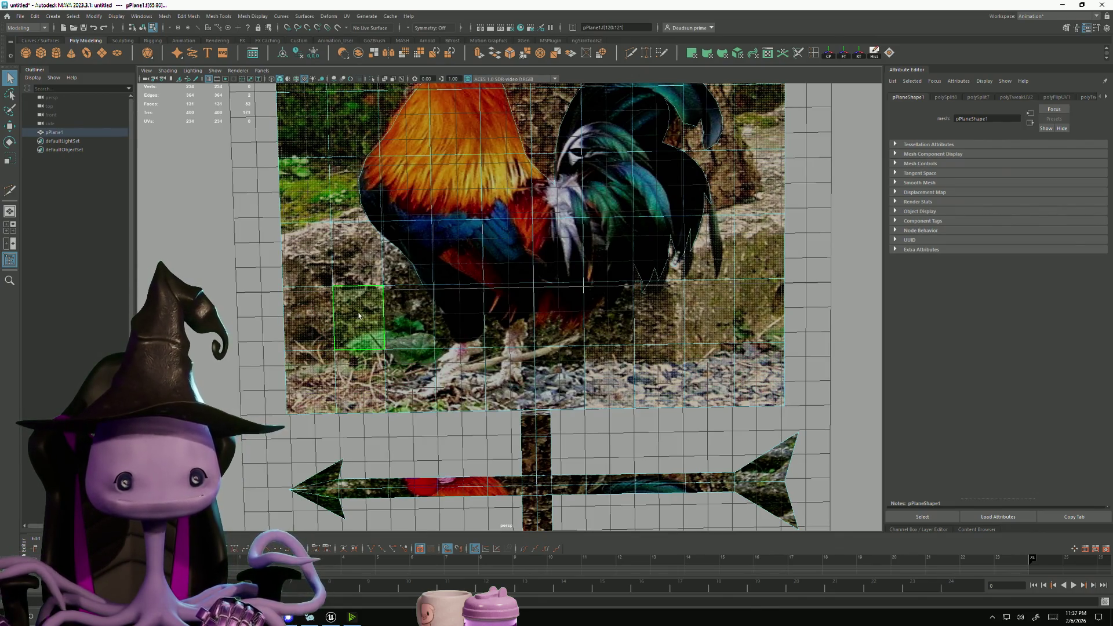
left_click(400, 273, "shift")
Delete the selected background faces and zoom toward the rooster's legs
key("Delete")
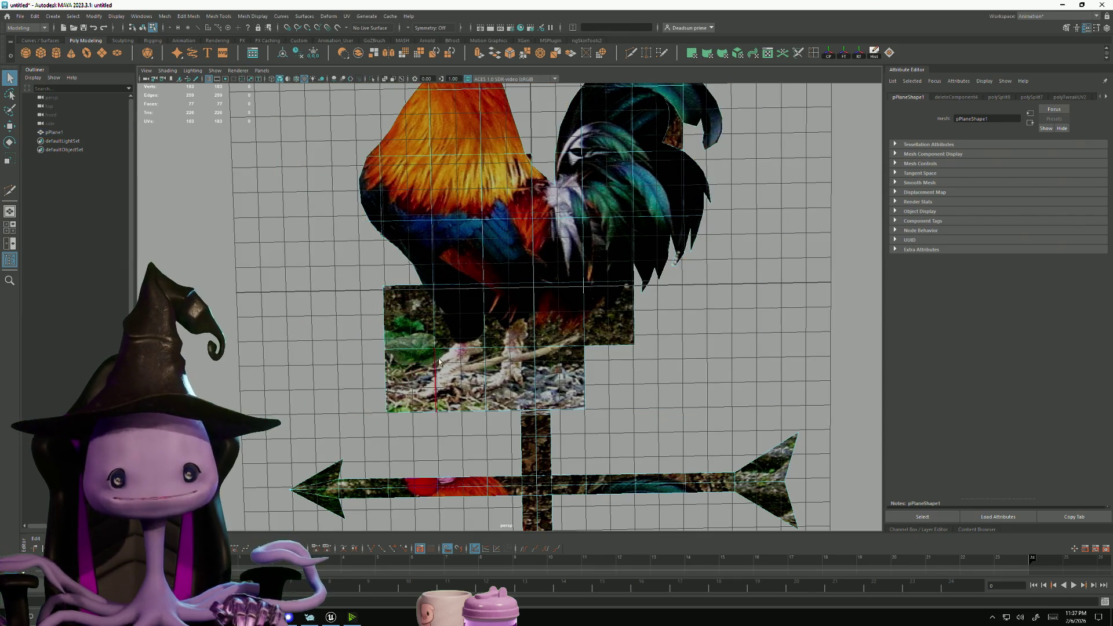
scroll(439, 362, "down", 5)
scroll(498, 436, "up", 4)
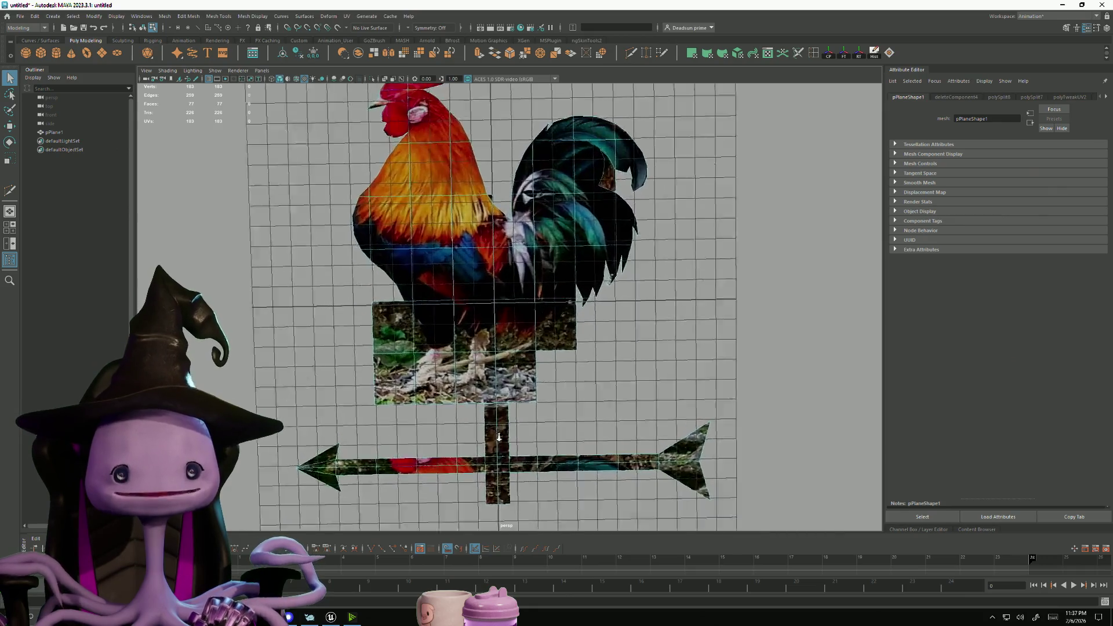
scroll(499, 436, "up", 5)
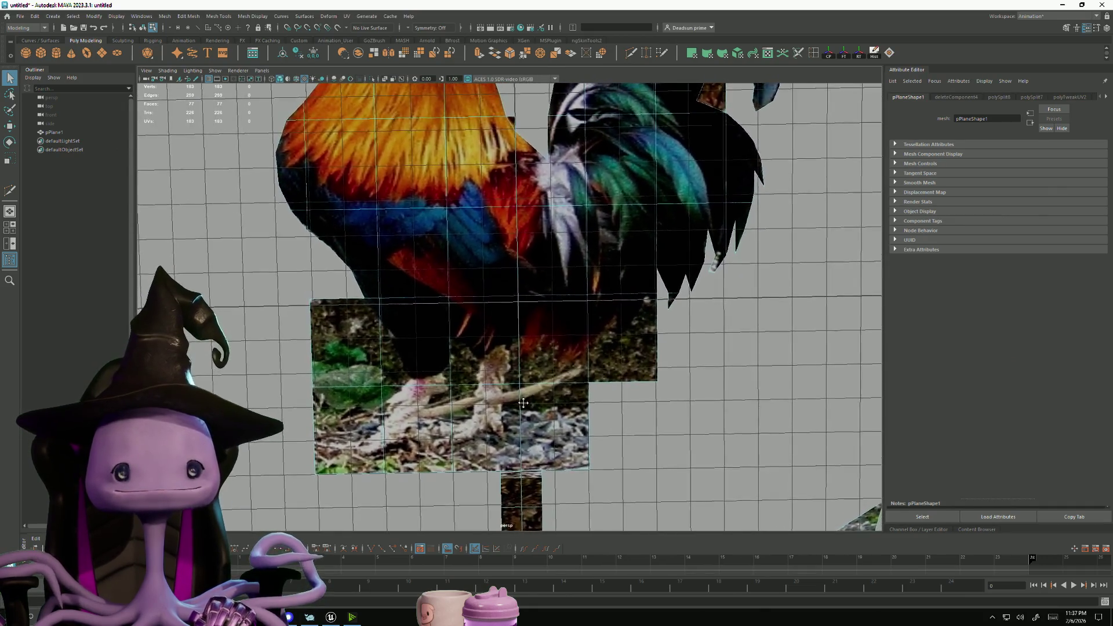
middle_click_drag(523, 402, 530, 405, "alt")
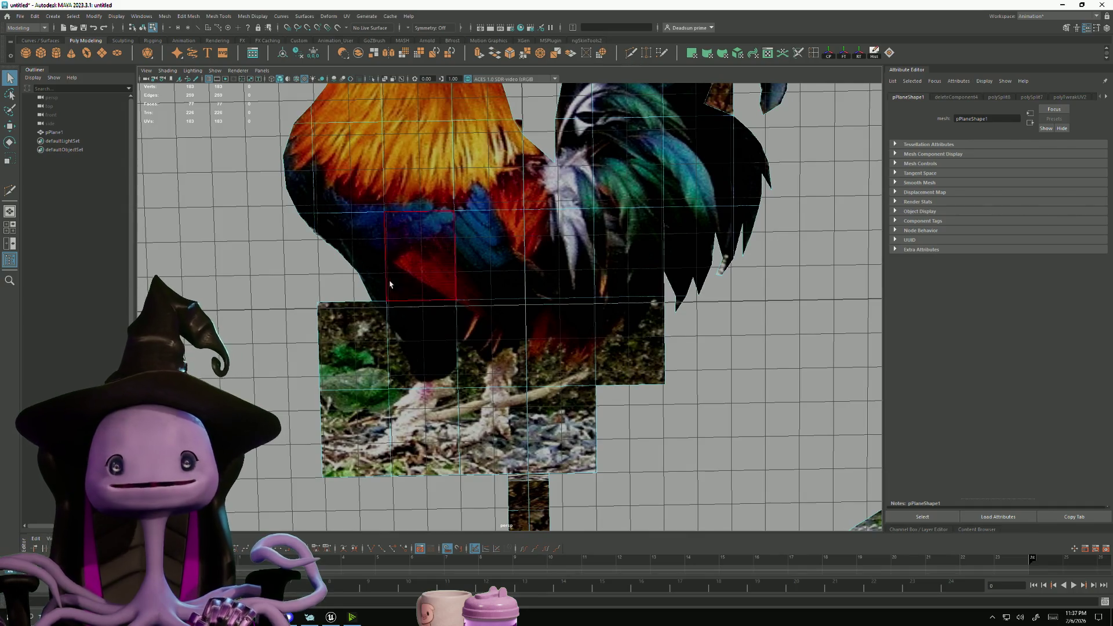
Multi-Cut across the ground face by the leg and along the body outline beside the tail feathers
key("y")
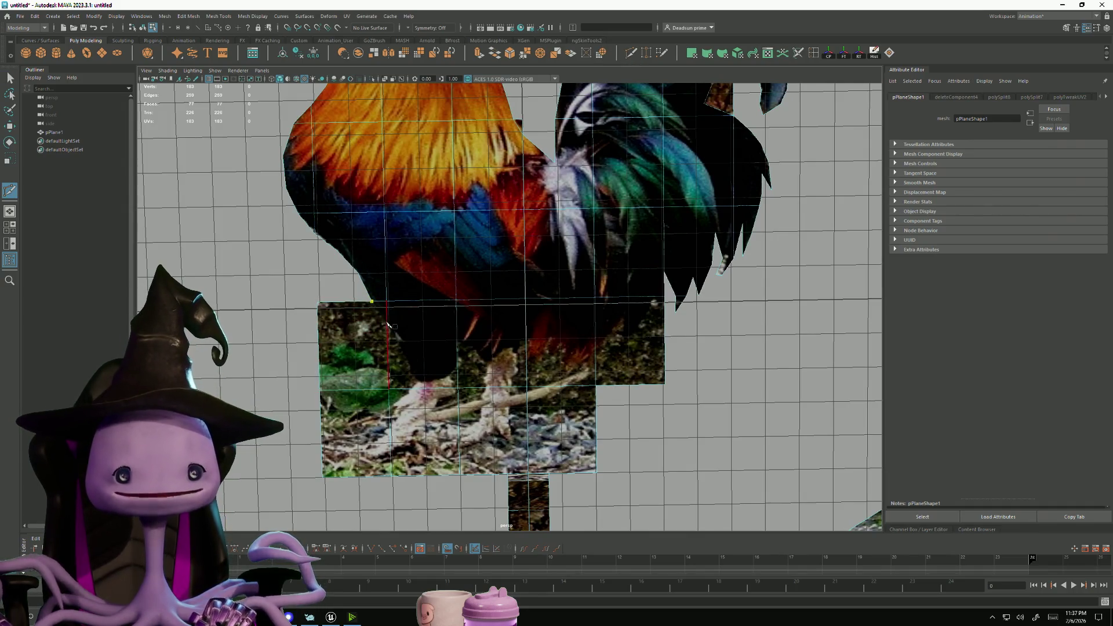
left_click(400, 327)
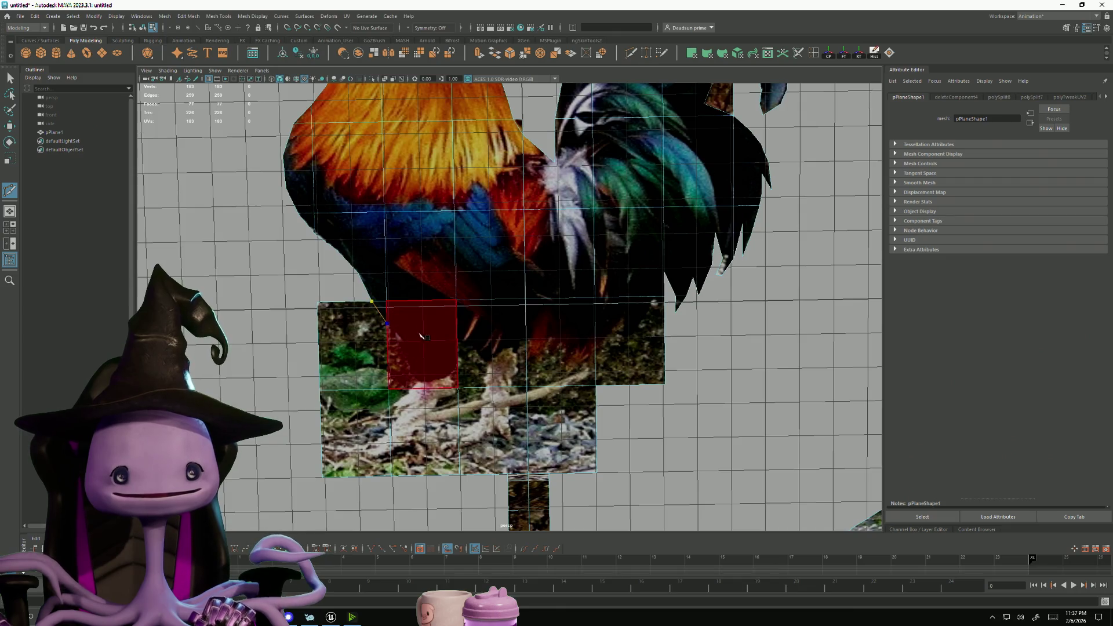
left_click(424, 344)
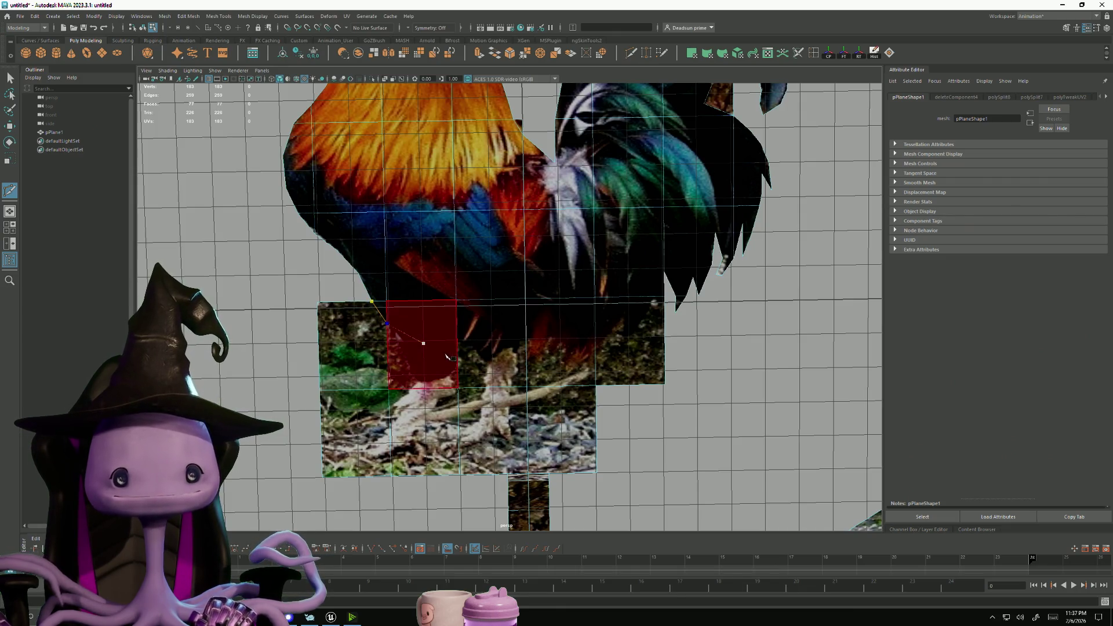
left_click(458, 352)
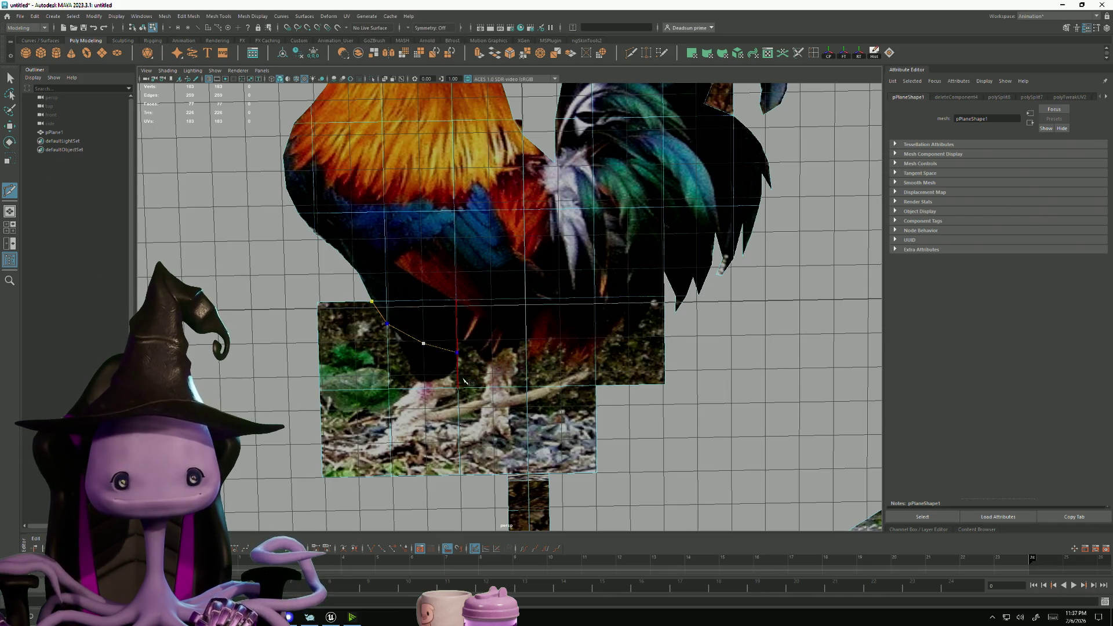
key("Return")
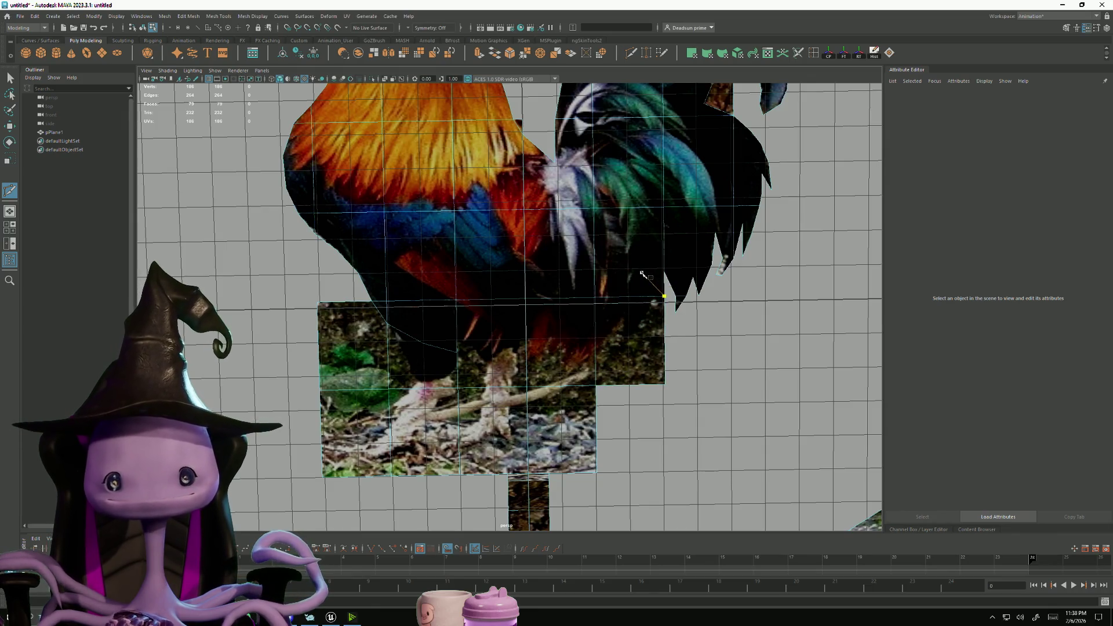
left_click(597, 332)
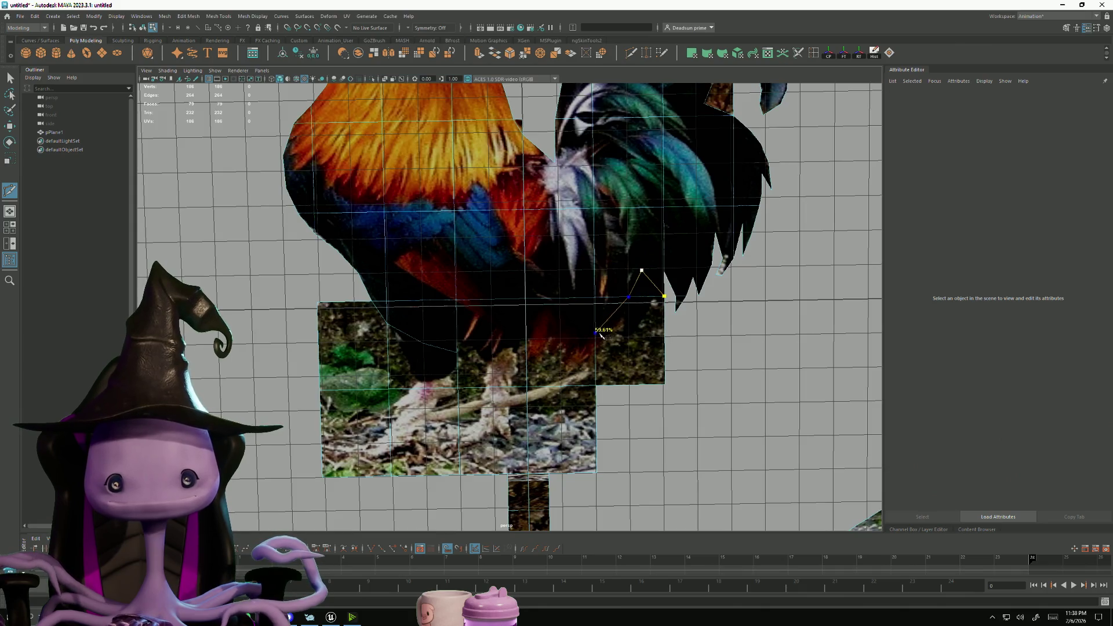
left_click(560, 362)
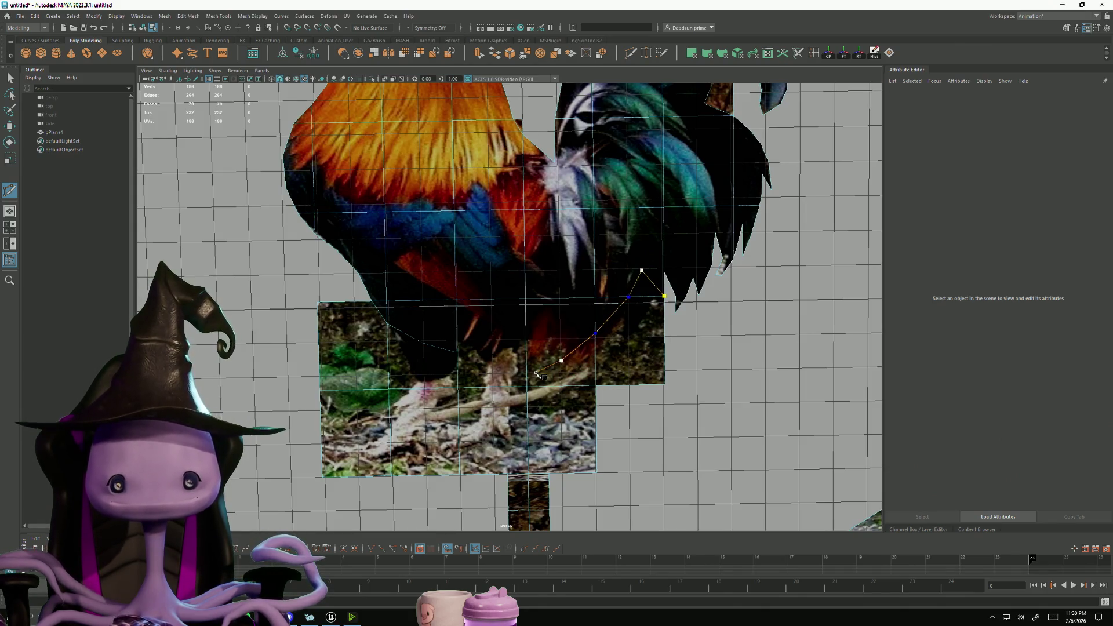
left_click(540, 374)
key("Return")
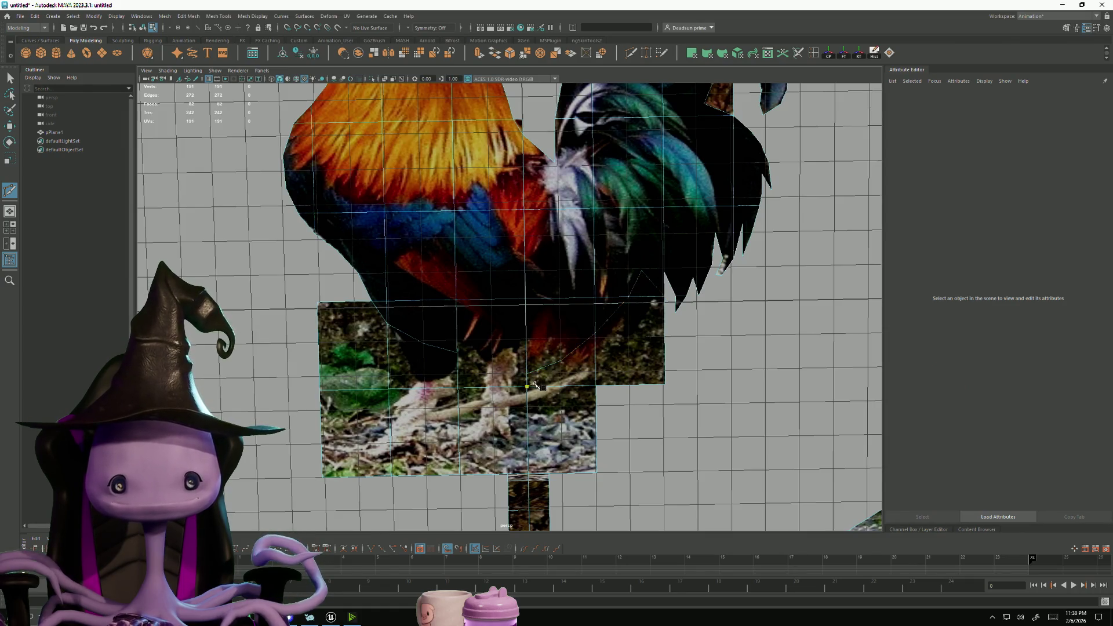
Cut along the foot outline and down the leg to the plane's bottom edge, then select a background face
left_click(528, 445)
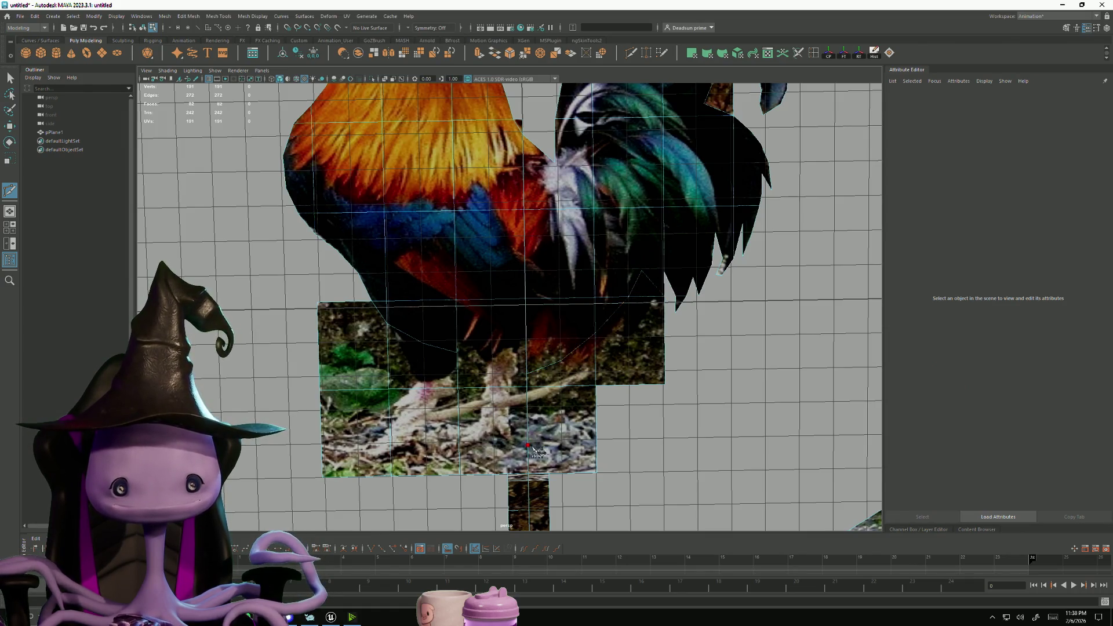
left_click(543, 452)
left_click(567, 471)
key("Return")
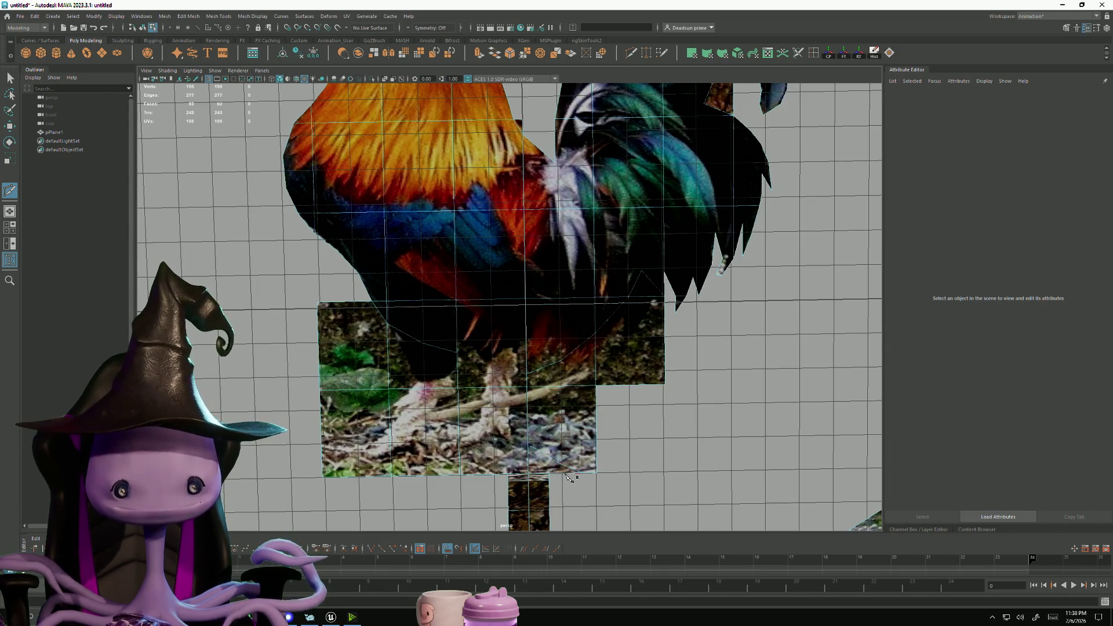
left_click(457, 352)
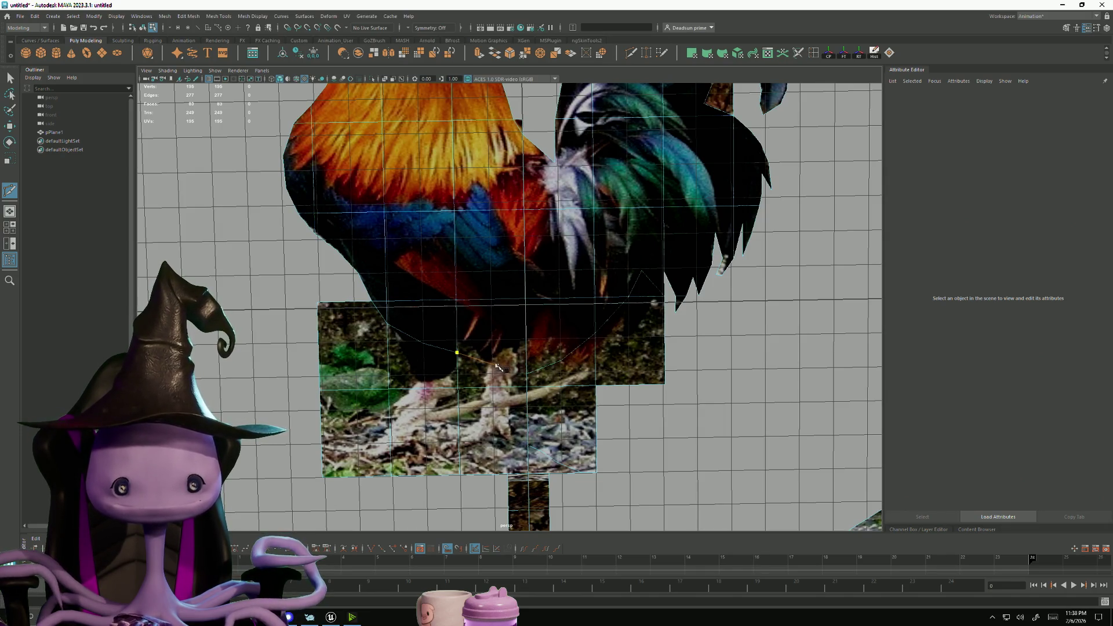
left_click(494, 386)
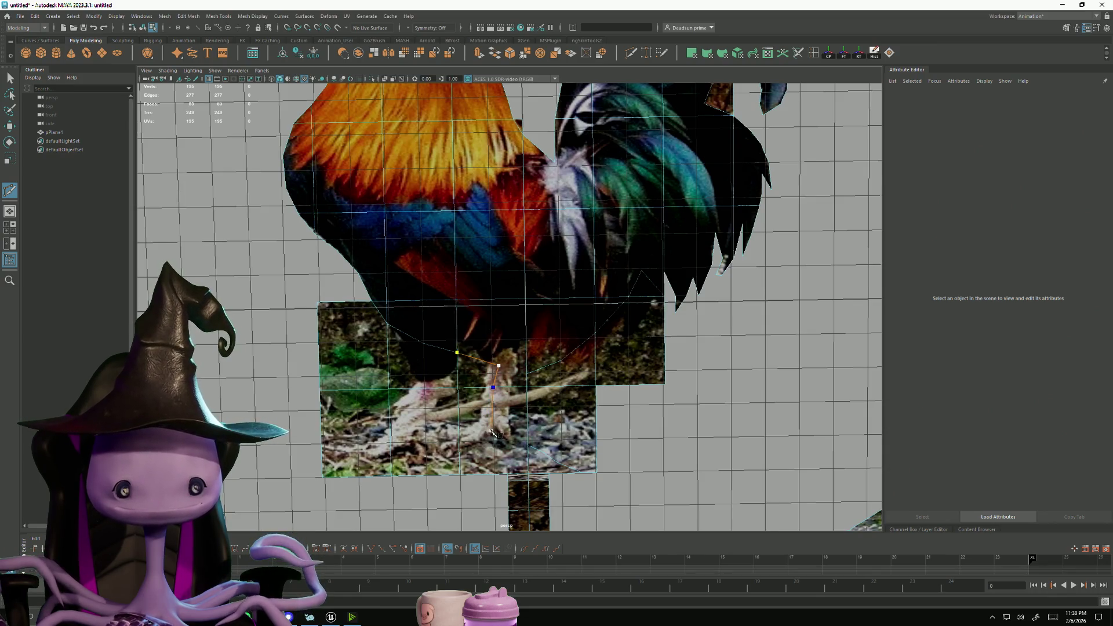
left_click(477, 455)
left_click(474, 473)
key("Return")
key("q")
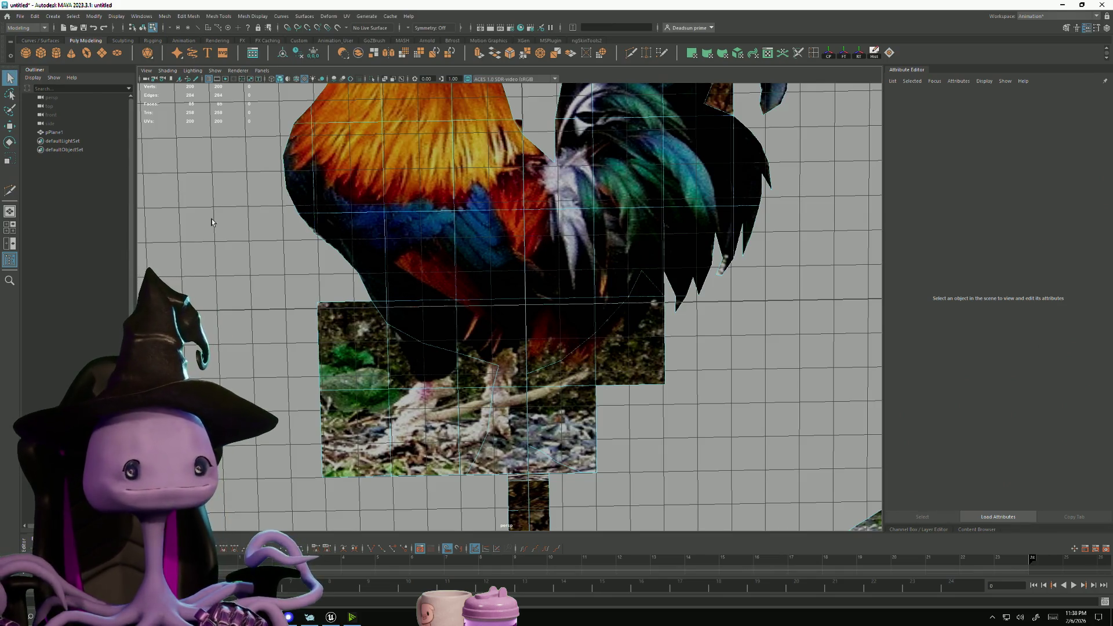
left_click(412, 362)
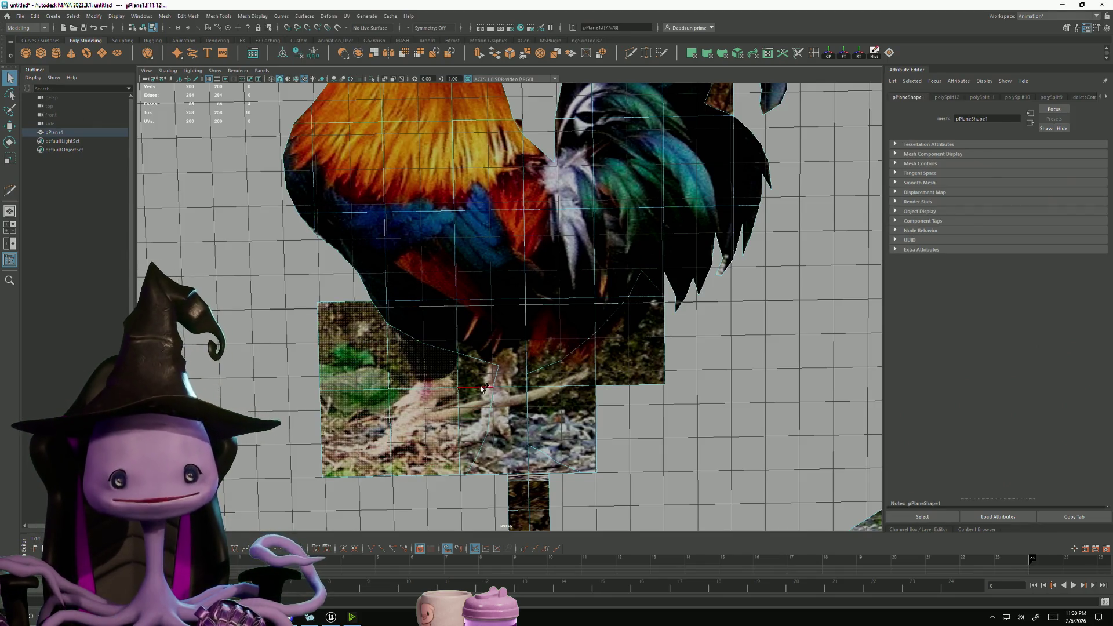
Delete the selected background faces around the rooster's legs
left_click(481, 411)
key("F10")
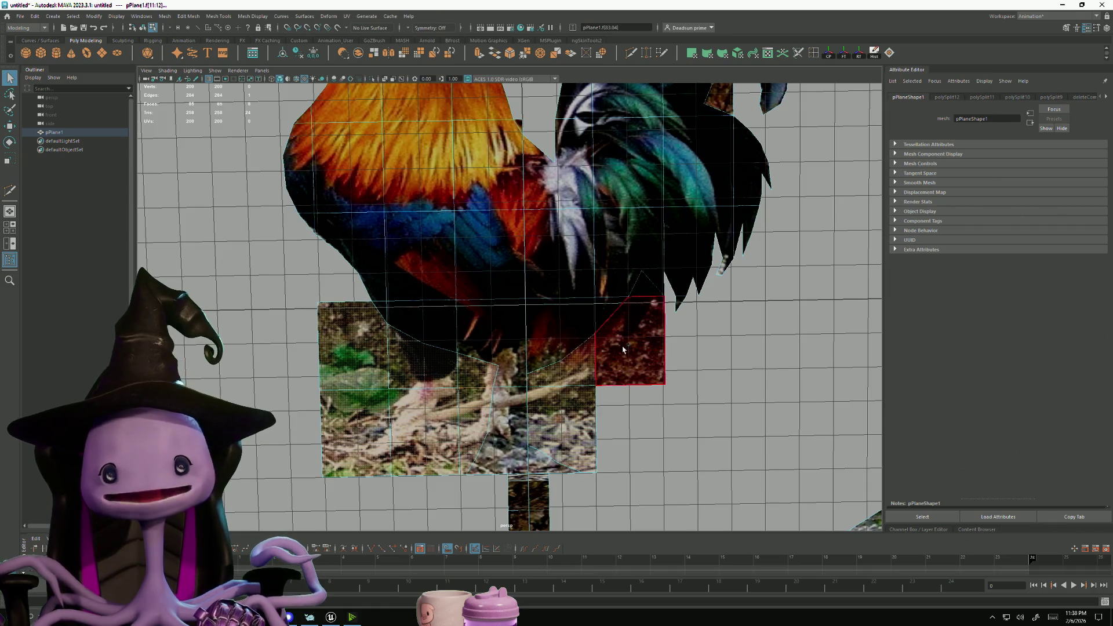
scroll(734, 373, "down", 1)
key("F11")
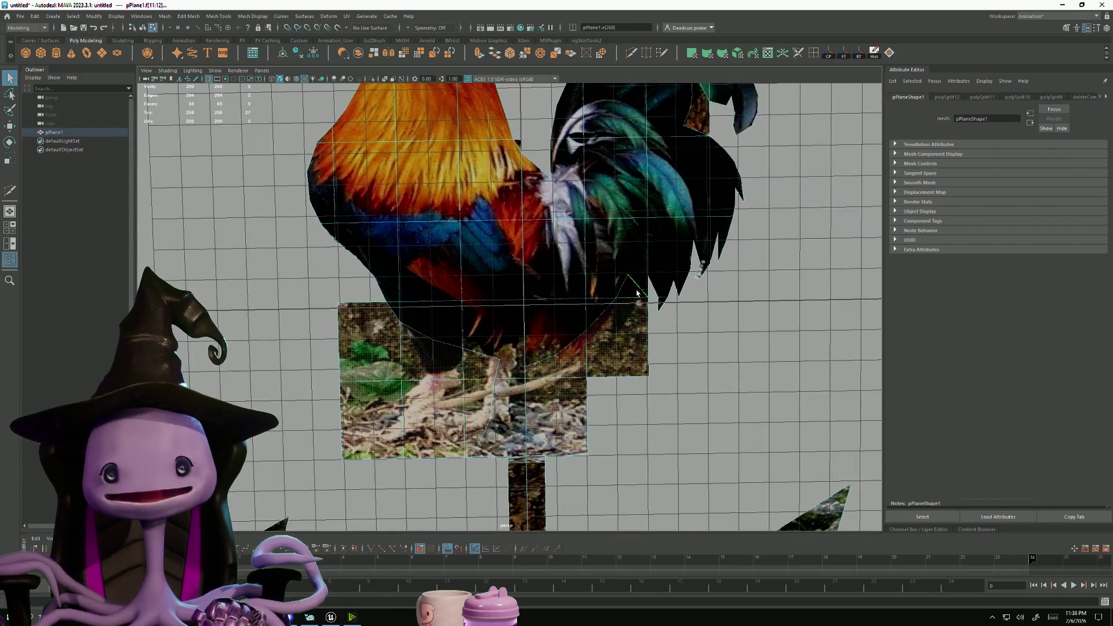
key("a")
scroll(417, 315, "up", 3)
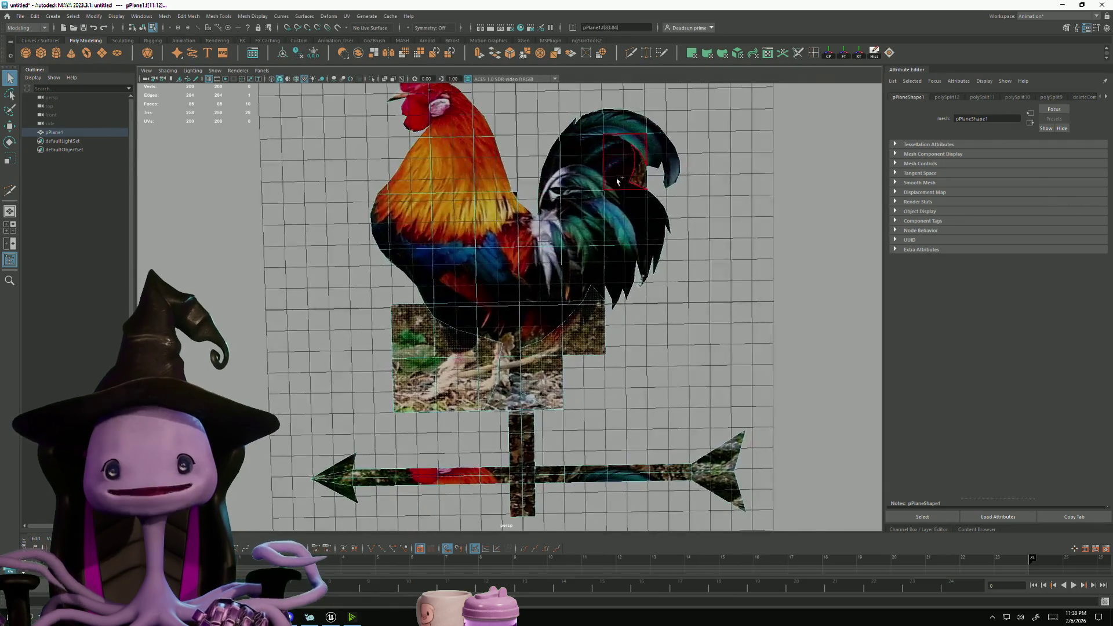
key("a")
scroll(486, 293, "up", 5)
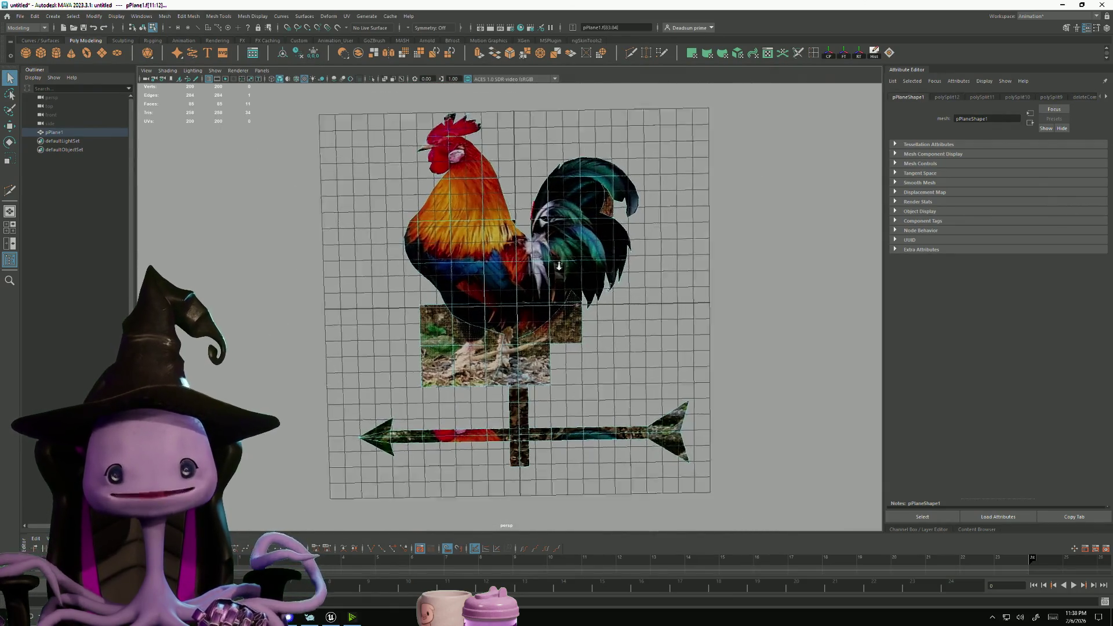
key("Delete")
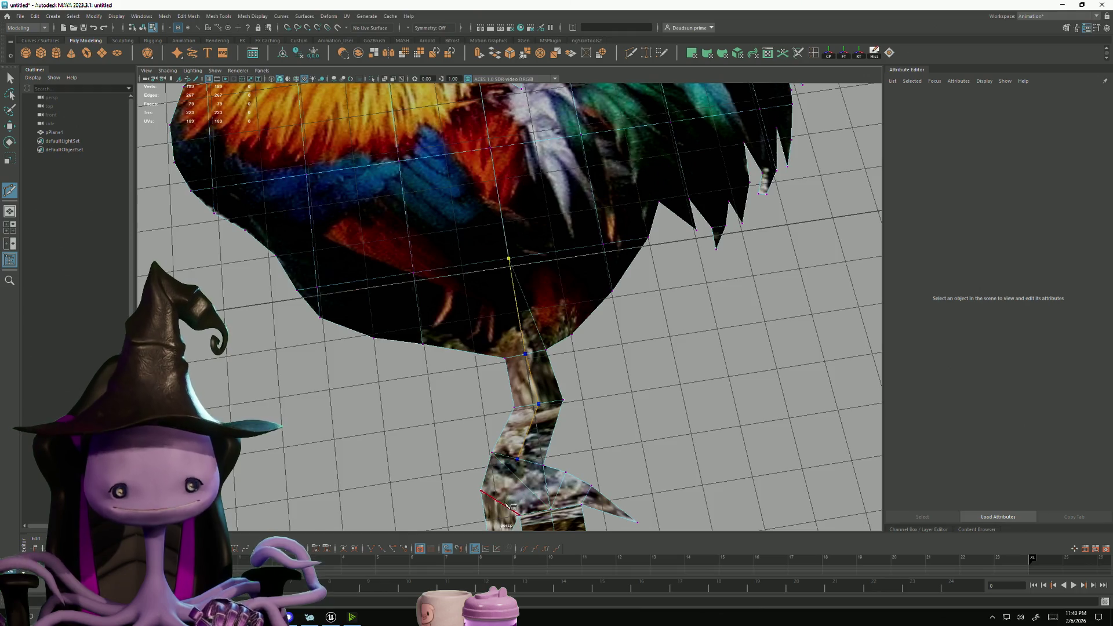
Add a cut along the foot outline and shift a foot vertex left to match the photo
left_click(501, 495)
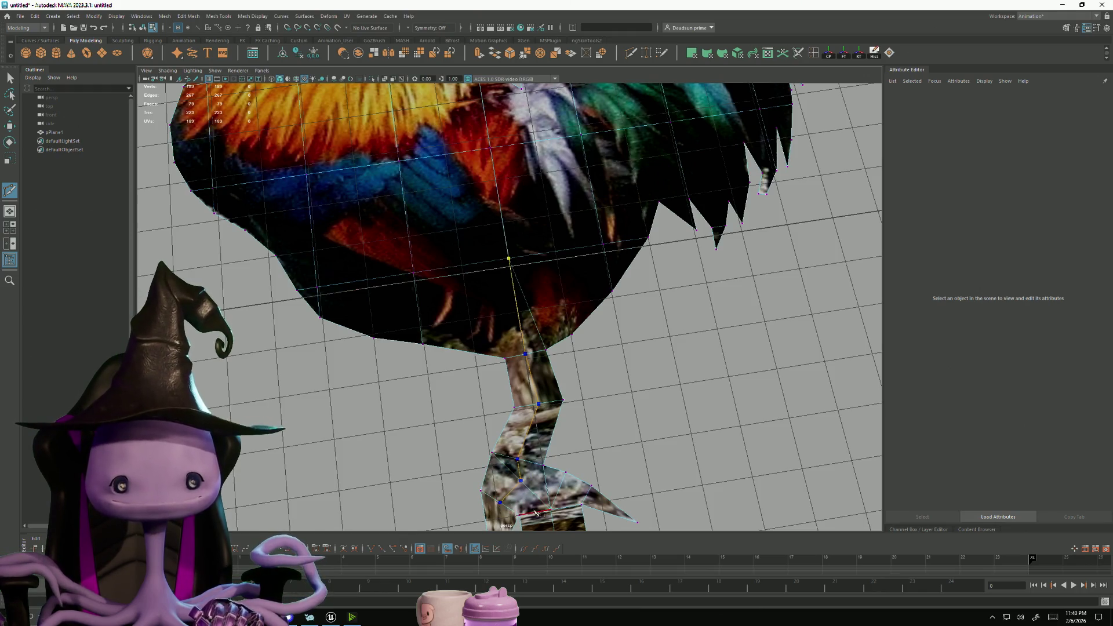
middle_click_drag(501, 495, 512, 388, "alt")
left_click(516, 430)
right_click(512, 437)
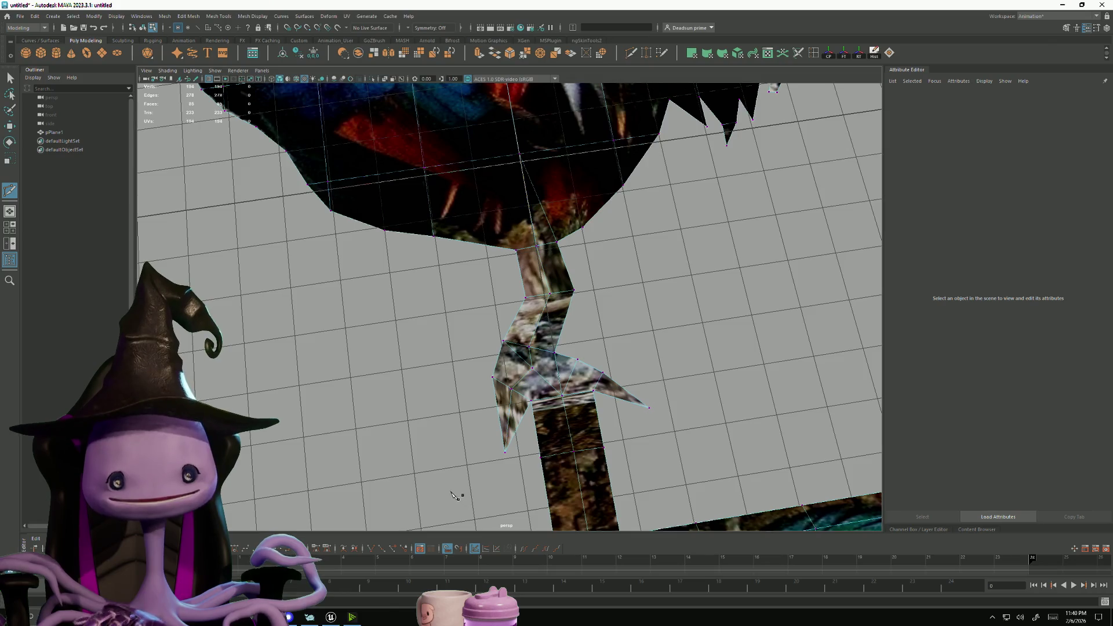
left_click(9, 75)
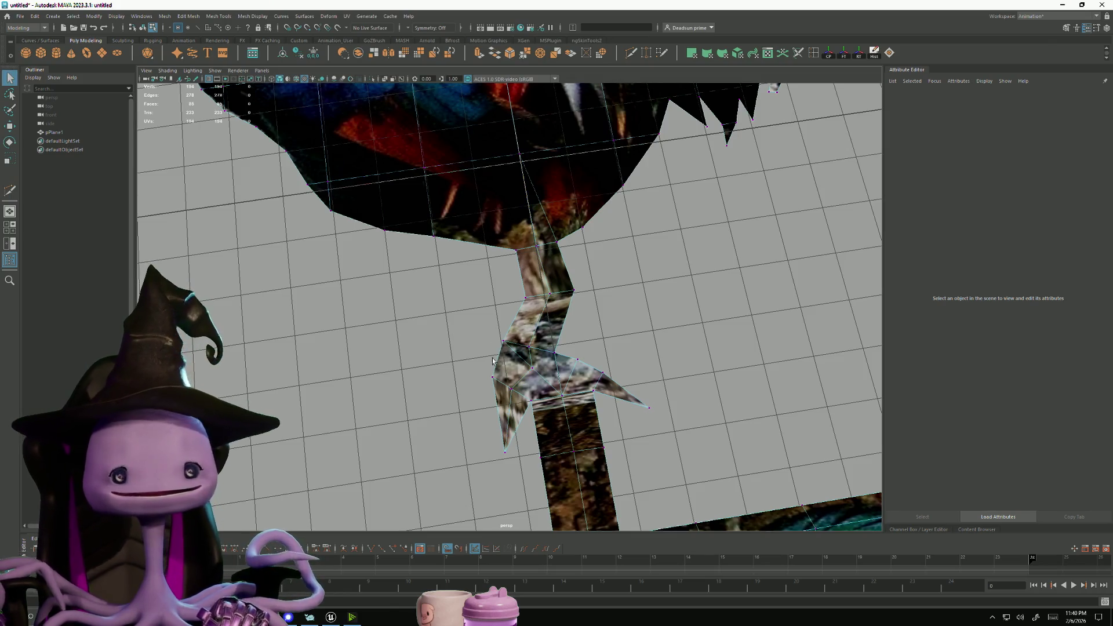
left_click(534, 371)
key("w")
left_click_drag(571, 366, 555, 362)
scroll(510, 407, "down", 10)
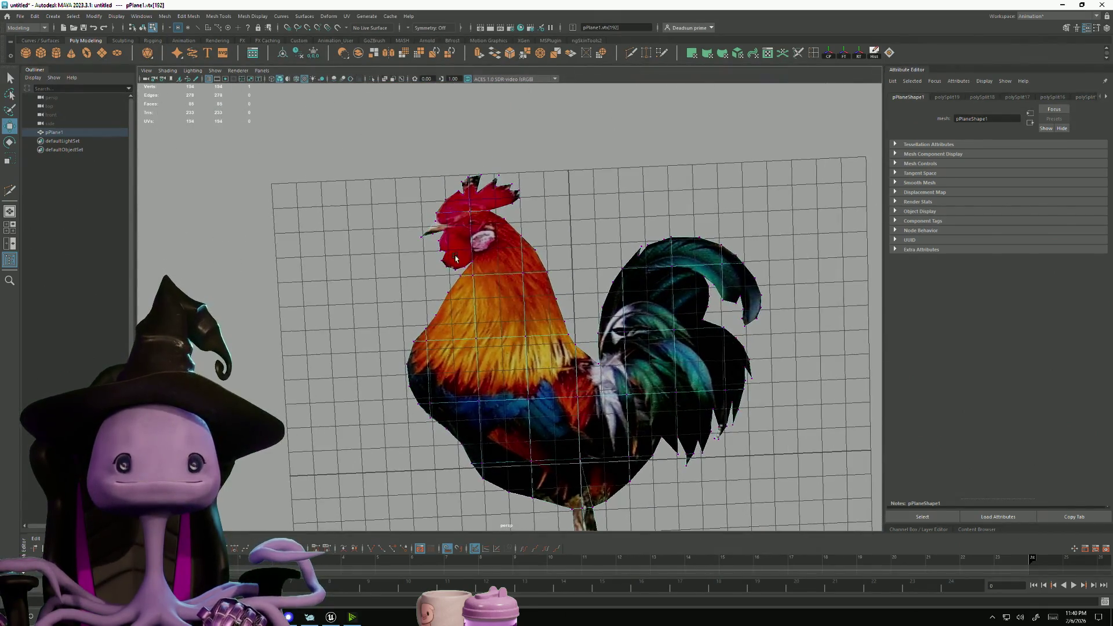
Cut a small loop on the head near the eye and delete the enclosed patch
scroll(514, 258, "up", 10)
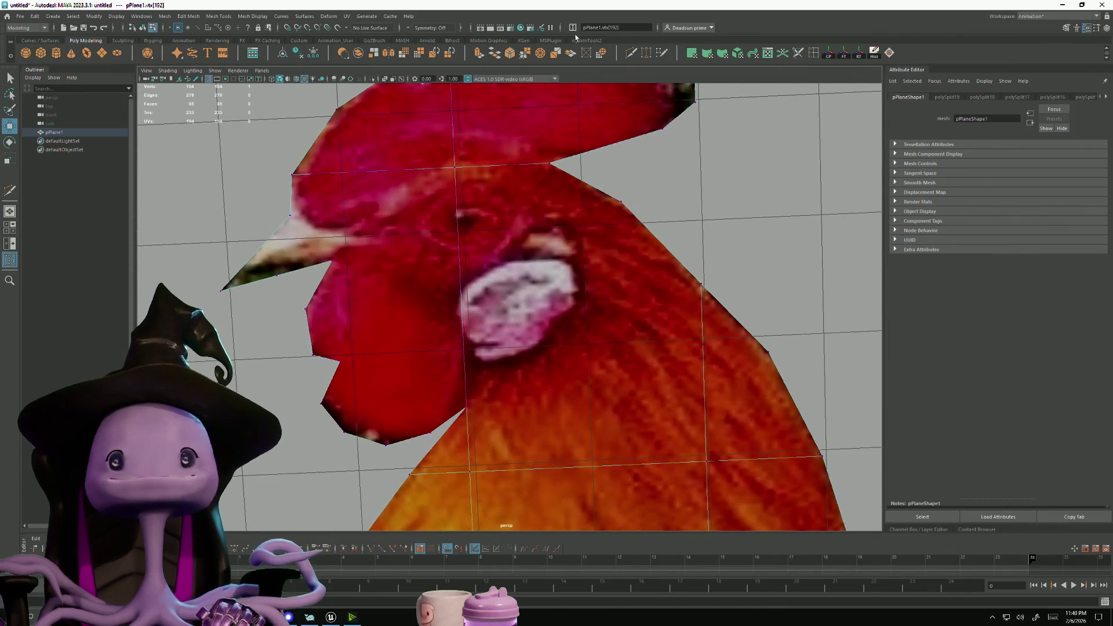
key("y")
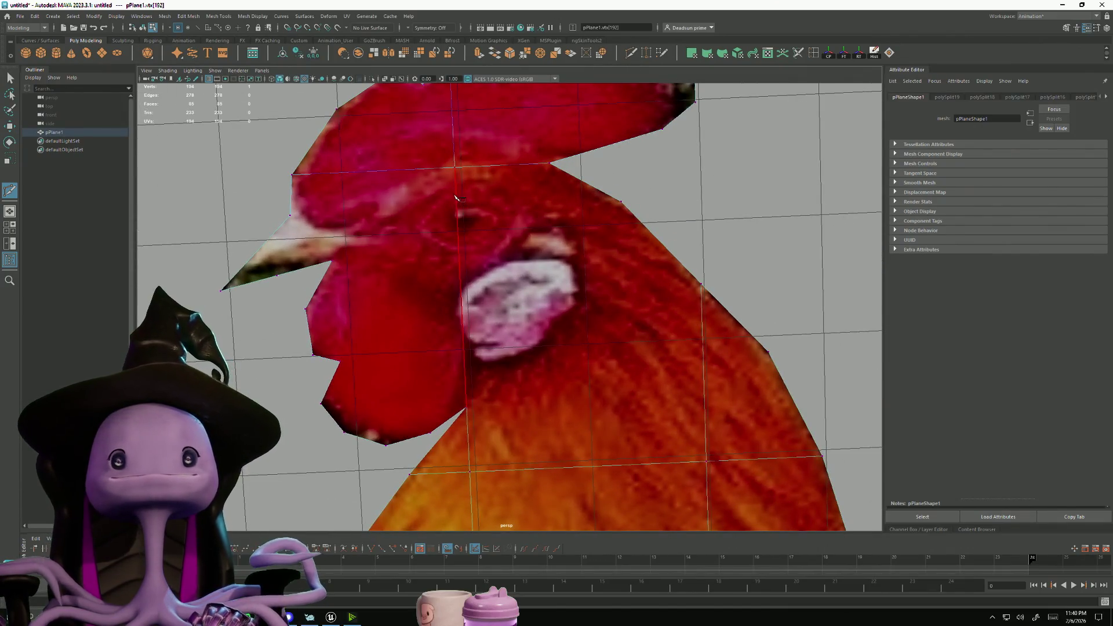
left_click(510, 196)
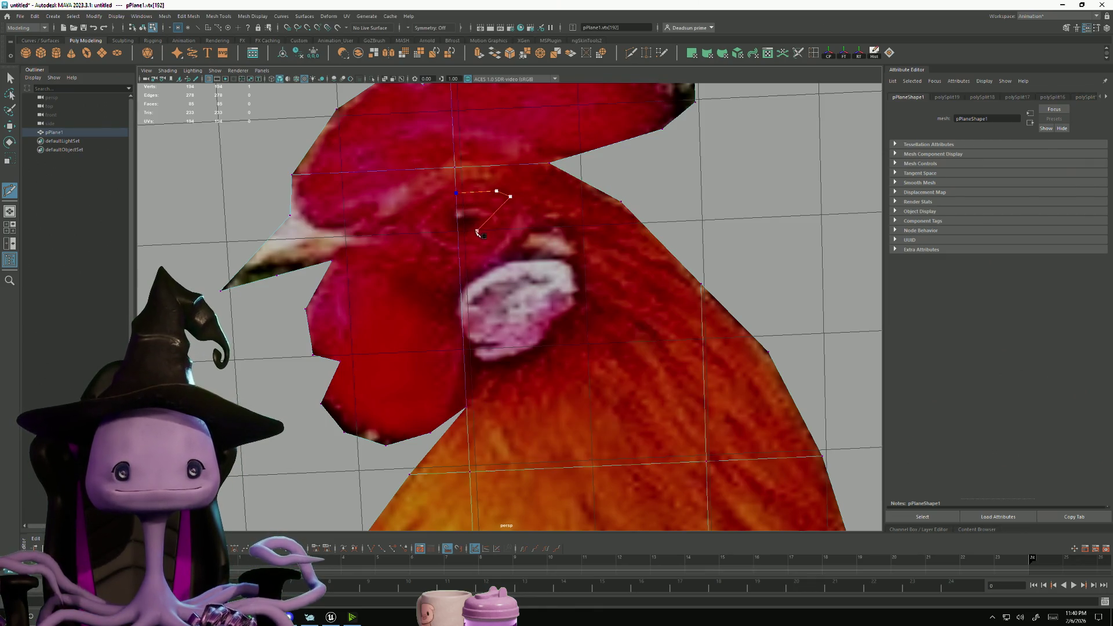
left_click(428, 230)
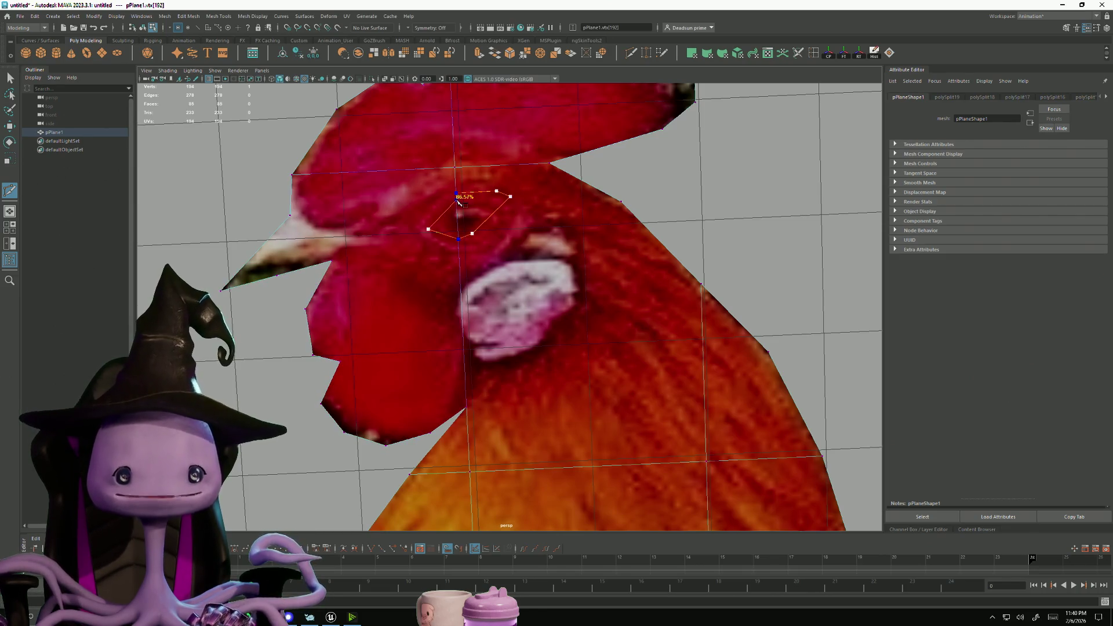
left_click(457, 234)
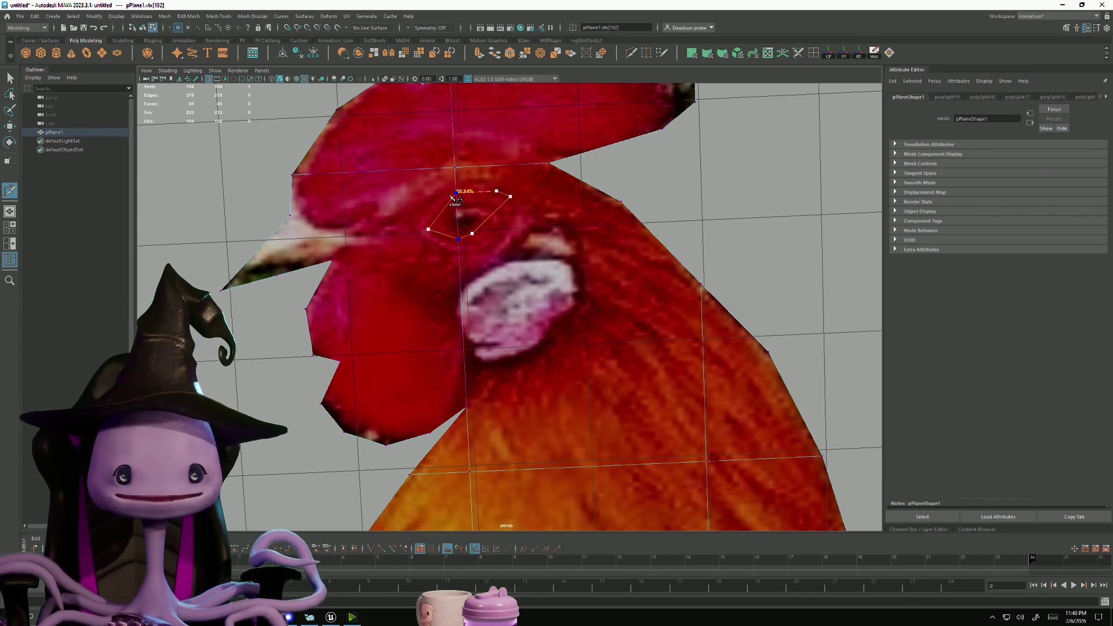
key("Return")
left_click(428, 229)
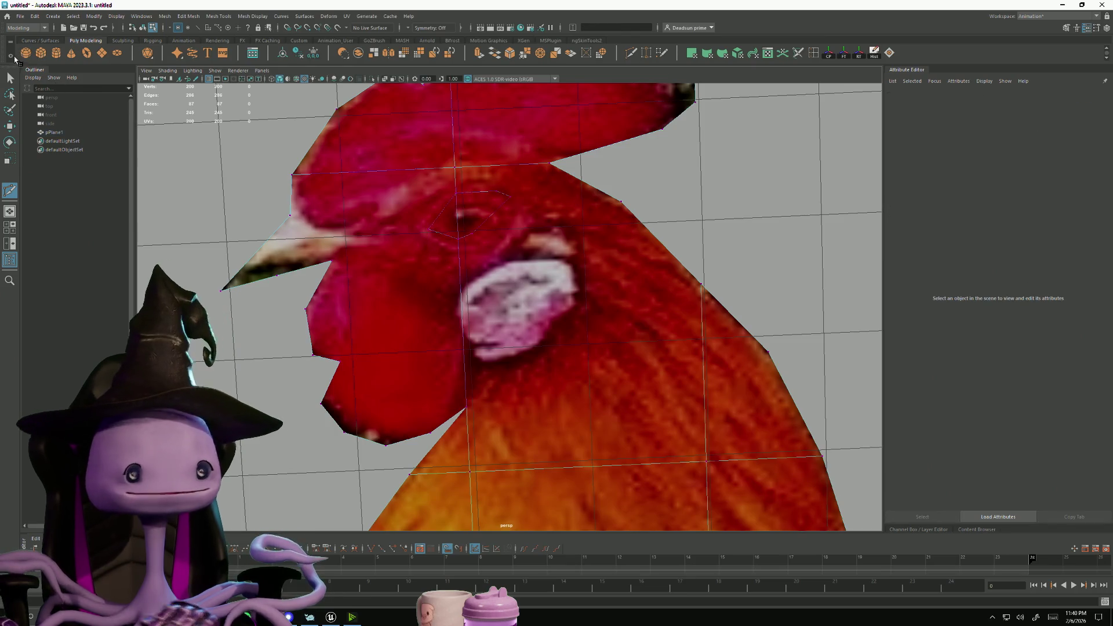
left_click(9, 79)
left_click(440, 224)
key("Delete")
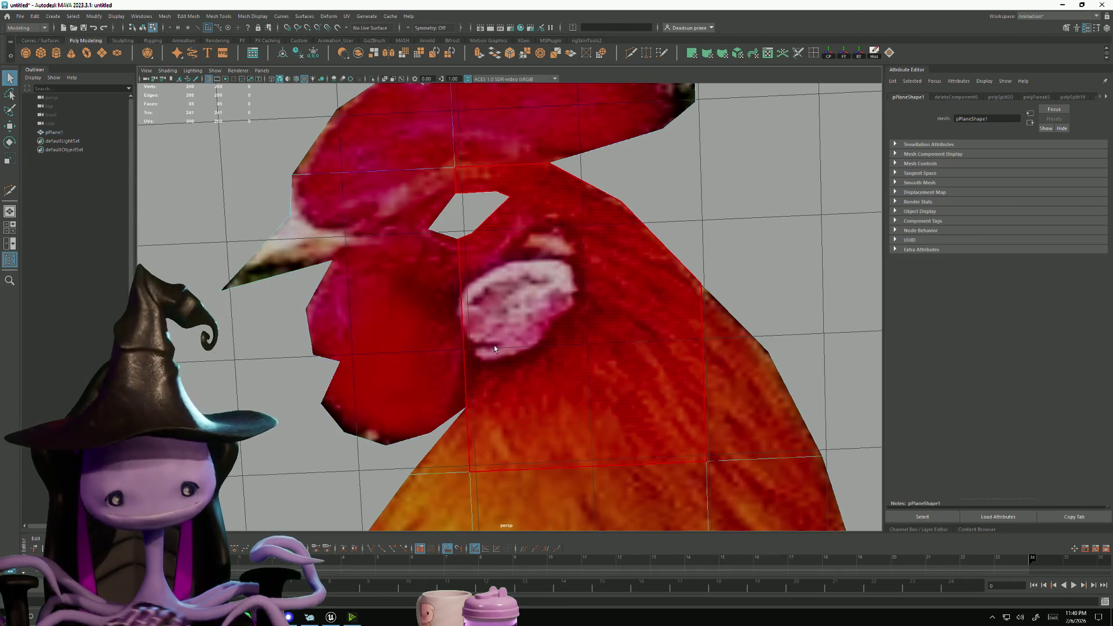
Briefly switch to the browser window, then minimize it to return to Maya
key("alt+Tab")
key("Escape")
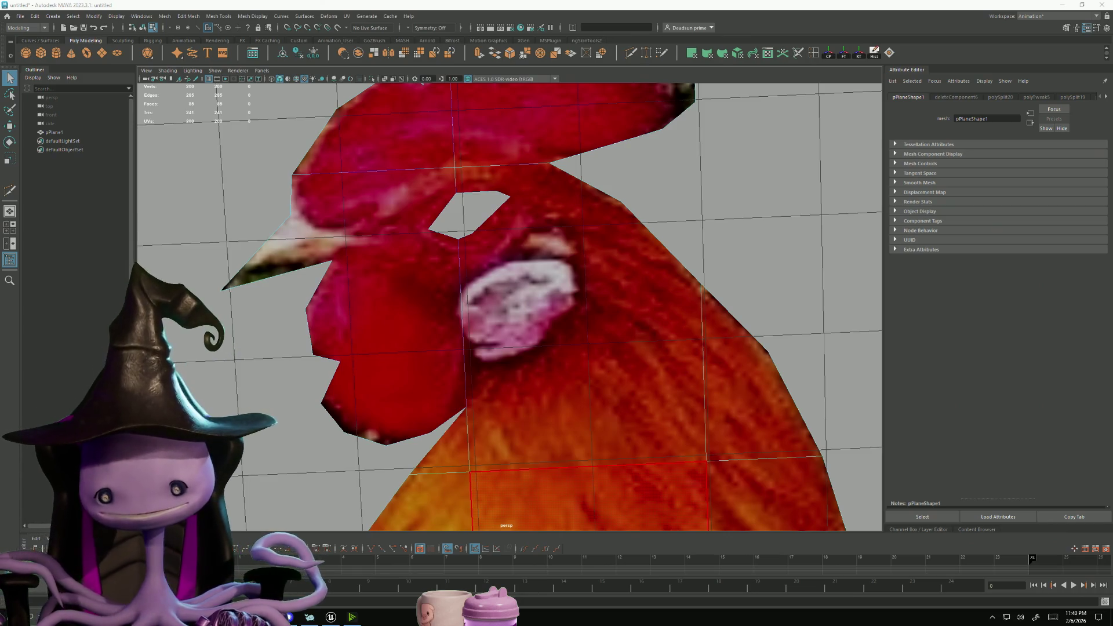
key("alt+Tab")
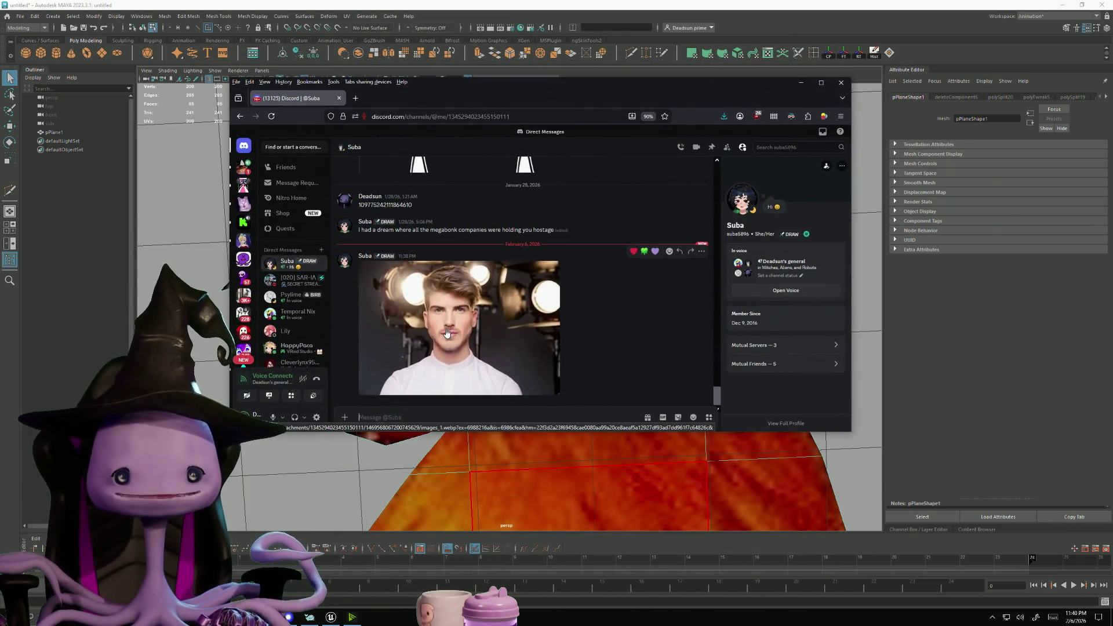
key("super+Down")
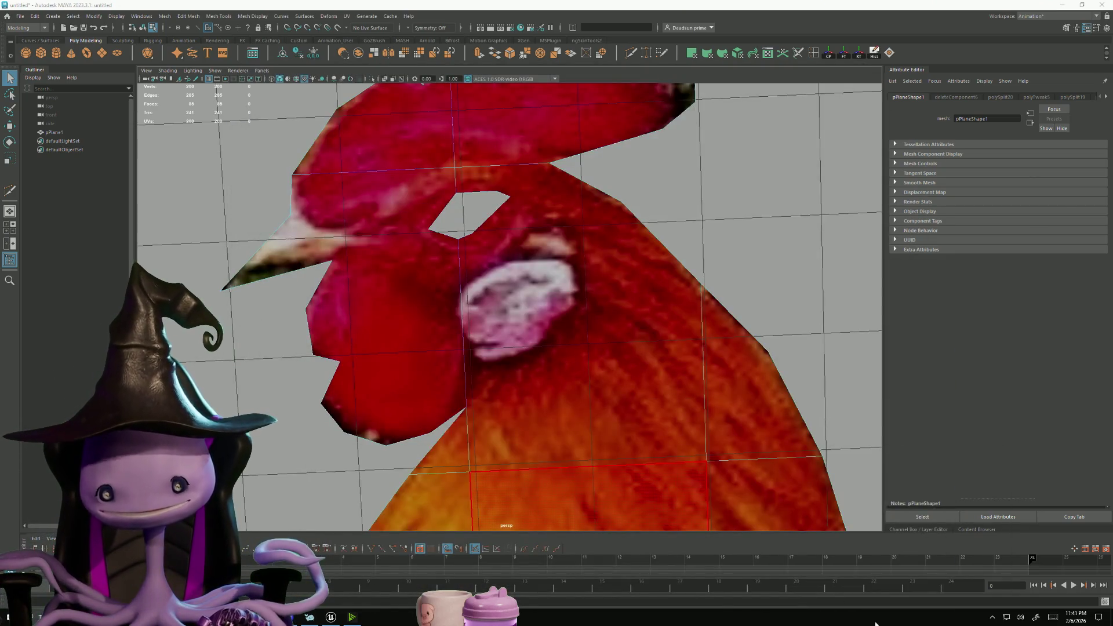
Multi-Cut along the upper beak edge and across the beak face
scroll(477, 314, "down", 5)
scroll(548, 400, "up", 3)
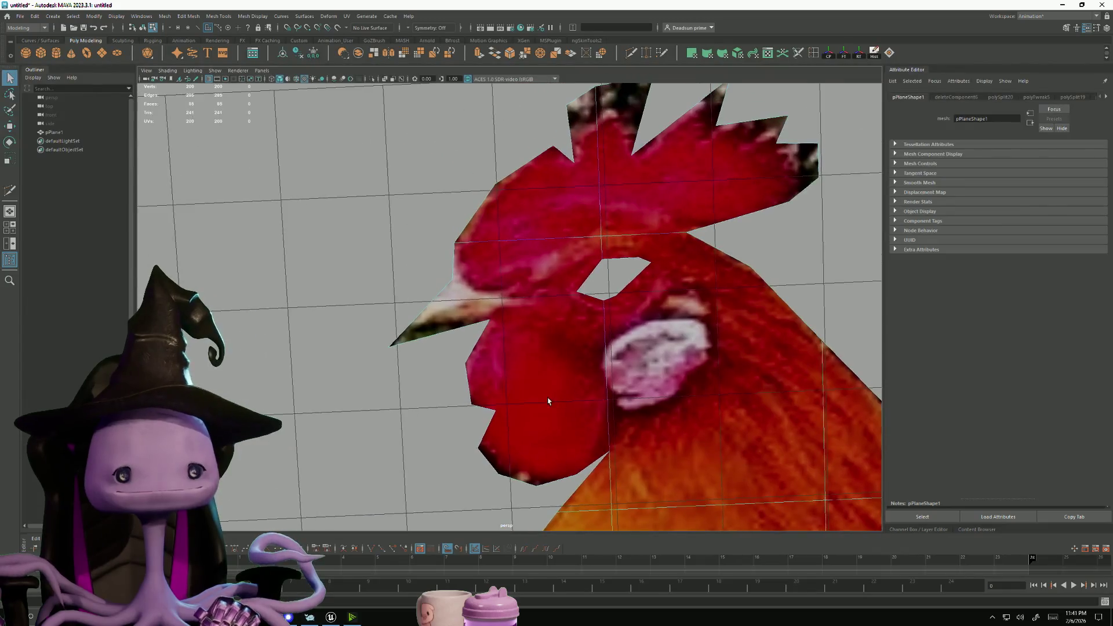
scroll(548, 400, "up", 1)
left_click(632, 55)
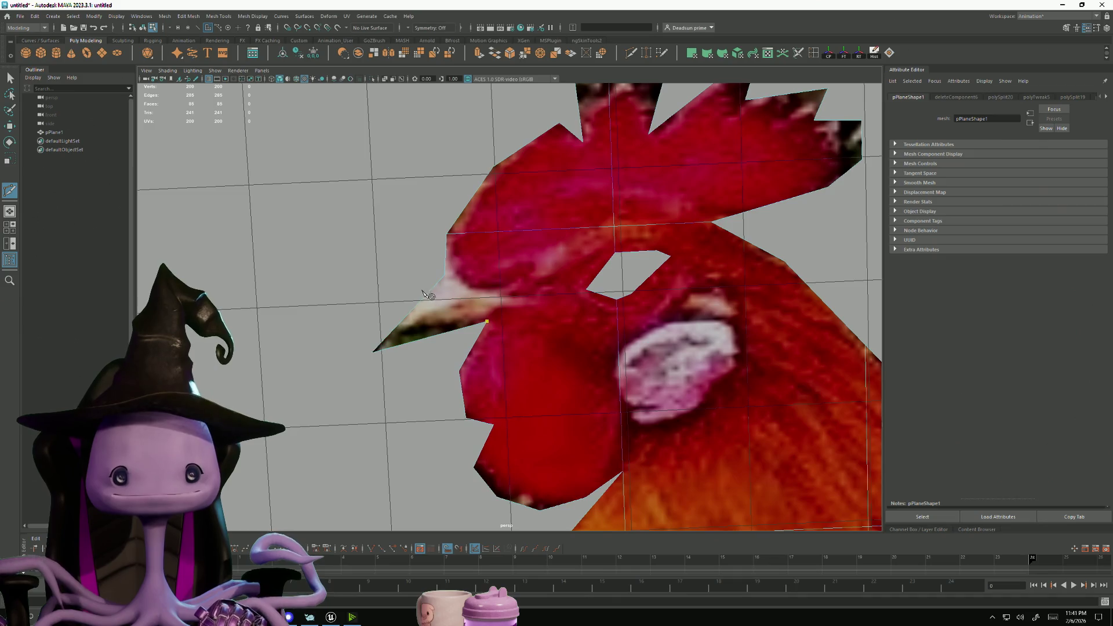
left_click(444, 274)
key("Return")
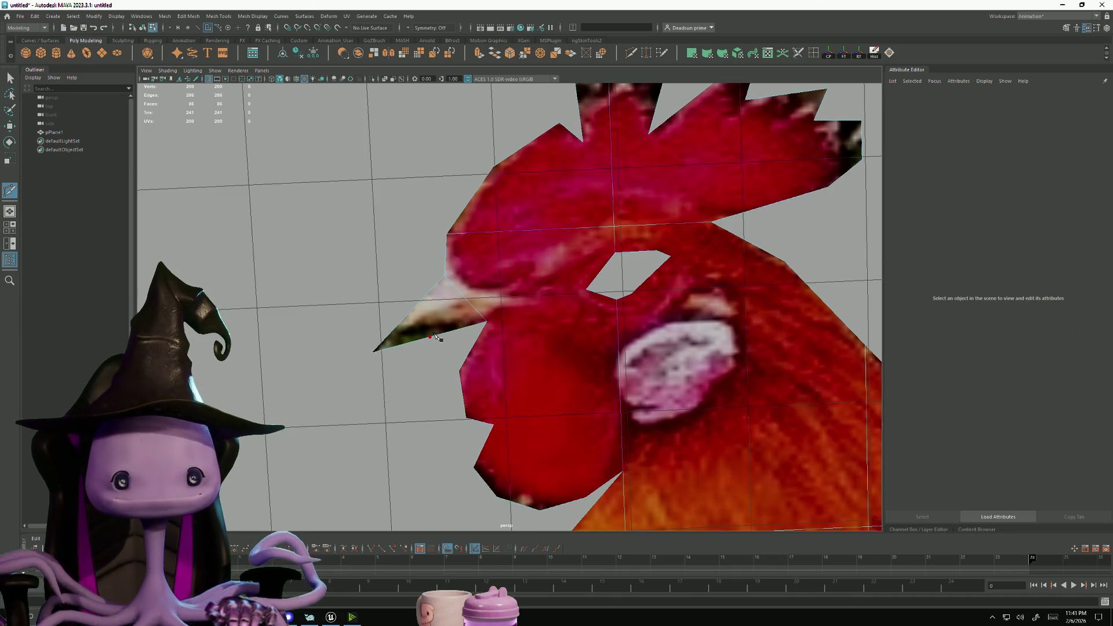
left_click(430, 337)
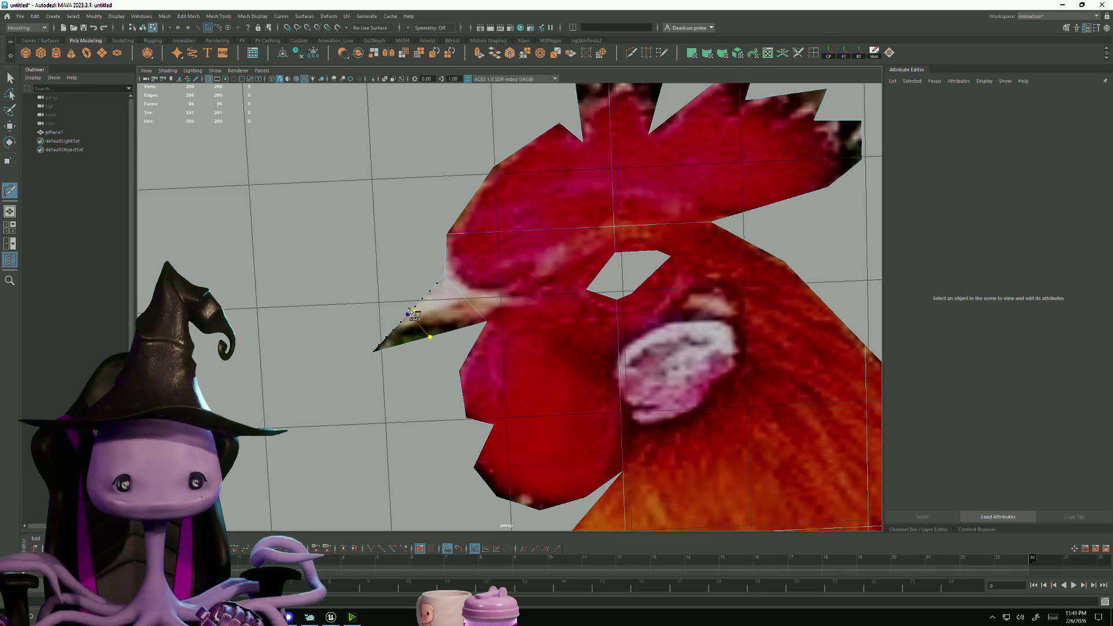
left_click(409, 314)
key("Return")
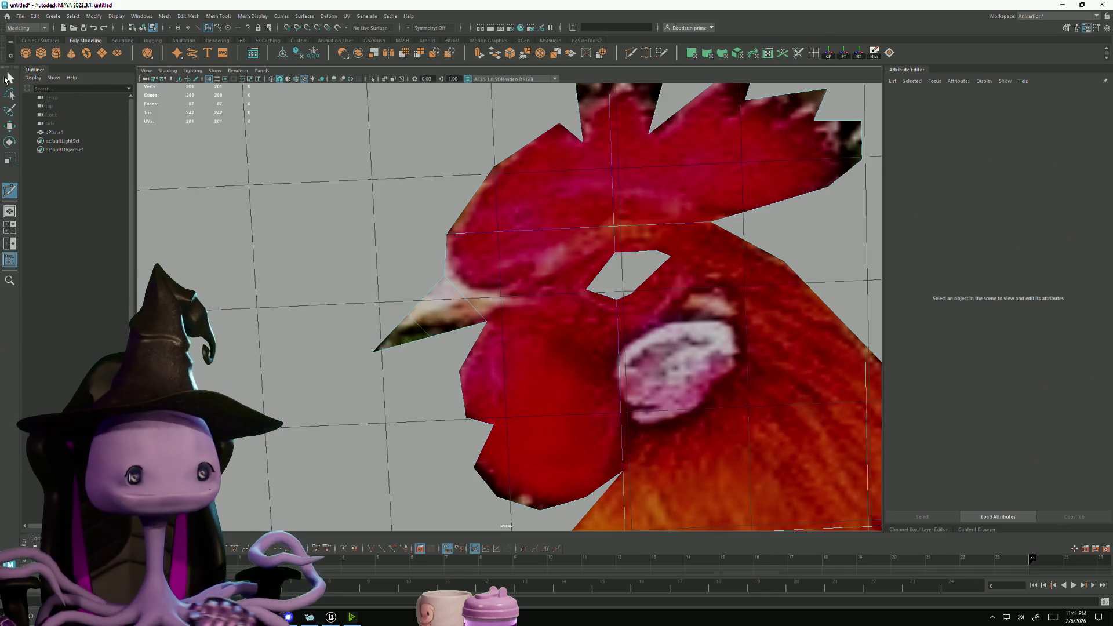
Select the beak-tip vertex and move it outward onto the photo's beak tip
key("F9")
left_click_drag(363, 341, 386, 389)
key("w")
mouse_move(386, 389)
middle_mouse_down()
mouse_move(378, 424)
mouse_move(388, 403)
middle_mouse_up()
key("e")
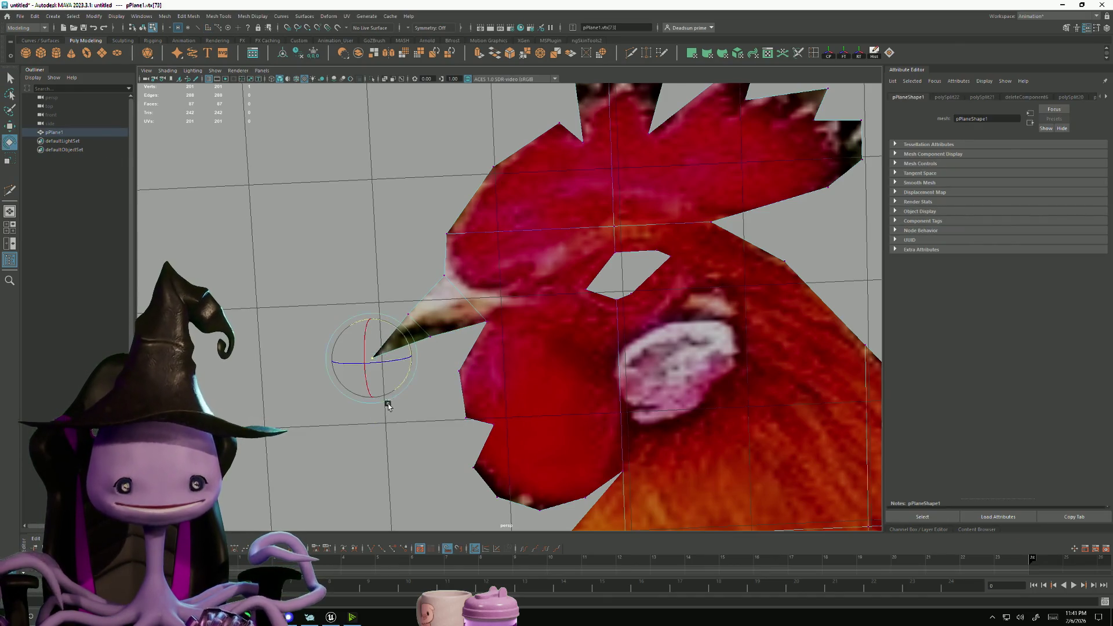
key("w")
left_click_drag(416, 355, 431, 350)
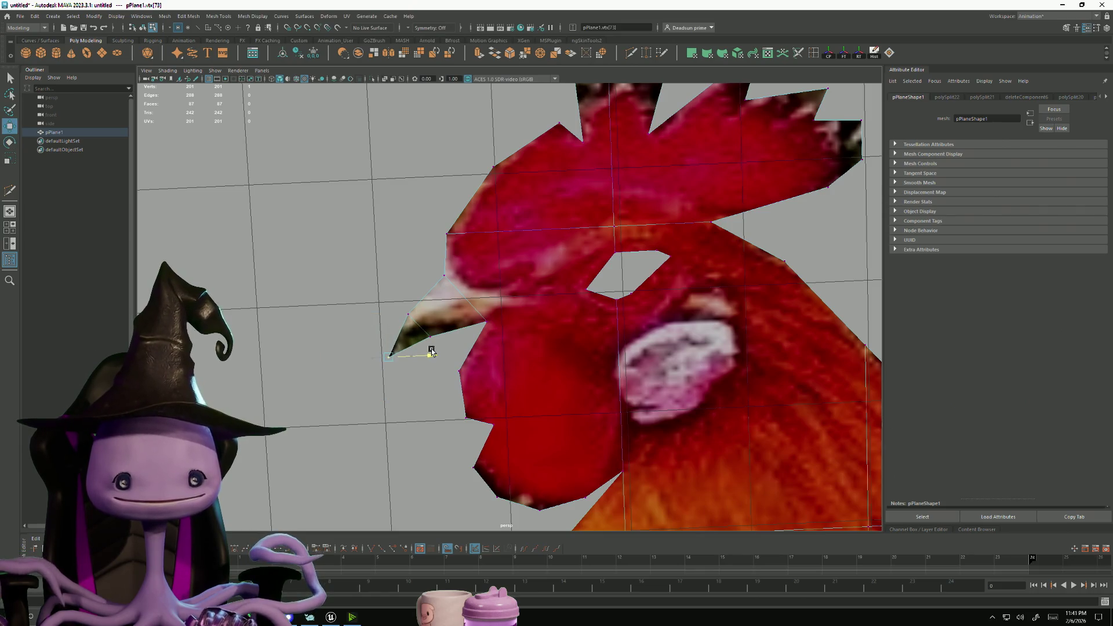
scroll(431, 350, "down", 5)
scroll(464, 368, "up", 5)
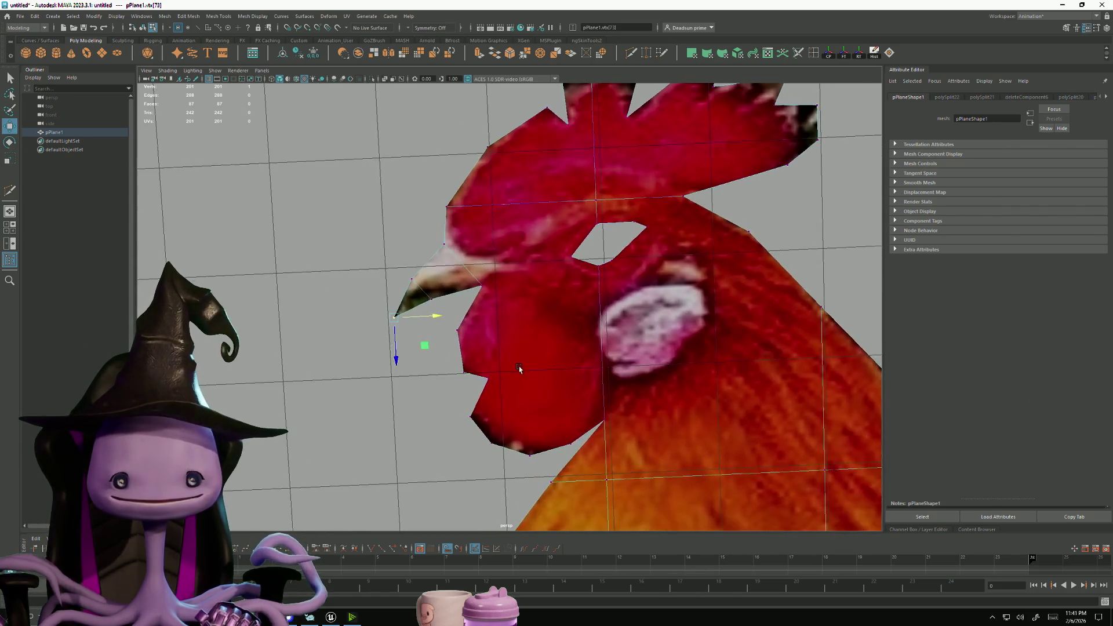
scroll(519, 369, "down", 4)
scroll(700, 453, "up", 5)
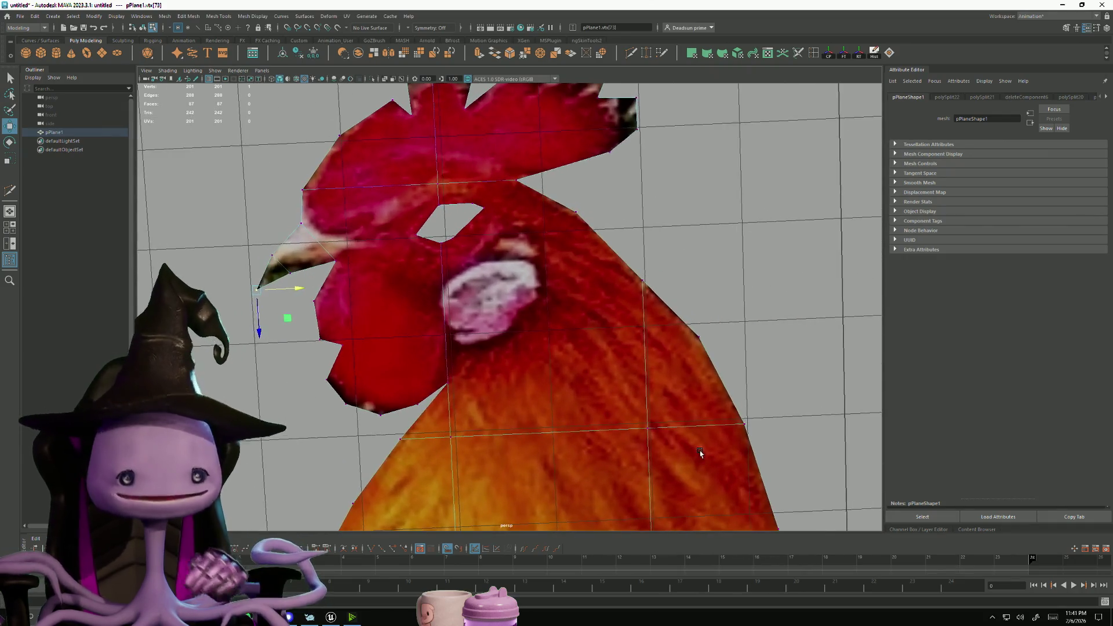
scroll(698, 453, "down", 1)
middle_click_drag(463, 163, 480, 325, "alt")
Cut across the comb and run a cut to the beak vertex, splitting the beak face
left_click(630, 54)
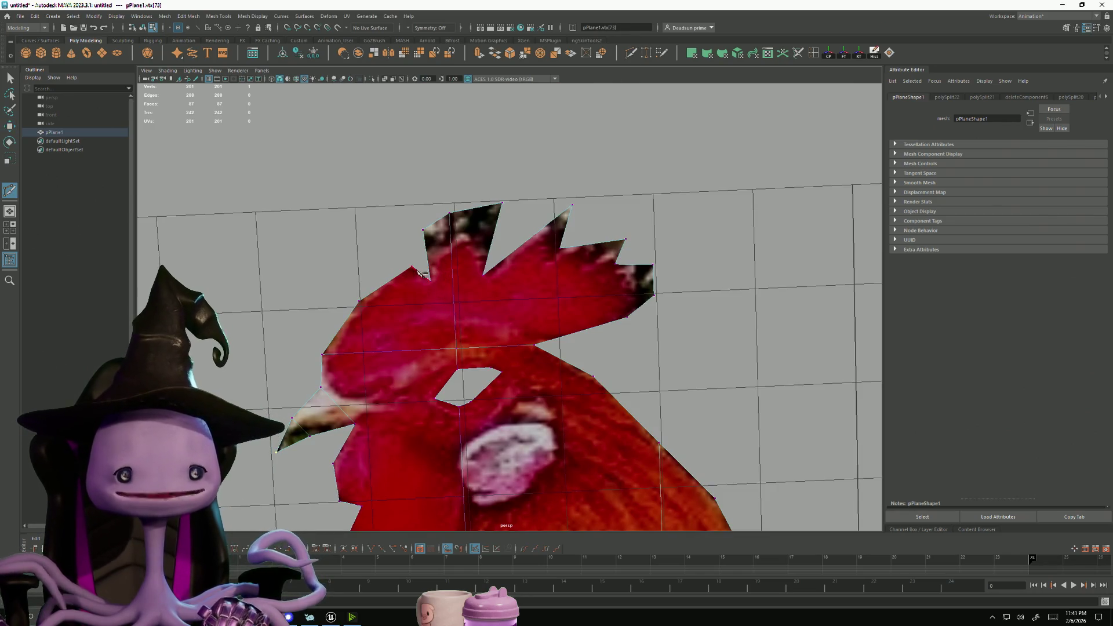
left_click(430, 281)
key("Return")
left_click(534, 345)
left_click(456, 349)
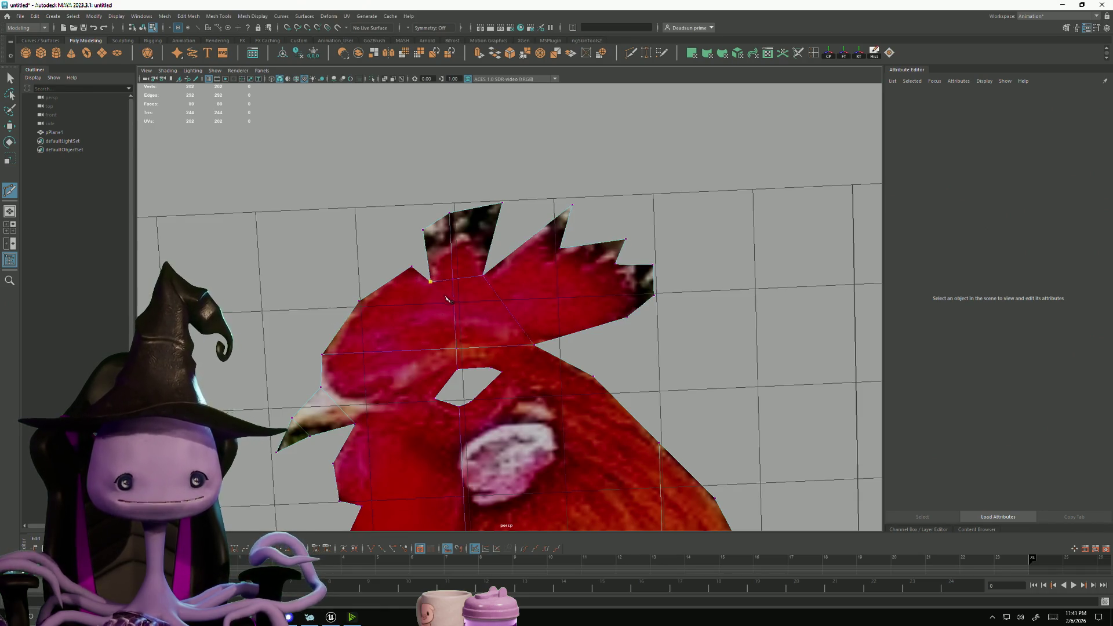
left_click(322, 355)
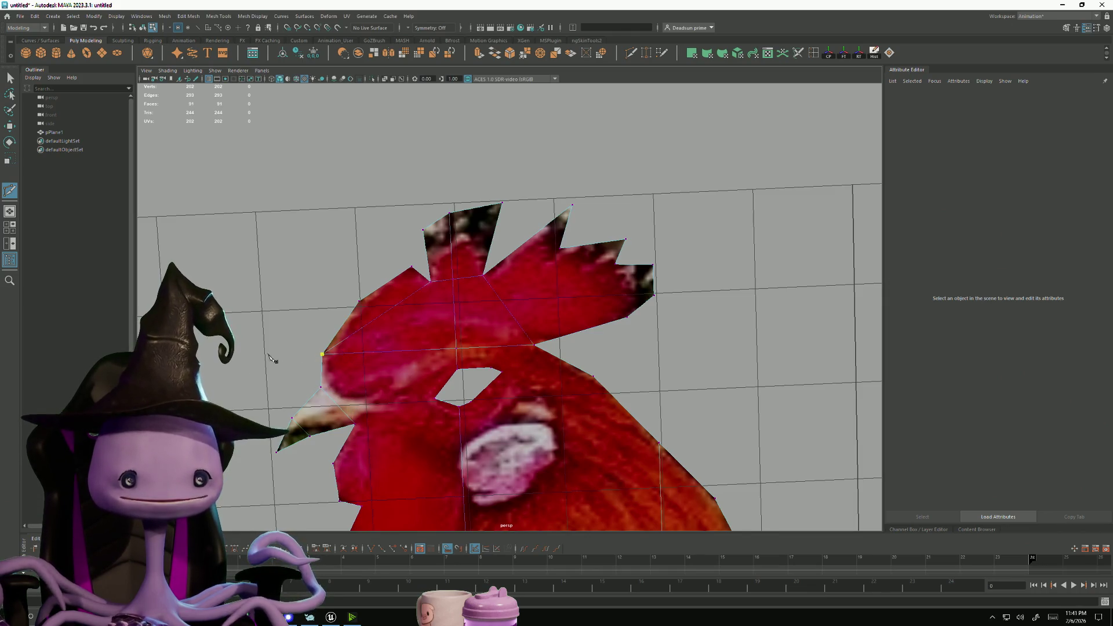
left_click(339, 405)
key("Return")
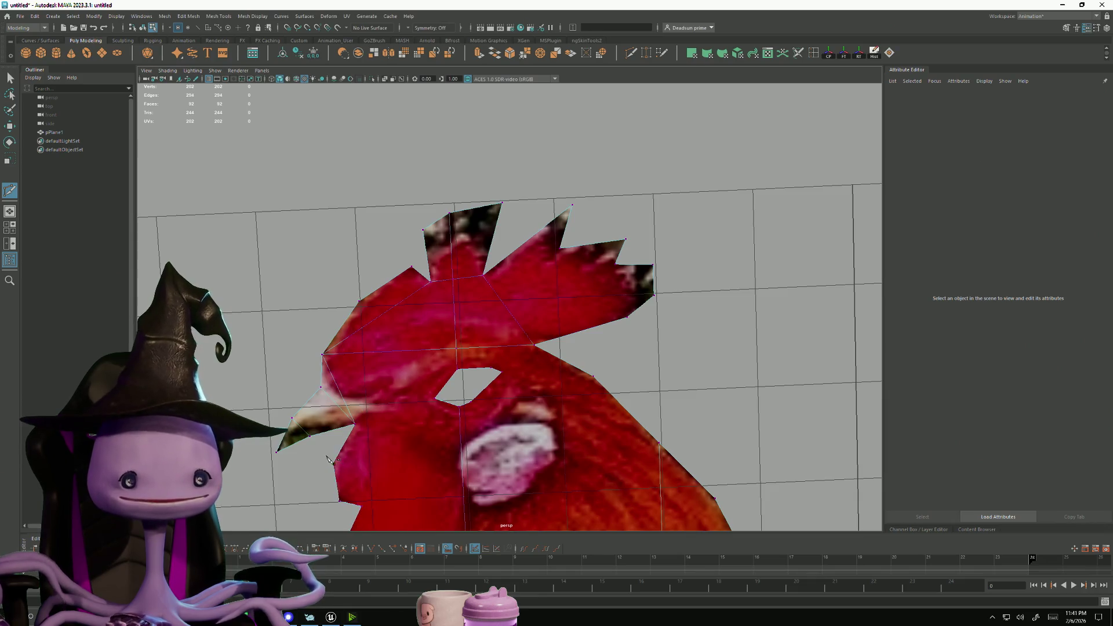
Add edges from the beak vertex toward the eye hole, and from the eye hole to the comb
left_click(355, 426)
left_click(362, 506)
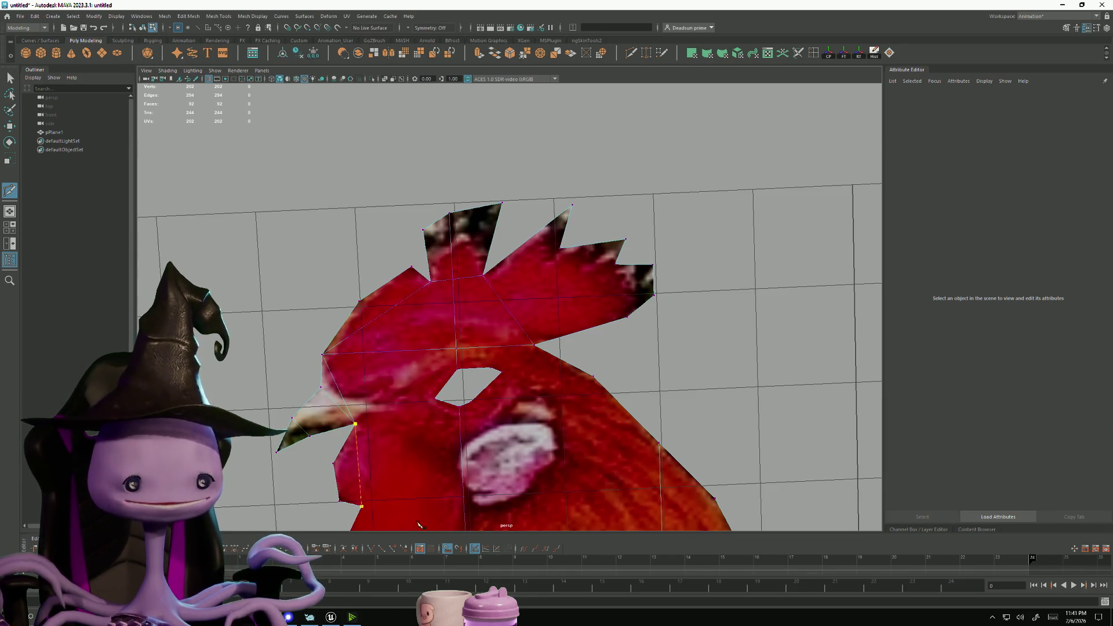
left_click(355, 423)
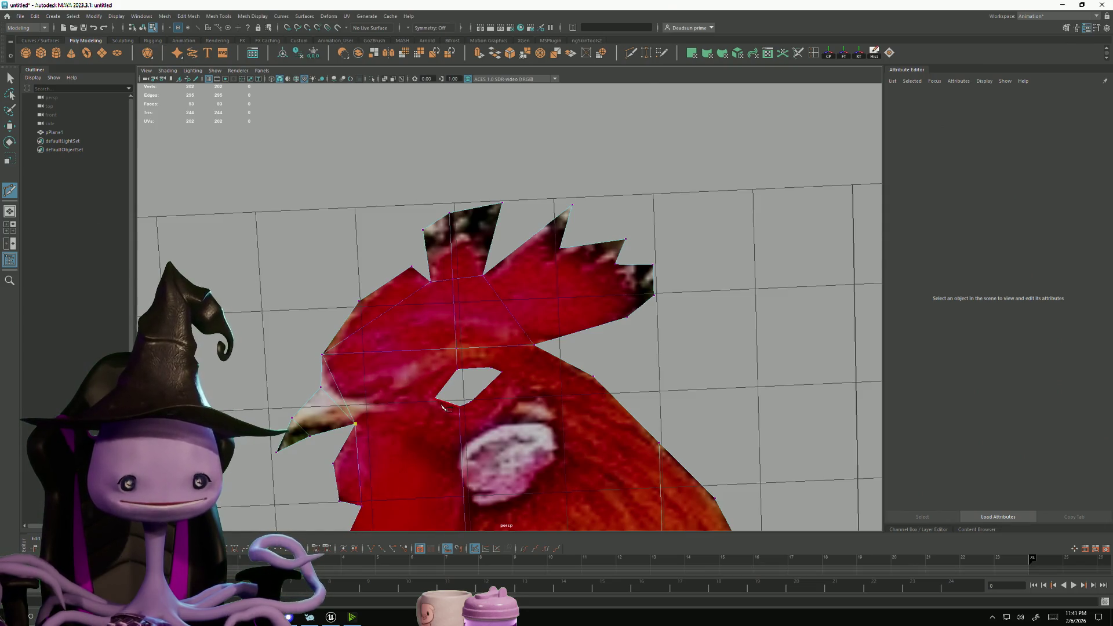
key("Return")
left_click(499, 371)
left_click(533, 346)
key("Return")
left_click(491, 368)
left_click(456, 349)
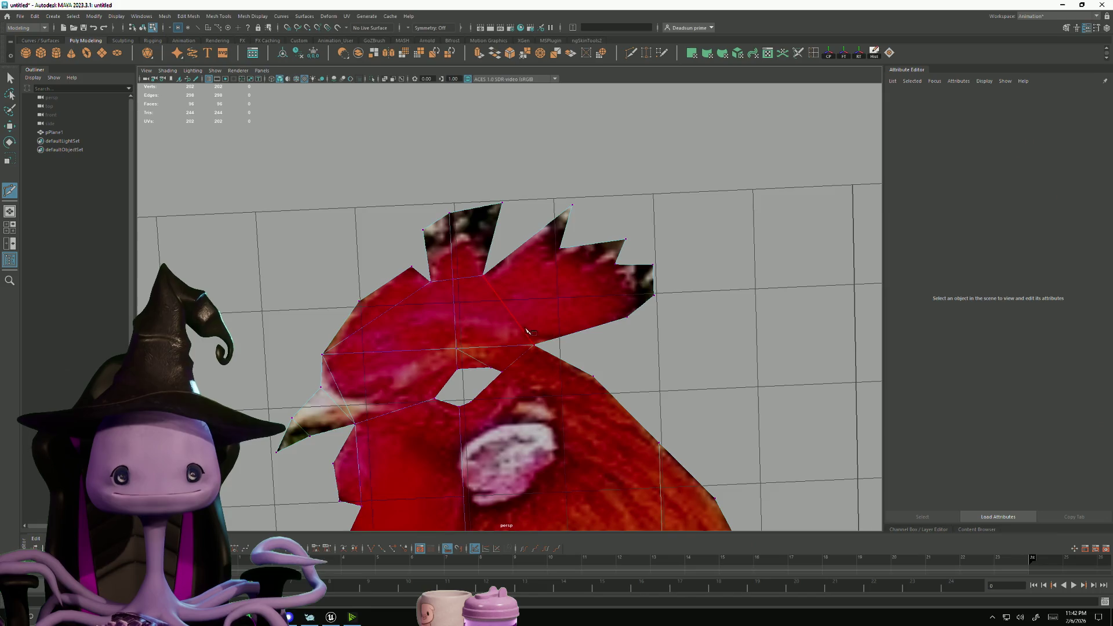
left_click(560, 248)
key("Return")
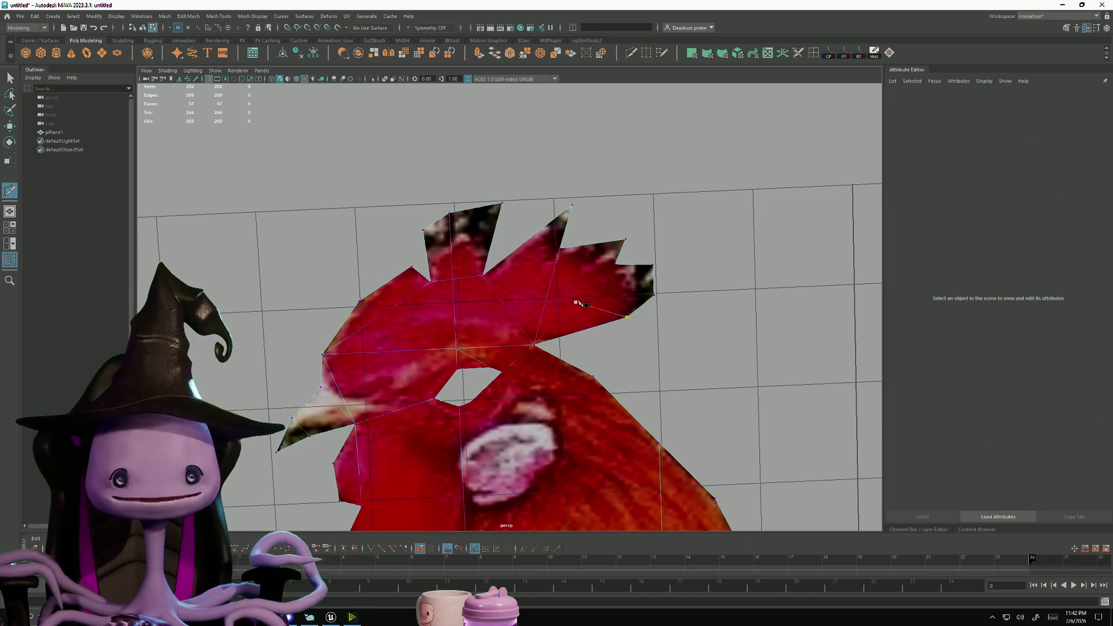
Cut across the comb to the vertex above the eye hole, plus an edge across the neck
left_click(615, 264)
key("Return")
left_click(626, 317)
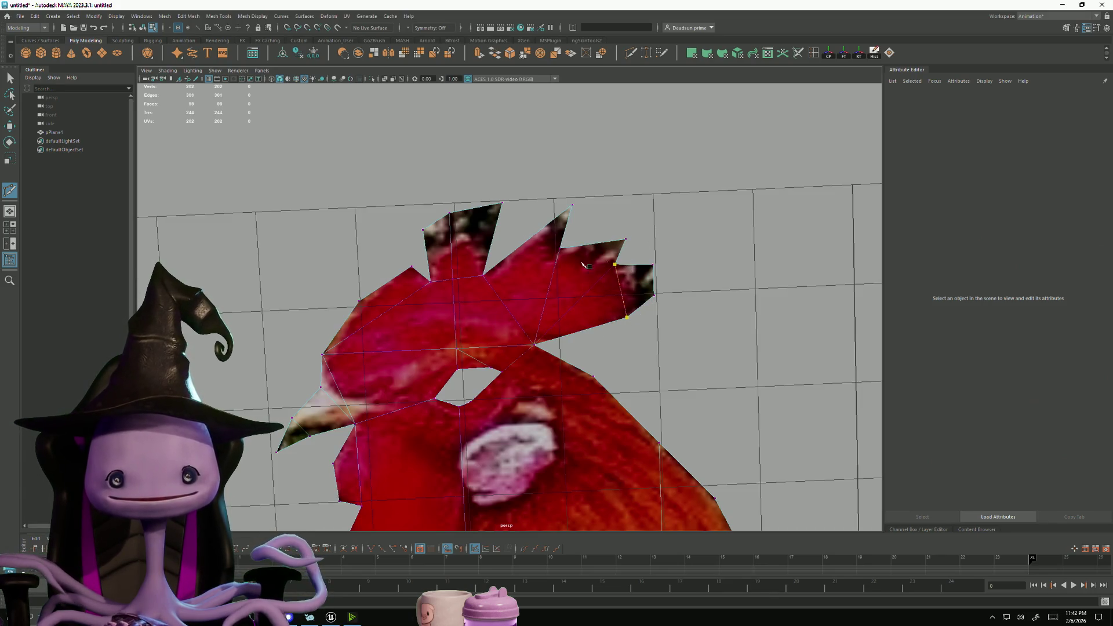
left_click(483, 276)
middle_click_drag(471, 367, 420, 284, "alt")
left_click(415, 268)
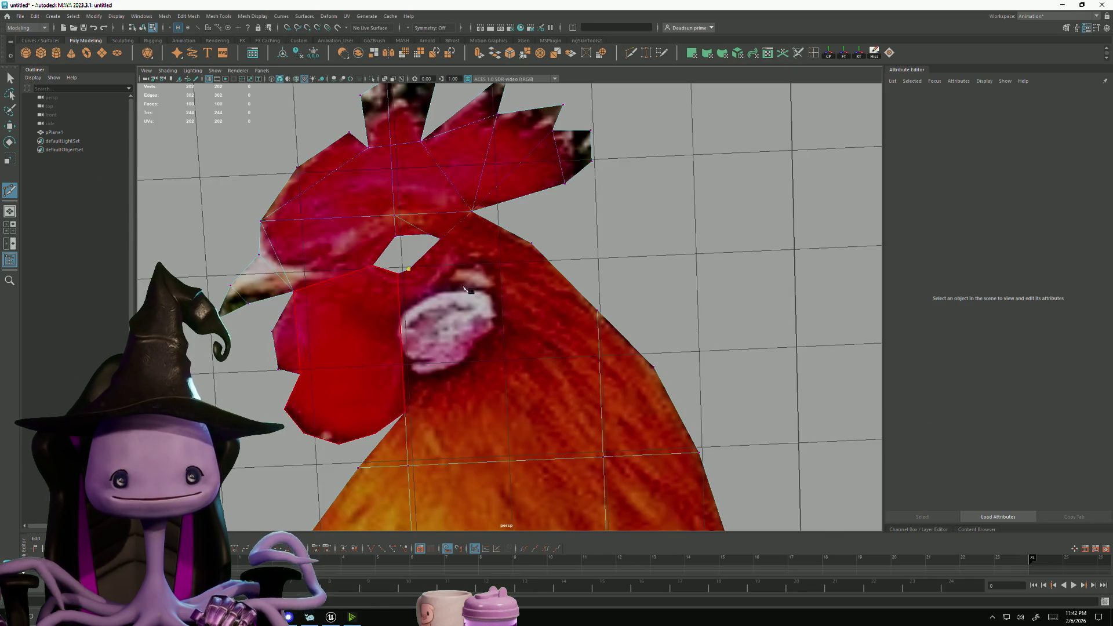
left_click(598, 310)
key("Return")
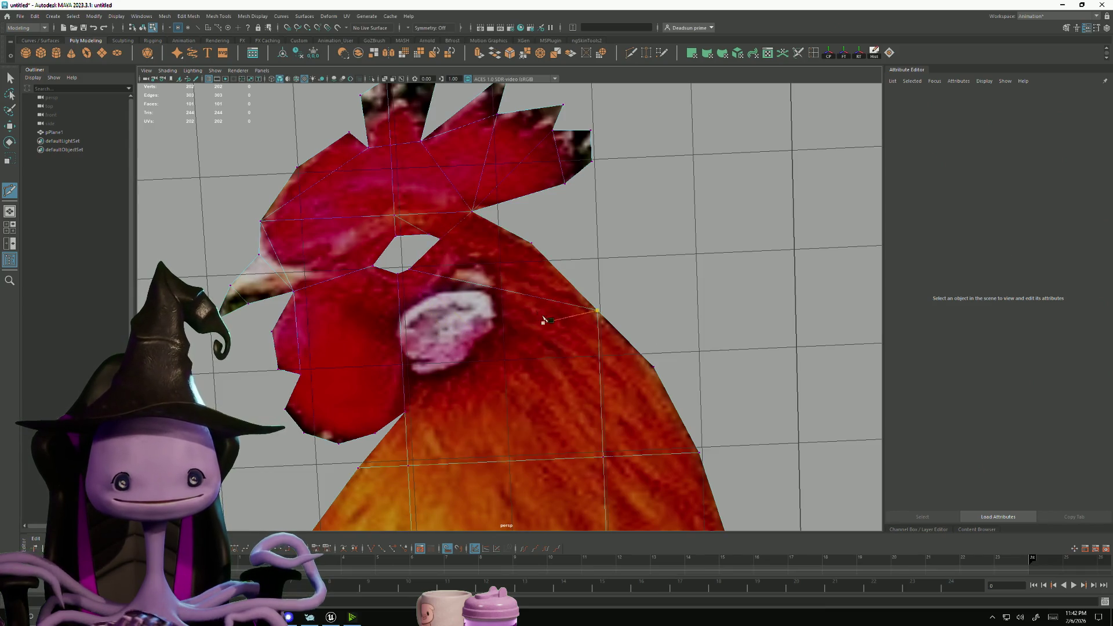
Split the neck and wattle faces with diagonal and wattle-vertex cuts
left_click(408, 404)
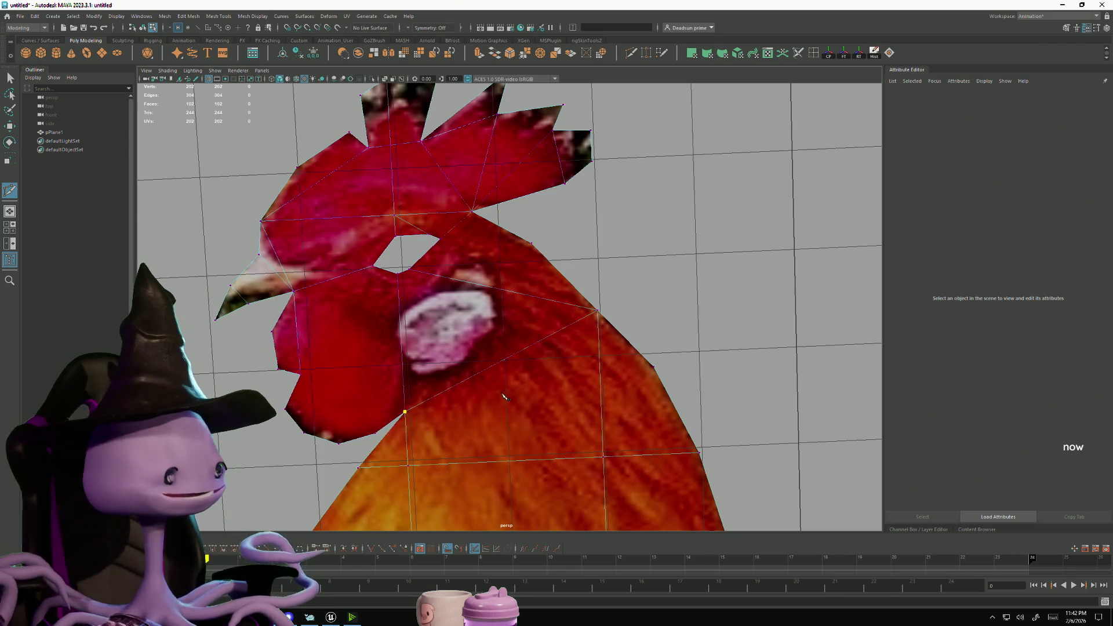
key("Return")
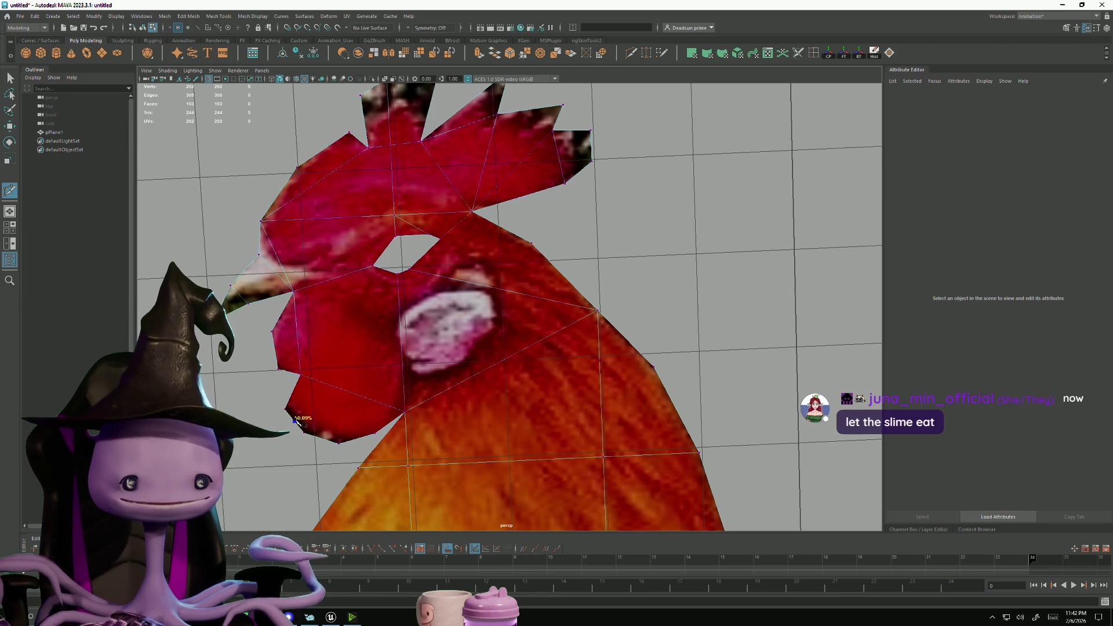
key("Return")
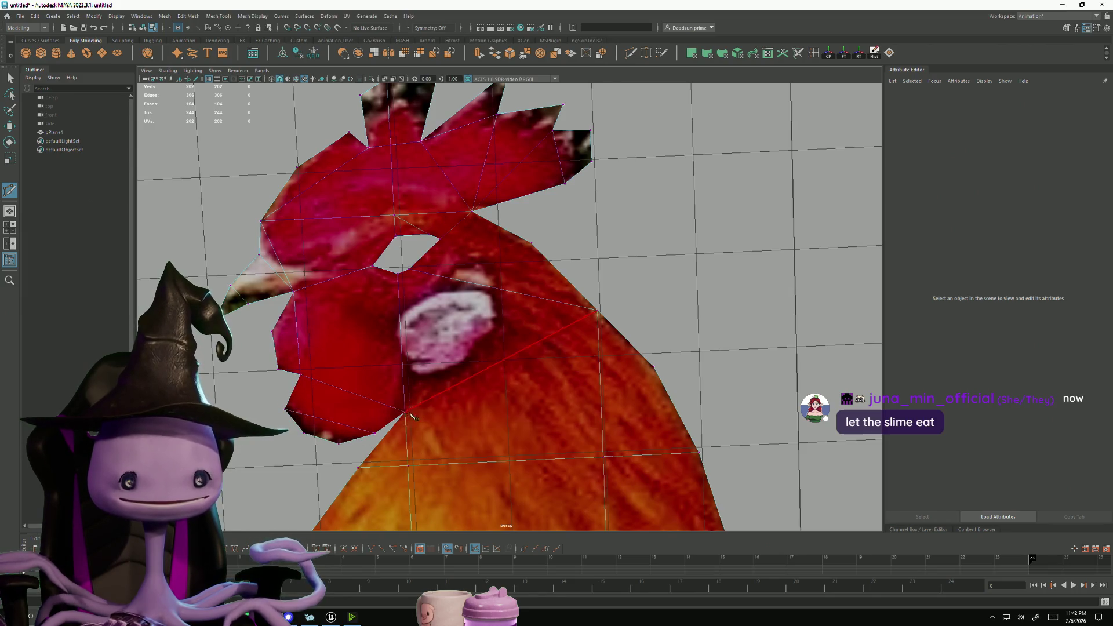
left_click(300, 375)
left_click(397, 273)
key("Return")
left_click(404, 411)
Add a cut segment from the rooster's belly toward the leg
scroll(526, 430, "down", 5)
scroll(590, 451, "up", 5)
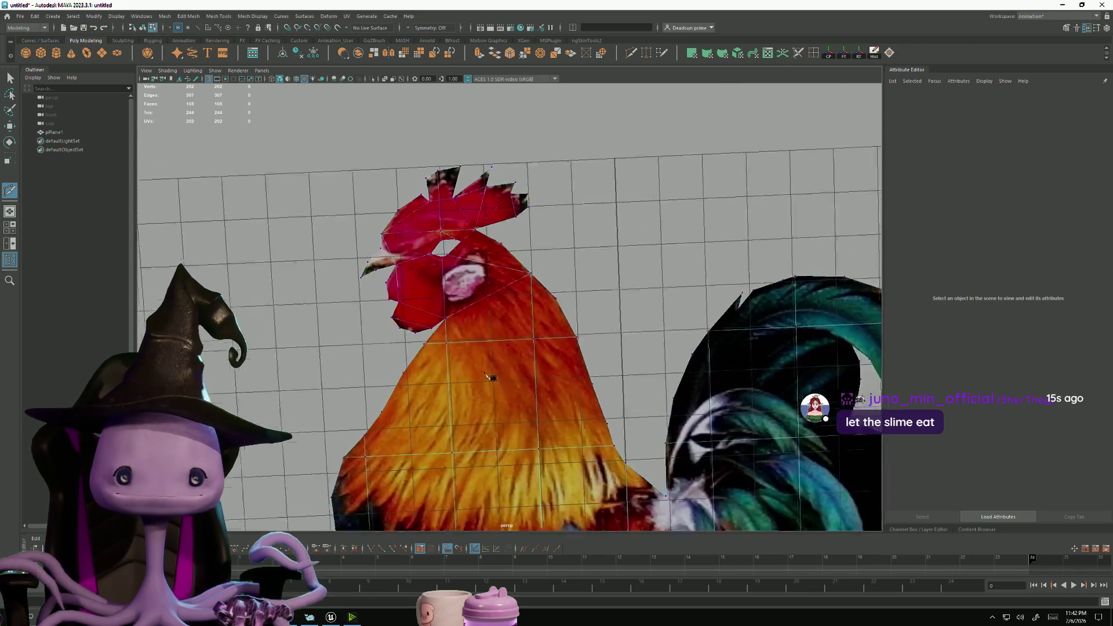
scroll(590, 451, "down", 6)
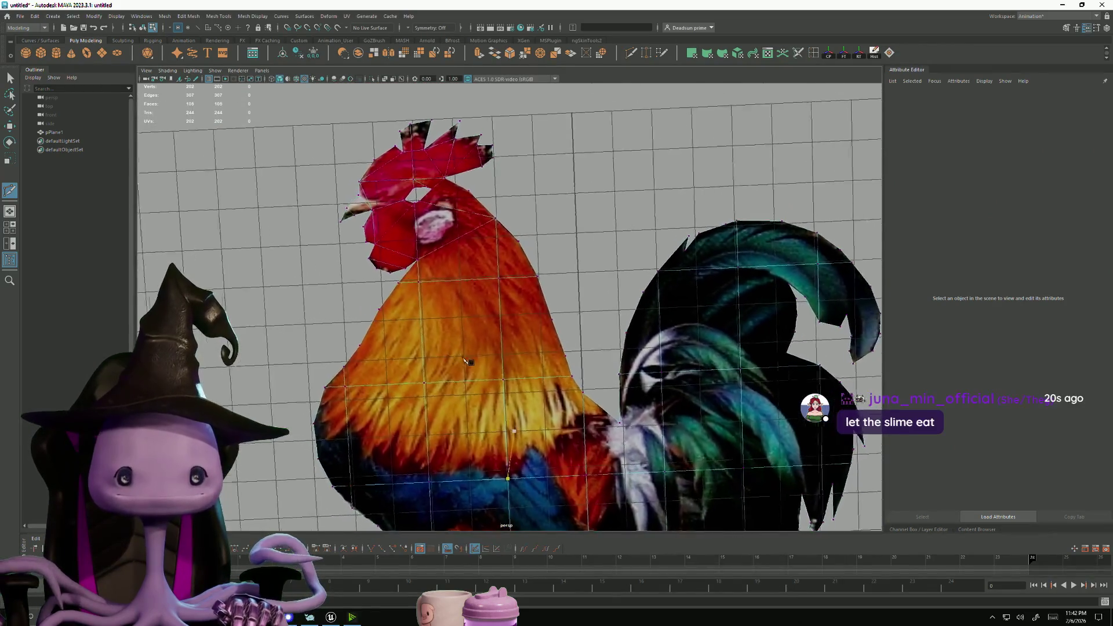
scroll(406, 301, "down", 6)
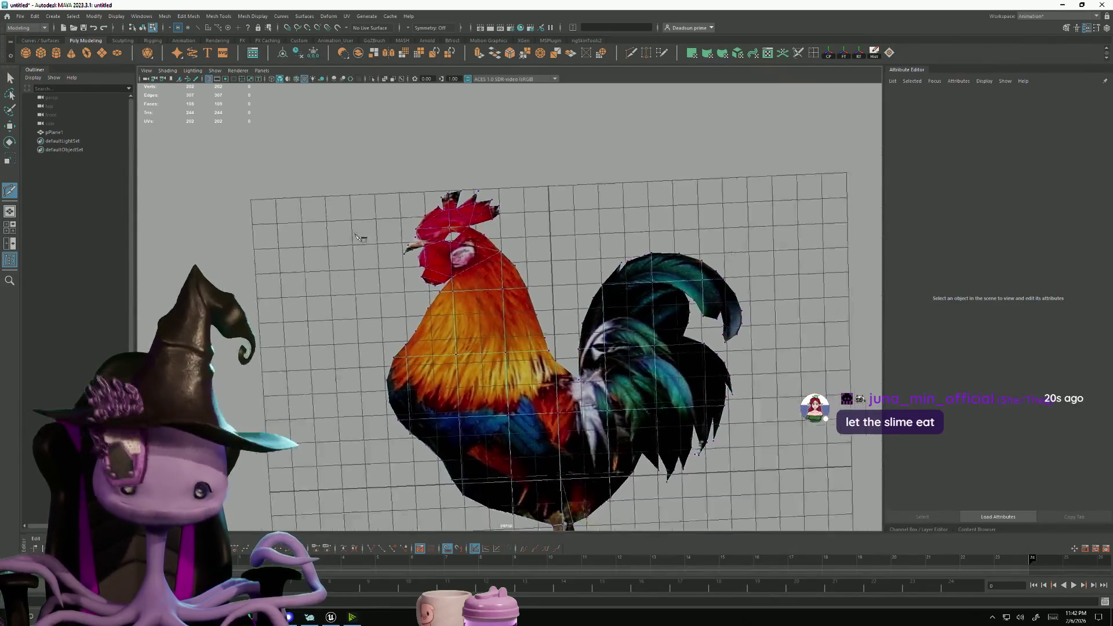
scroll(602, 432, "up", 8)
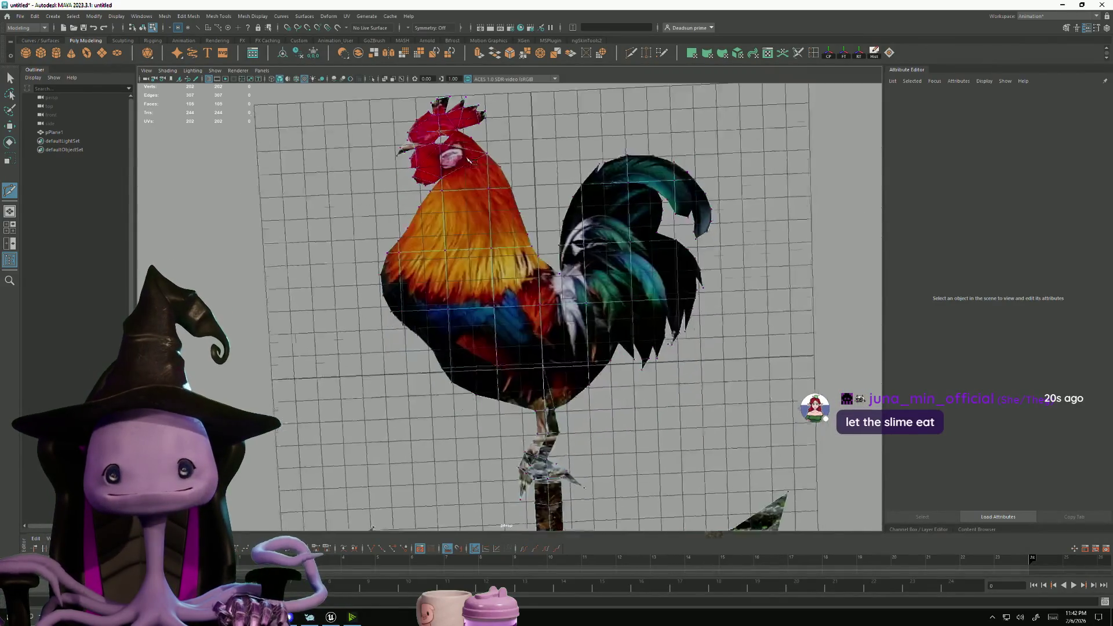
middle_click_drag(601, 432, 542, 382, "alt")
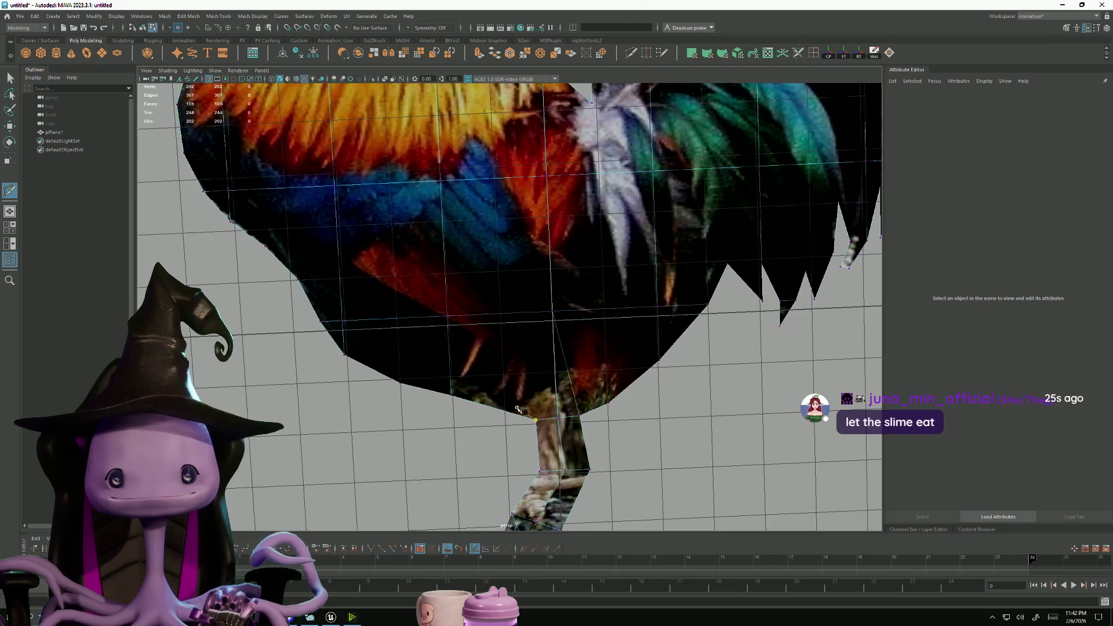
left_click(447, 316)
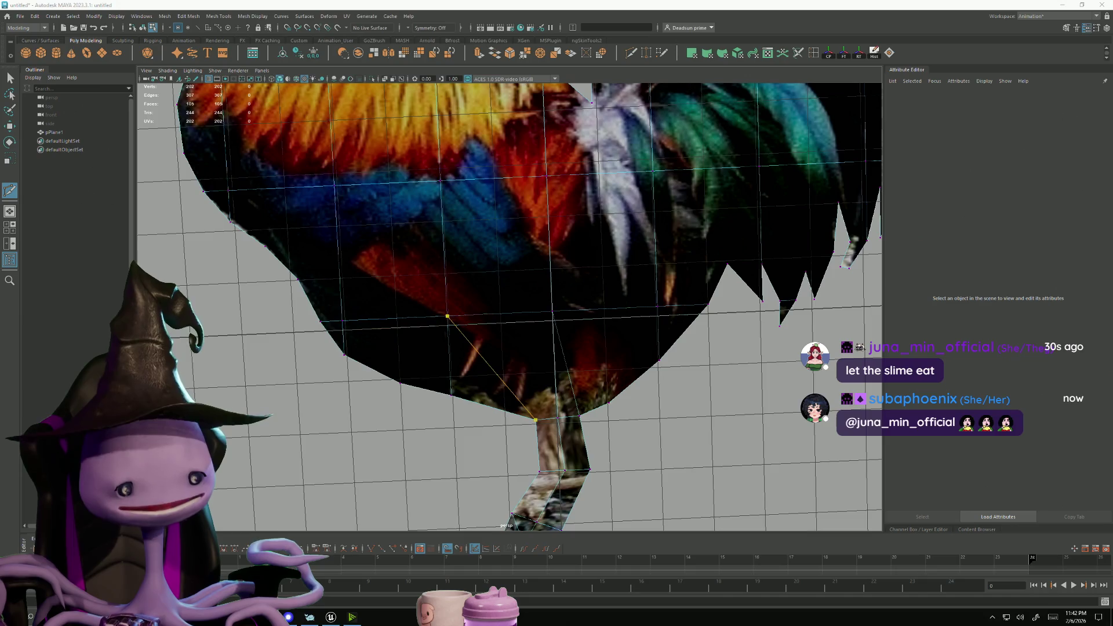
Commit the pending head cut, zoom out, and select the rooster plane pPlane1
scroll(435, 341, "down", 5)
scroll(475, 222, "up", 10)
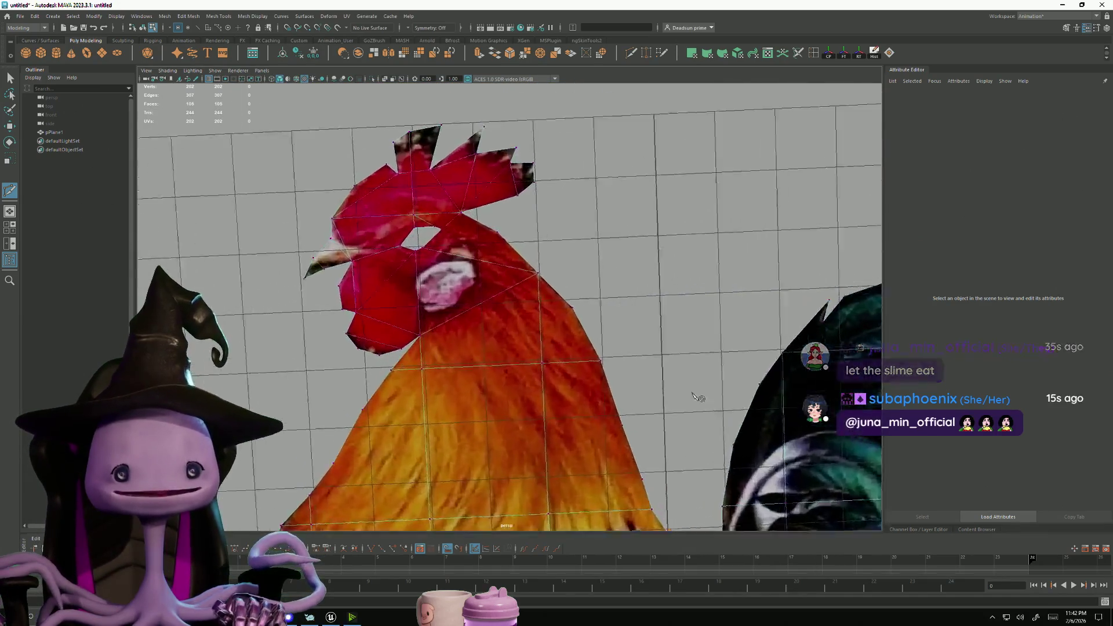
middle_click_drag(475, 221, 558, 339, "alt")
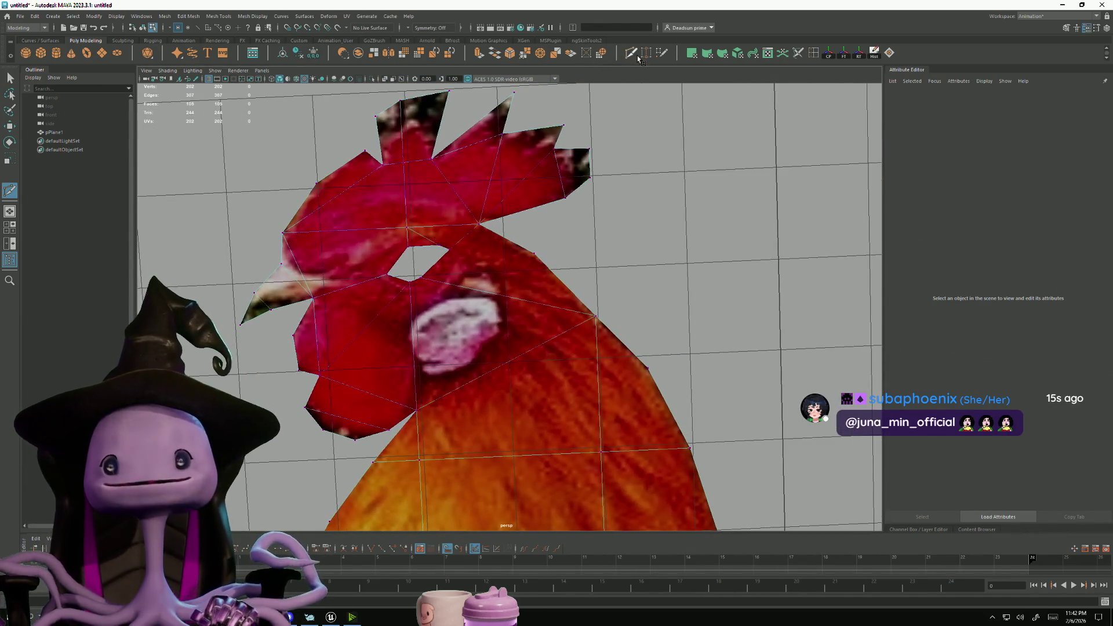
key("q")
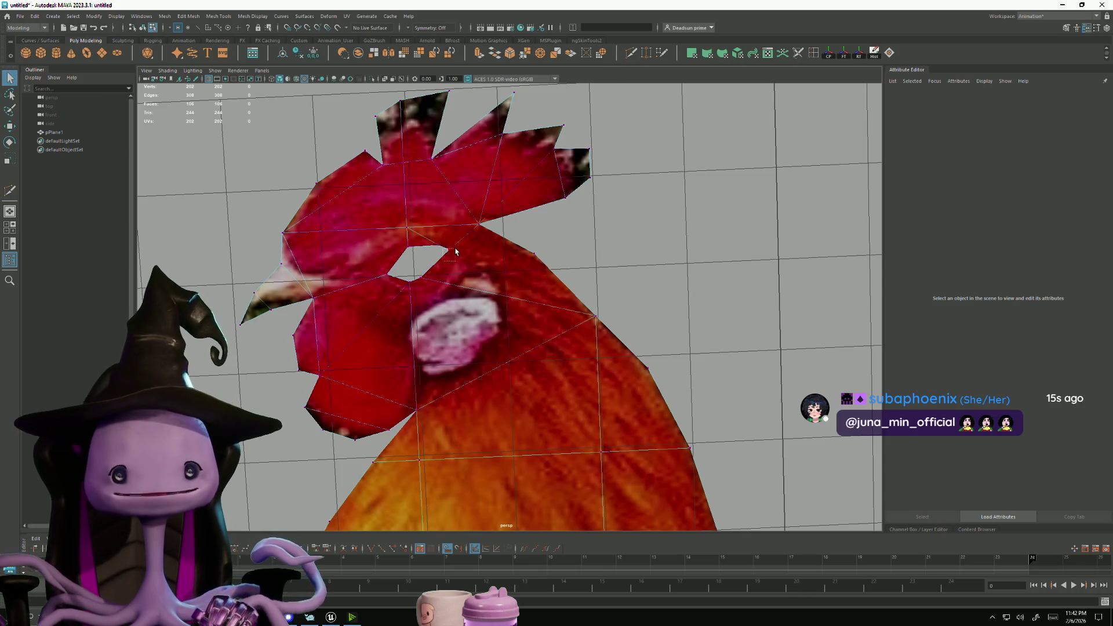
scroll(455, 251, "down", 8)
right_click_drag(468, 313, 524, 347)
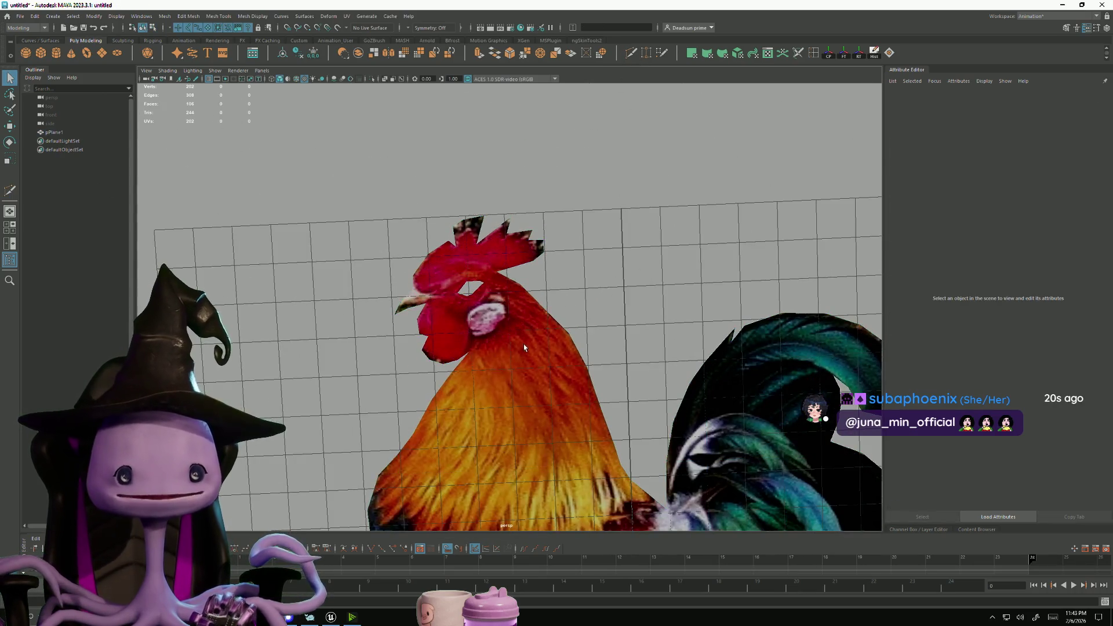
left_click(524, 346)
scroll(524, 347, "down", 5)
scroll(398, 316, "up", 5)
right_click_drag(398, 316, 399, 293)
Select the interior grid edges and loops across neck, body and tail, then delete them, leaving 74 faces
left_click(434, 277)
left_click(416, 314)
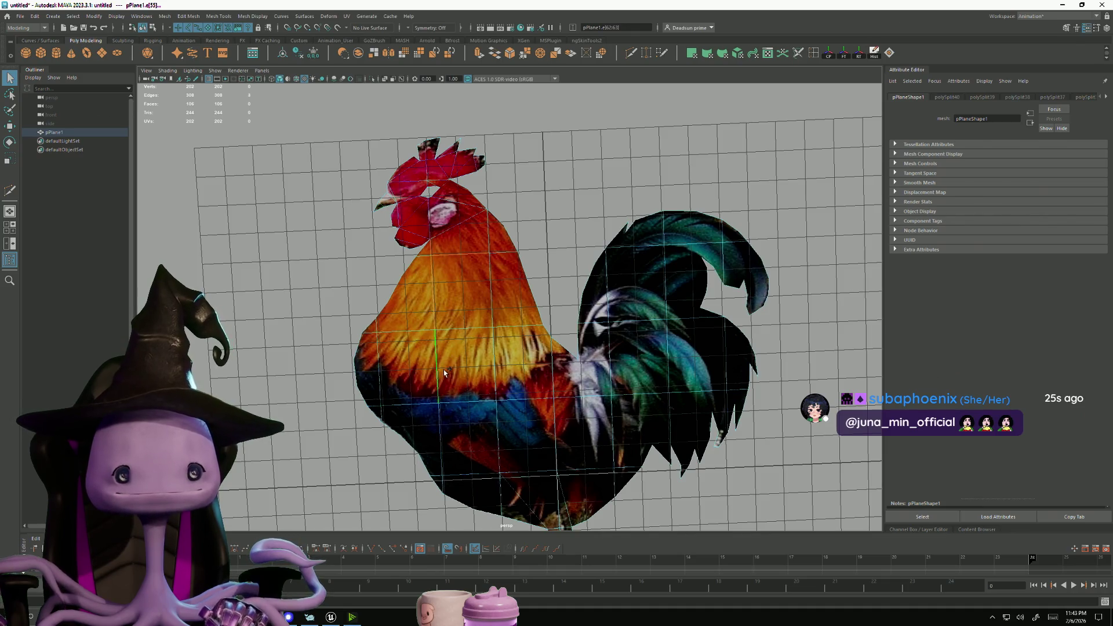
left_click(375, 331)
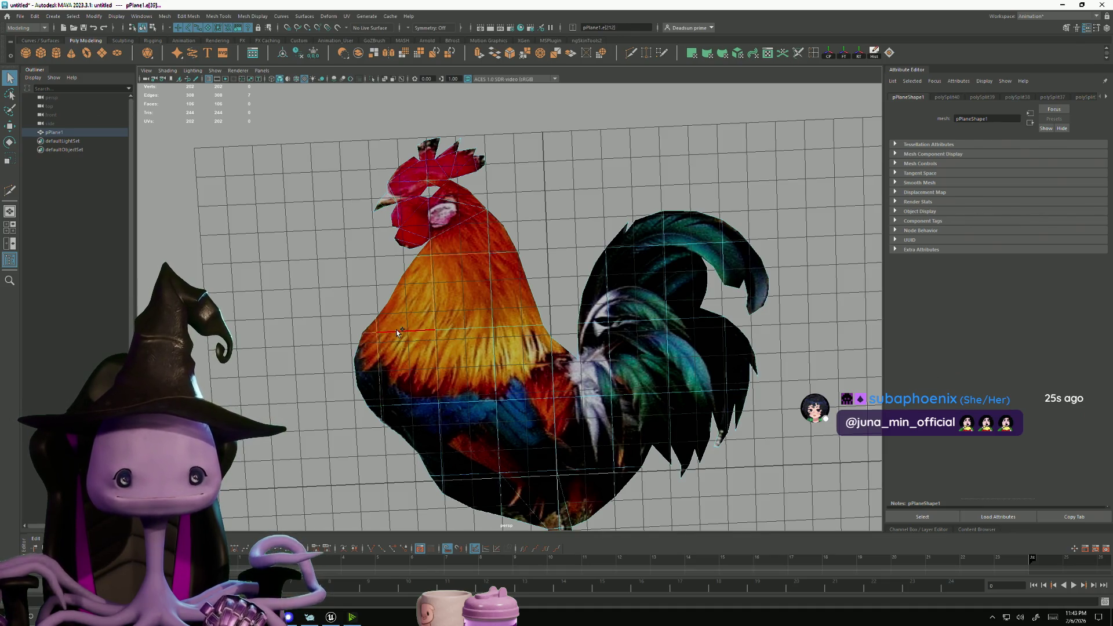
left_click(381, 413, "shift")
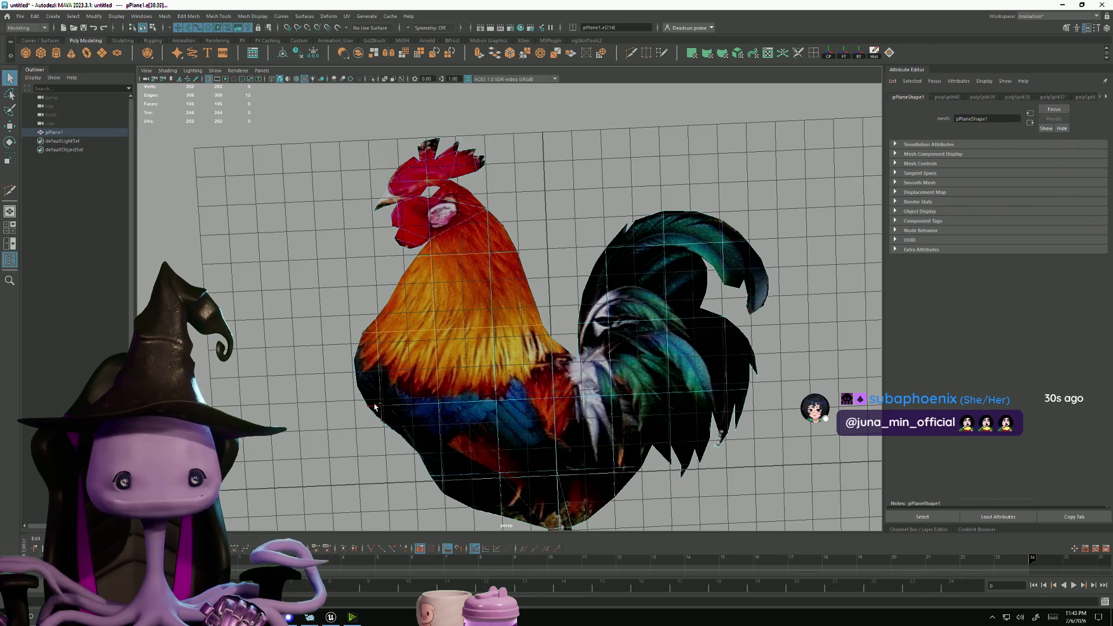
left_click(468, 409)
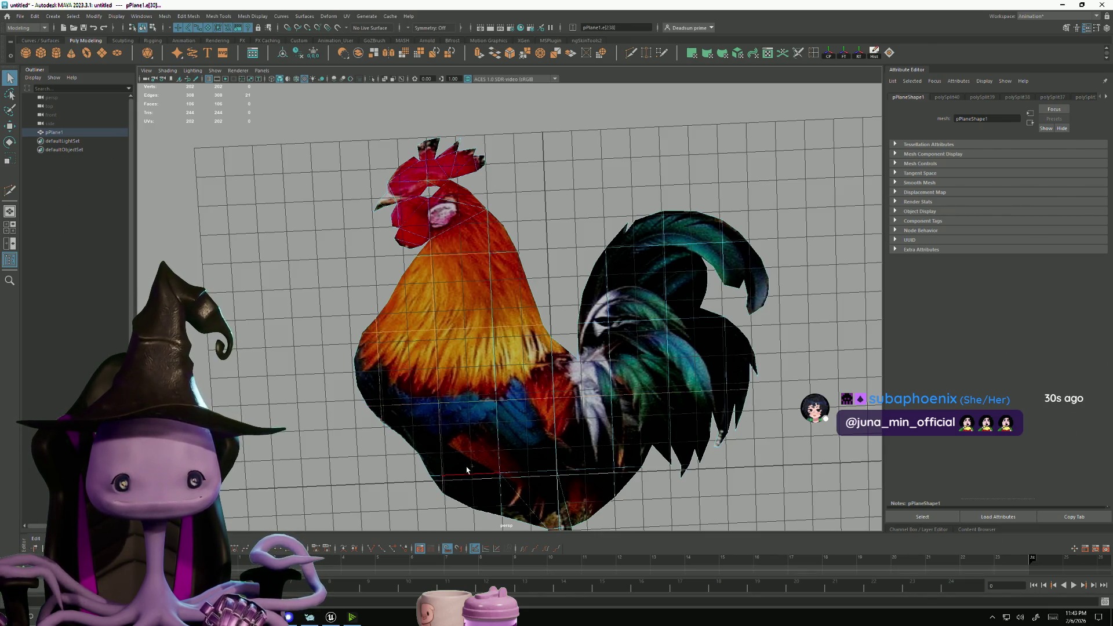
left_click(502, 498, "shift")
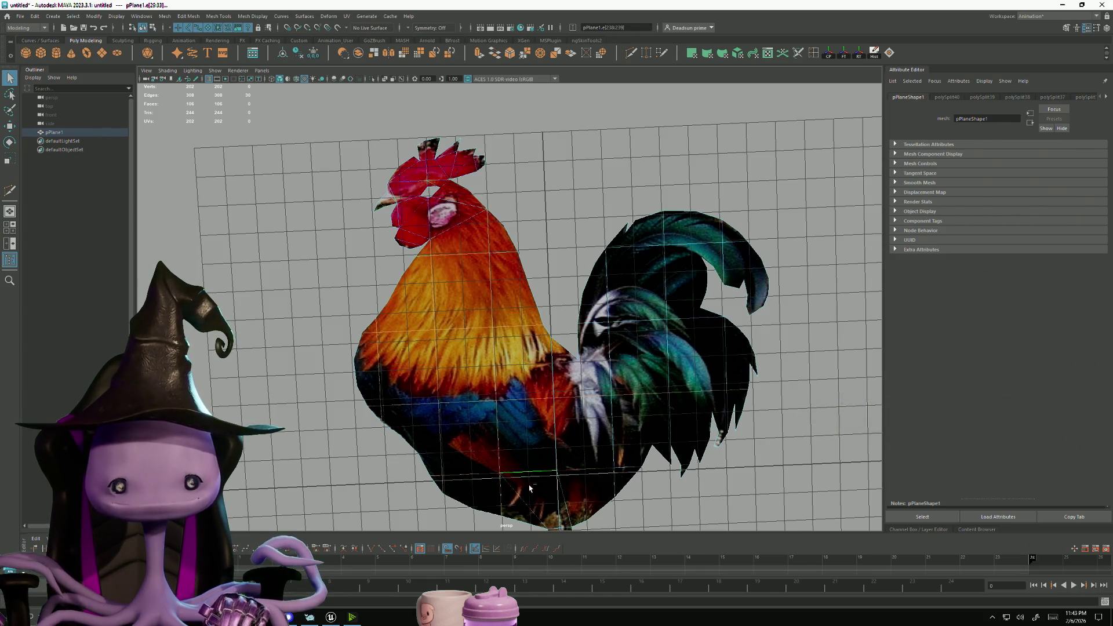
left_click_drag(523, 465, 540, 510)
key("ctrl+z")
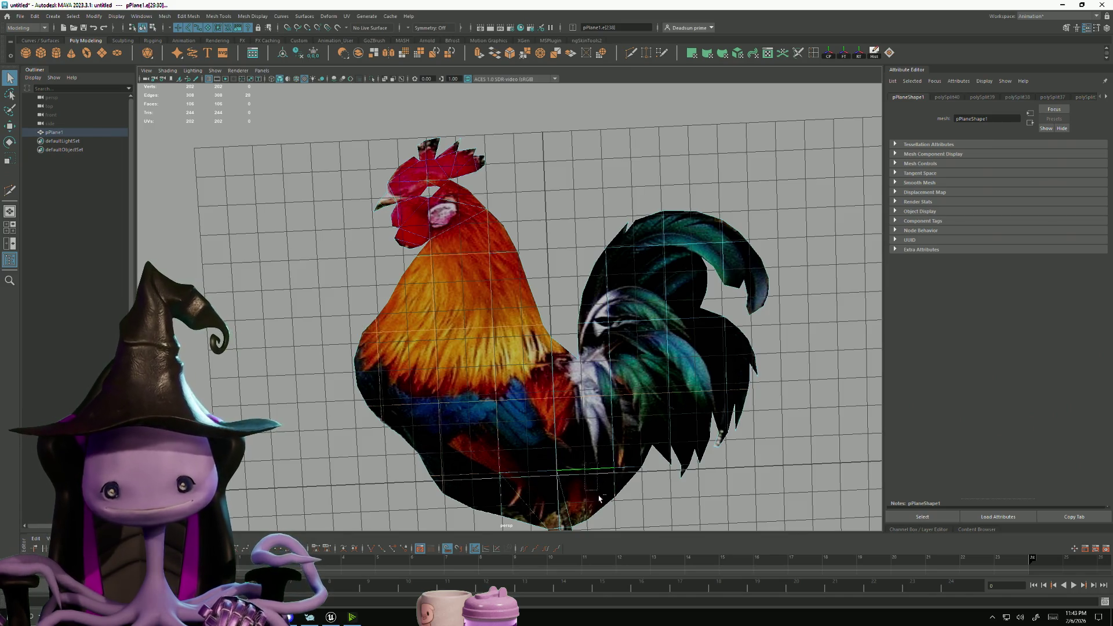
left_click(610, 385, "shift")
double_click(668, 380, "shift")
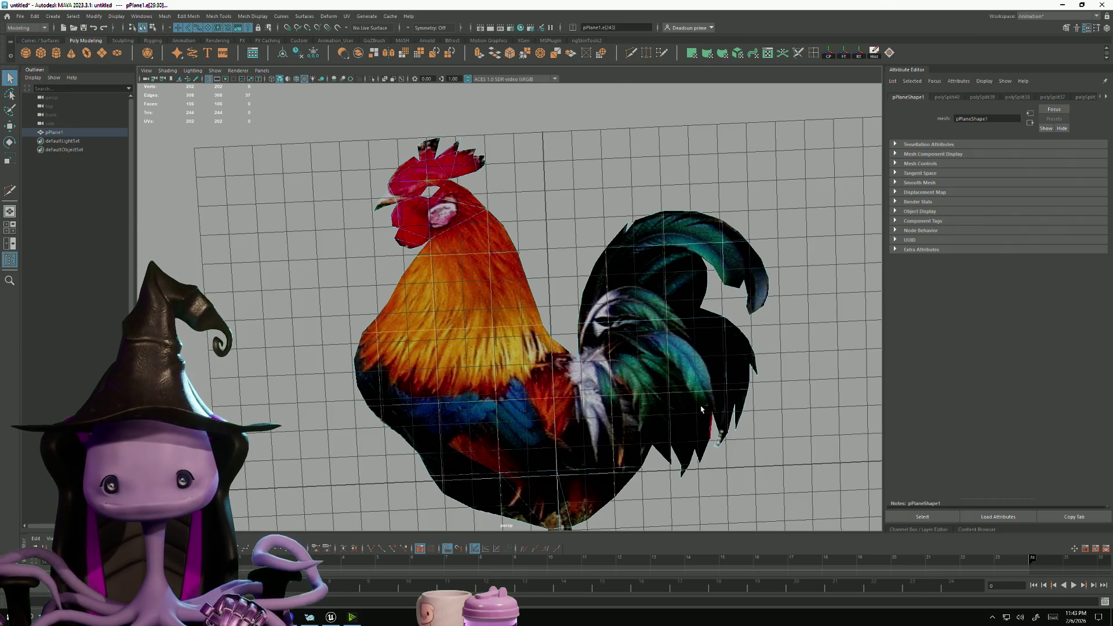
left_click(720, 360, "shift")
double_click(678, 324, "shift")
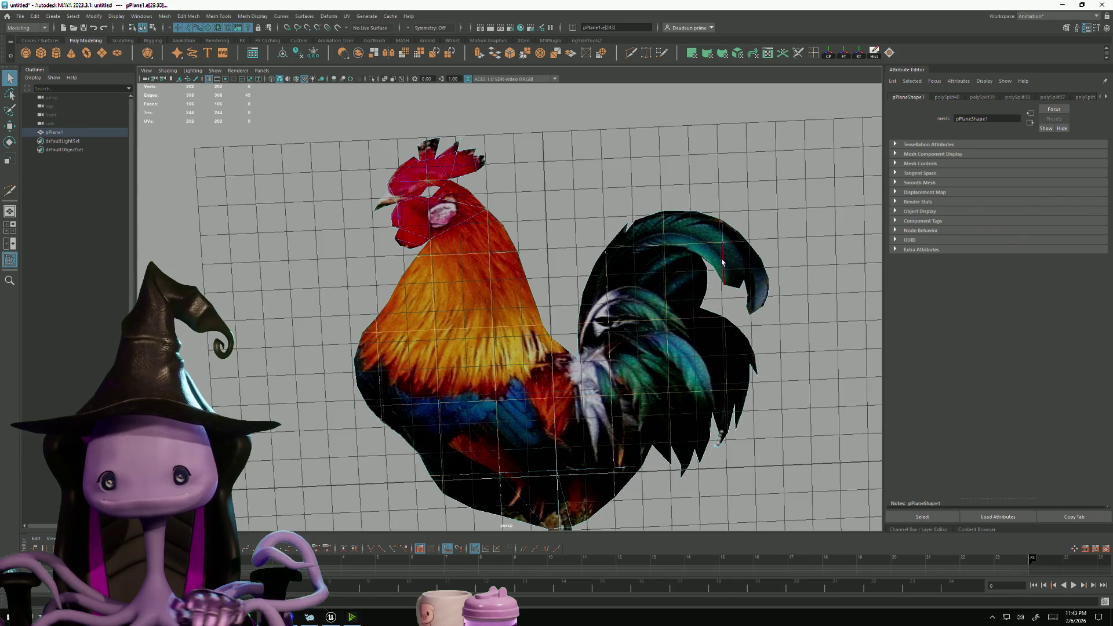
key("Delete")
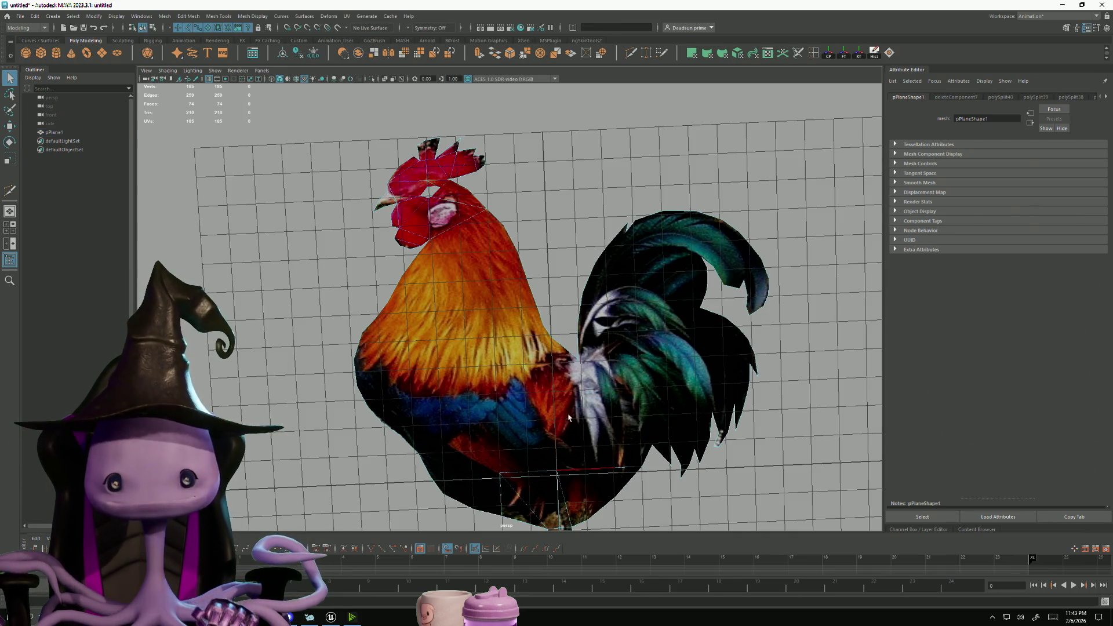
With Multi-Cut, cut an edge from the rooster's body down to the bottom edge
scroll(594, 367, "up", 5)
middle_click_drag(594, 367, 589, 402, "alt")
left_click(630, 52)
left_click(572, 304)
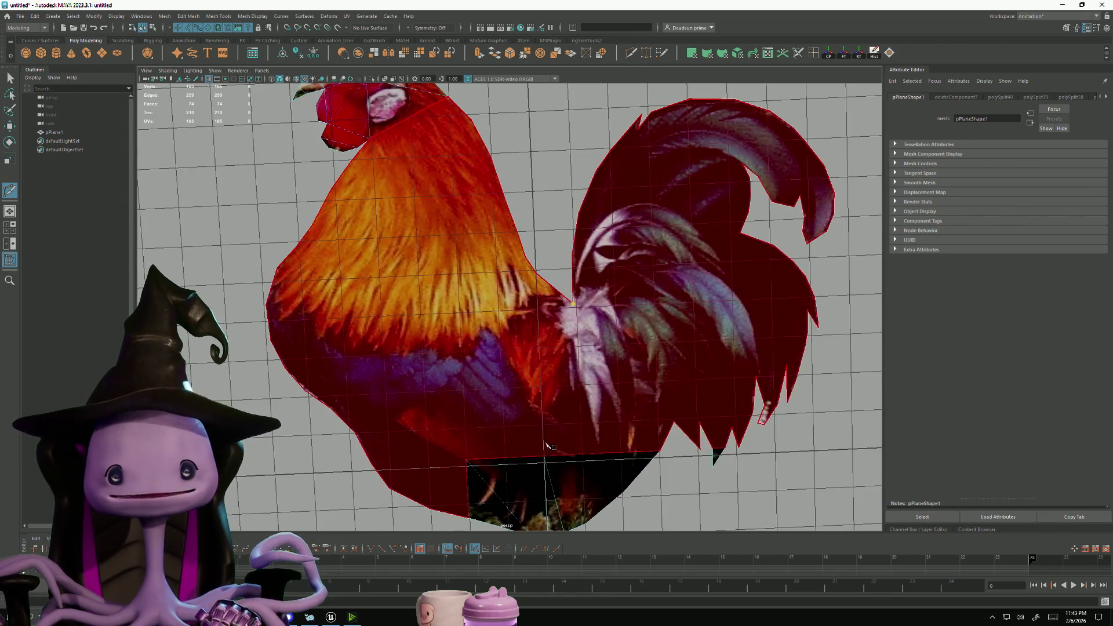
left_click(545, 460)
key("Return")
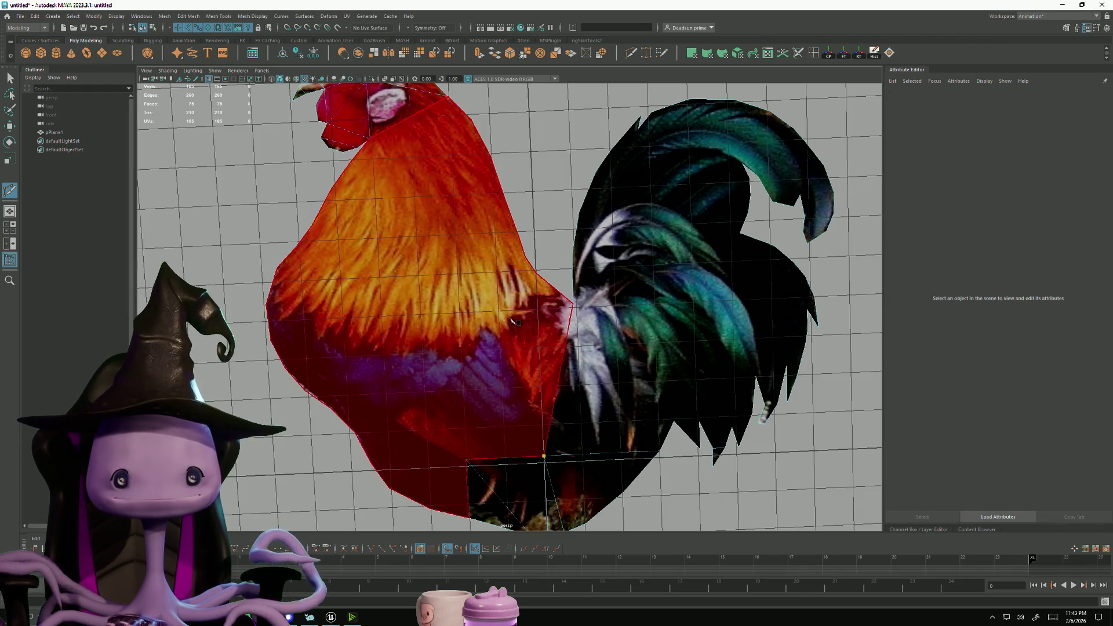
Cut edges from the neck downward and up to the neck, then start a chest cut from the left outline
left_click(548, 282)
left_click(468, 458)
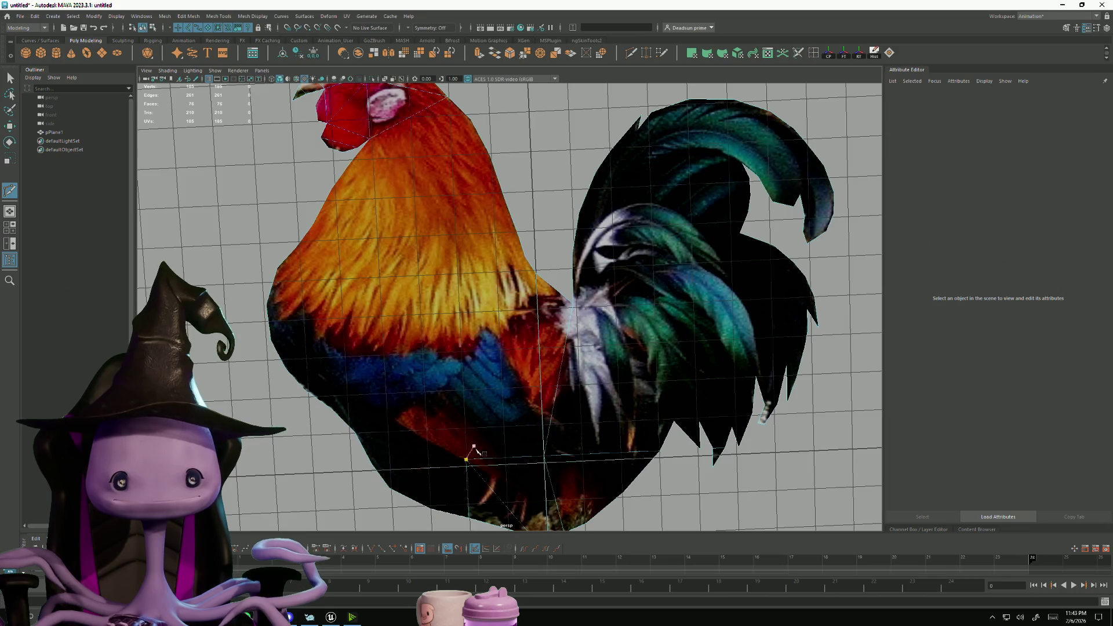
key("Return")
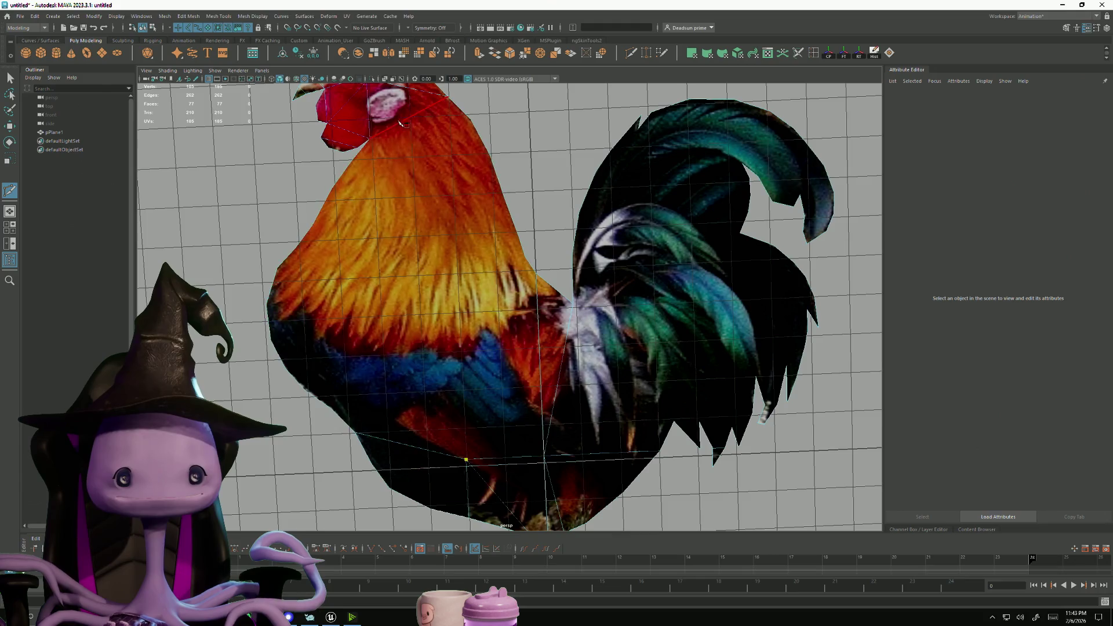
left_click(369, 139)
key("Return")
left_click(270, 341)
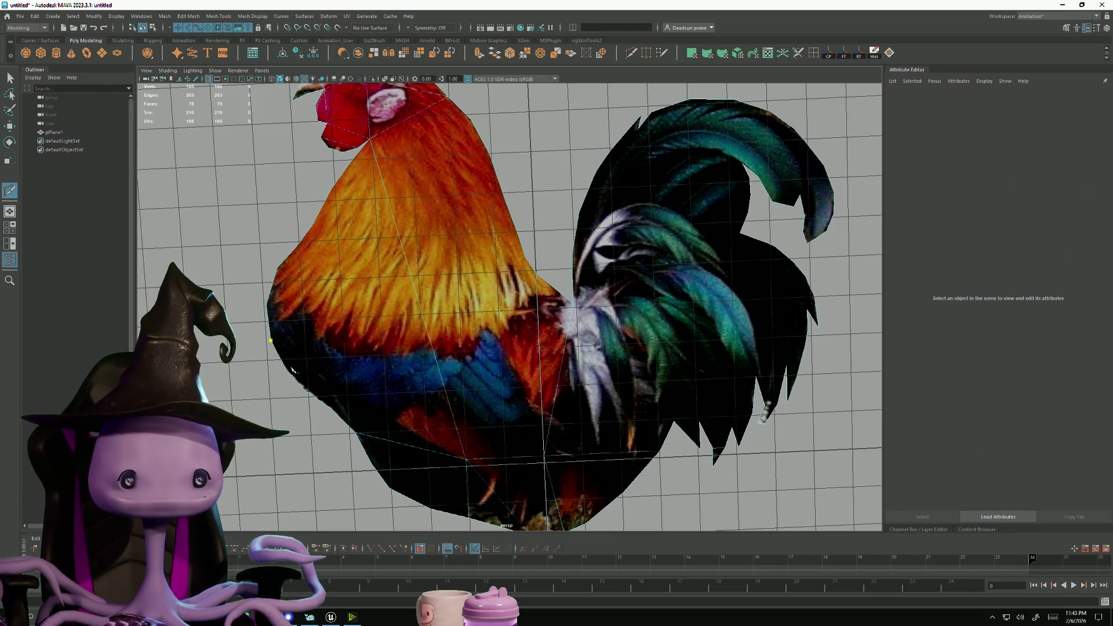
left_click(420, 290)
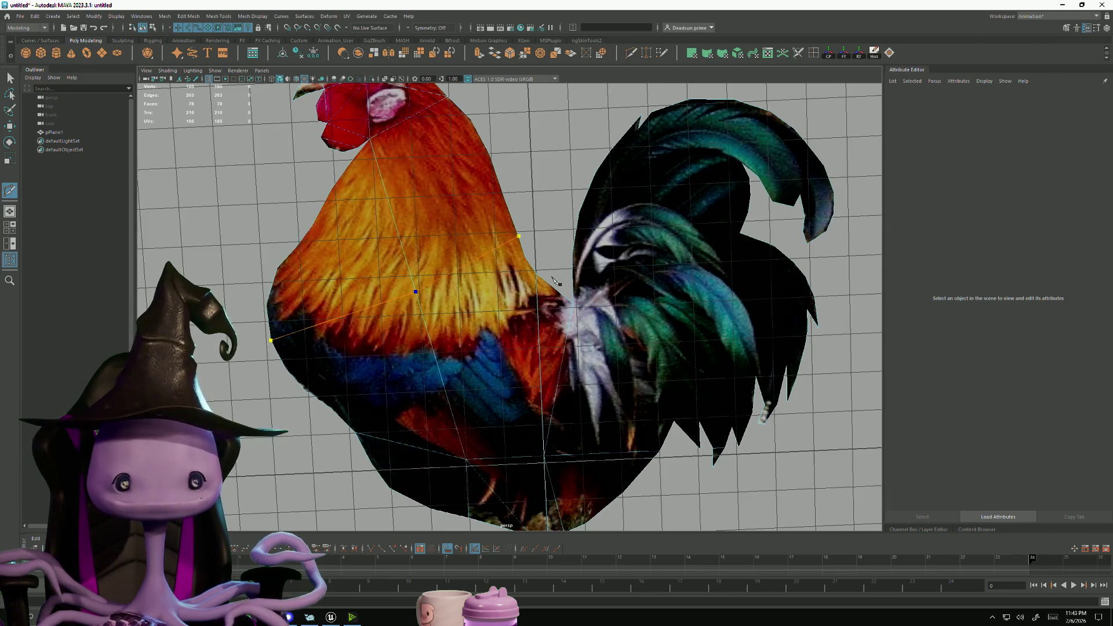
Finish the chest cut, then cut from the outer border through the chest to the left outline and neck
left_click(525, 253)
key("Return")
left_click(355, 432)
key("BackSpace")
left_click(331, 408)
left_click(416, 291)
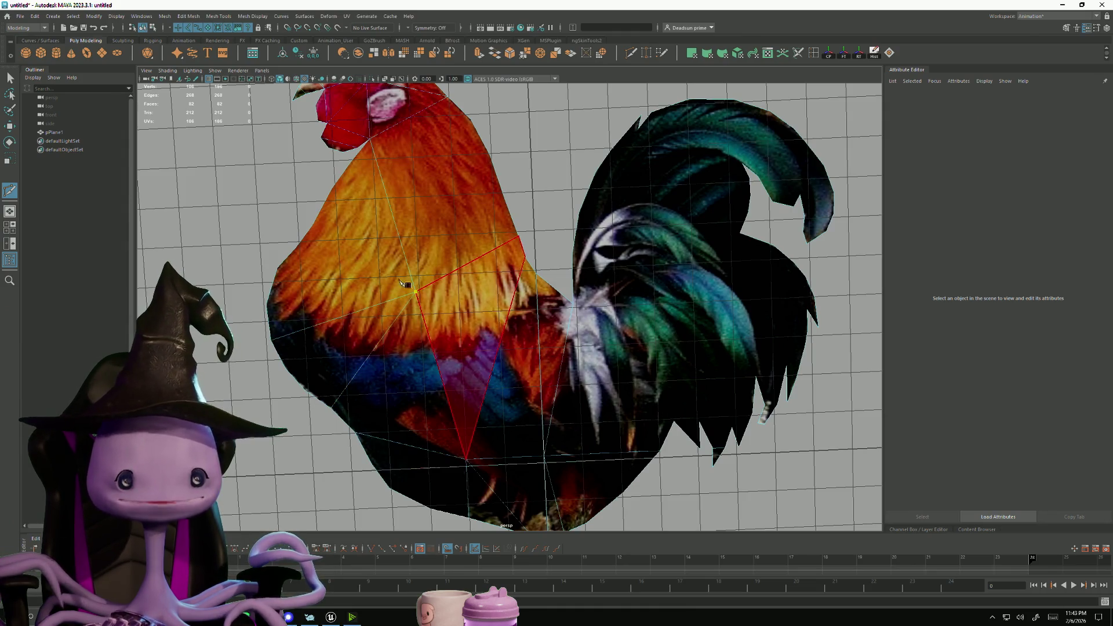
left_click(318, 228)
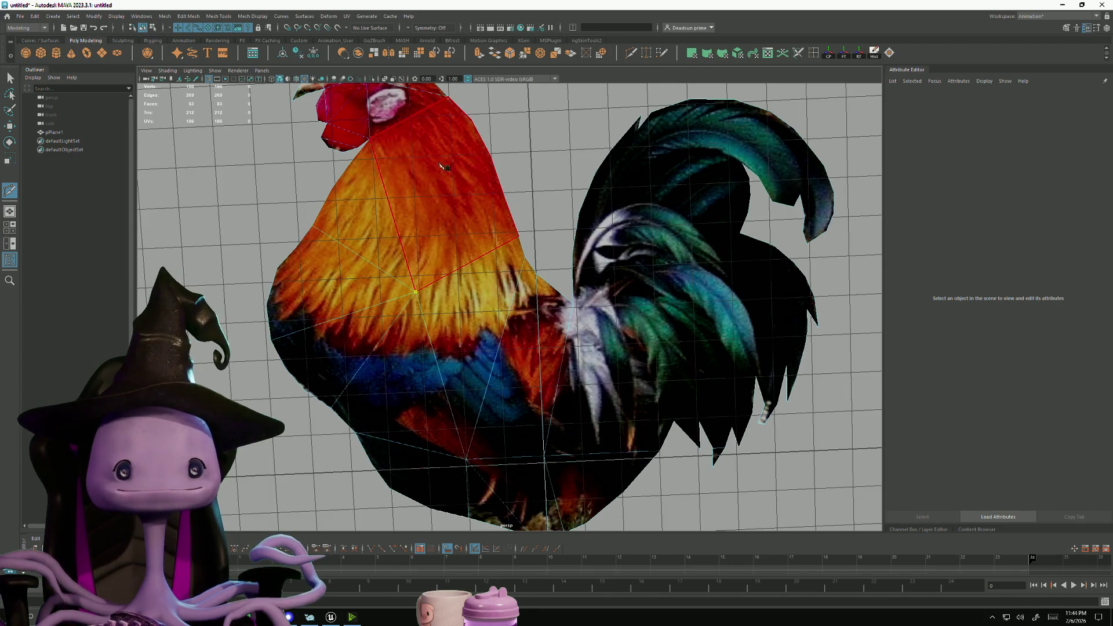
left_click(490, 156)
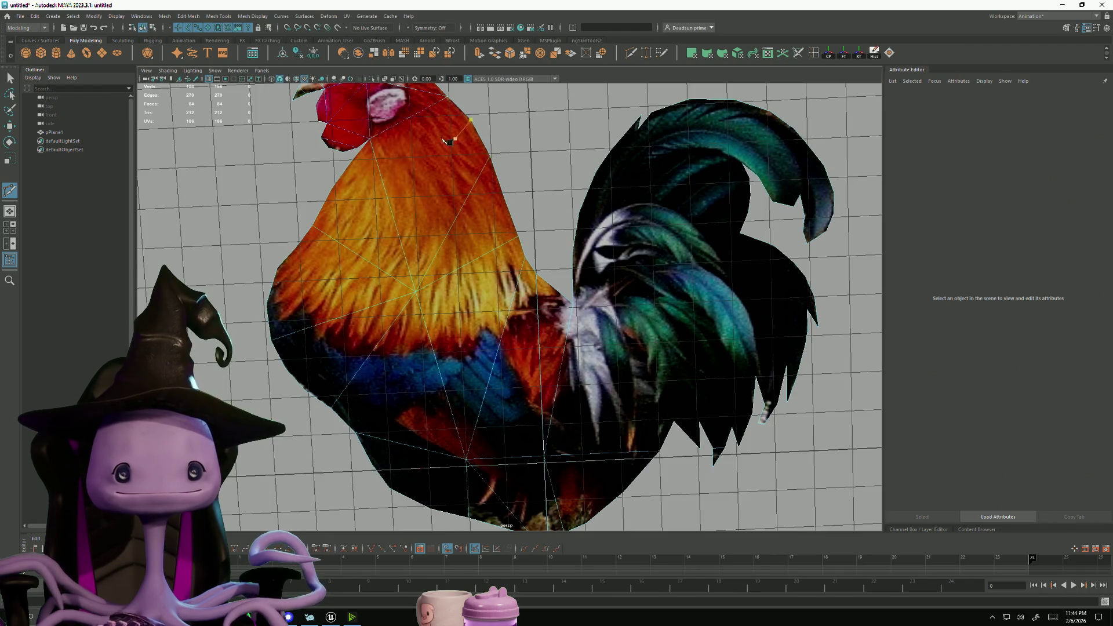
right_click(467, 116)
Cut two edges from the bottom vertex across the dark tail feathers
left_click(544, 456)
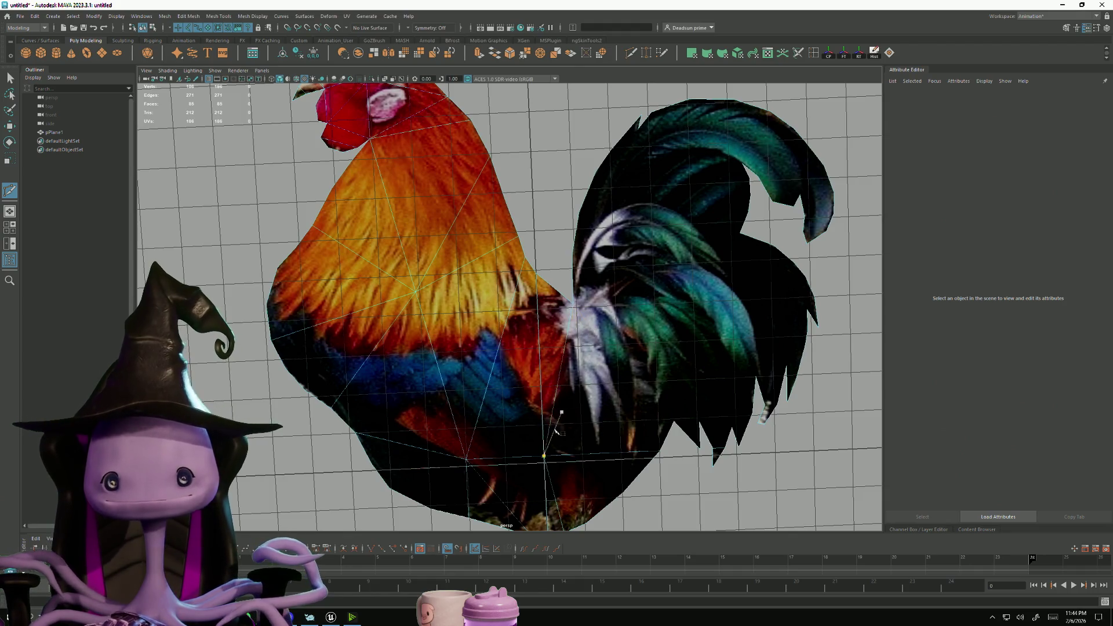
left_click(632, 361)
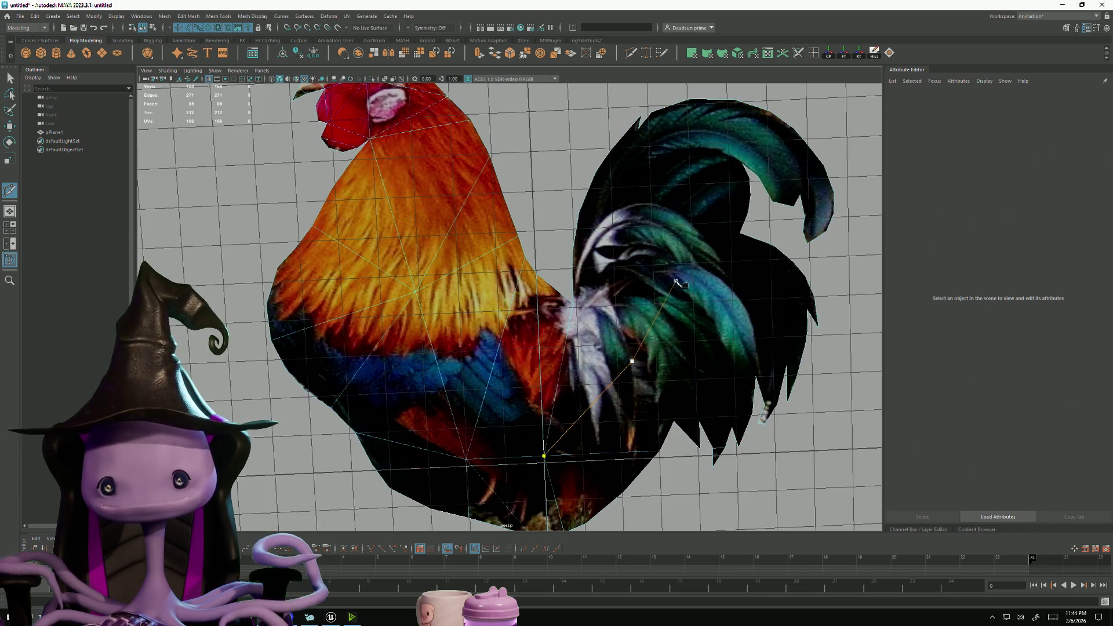
left_click(756, 244)
key("Return")
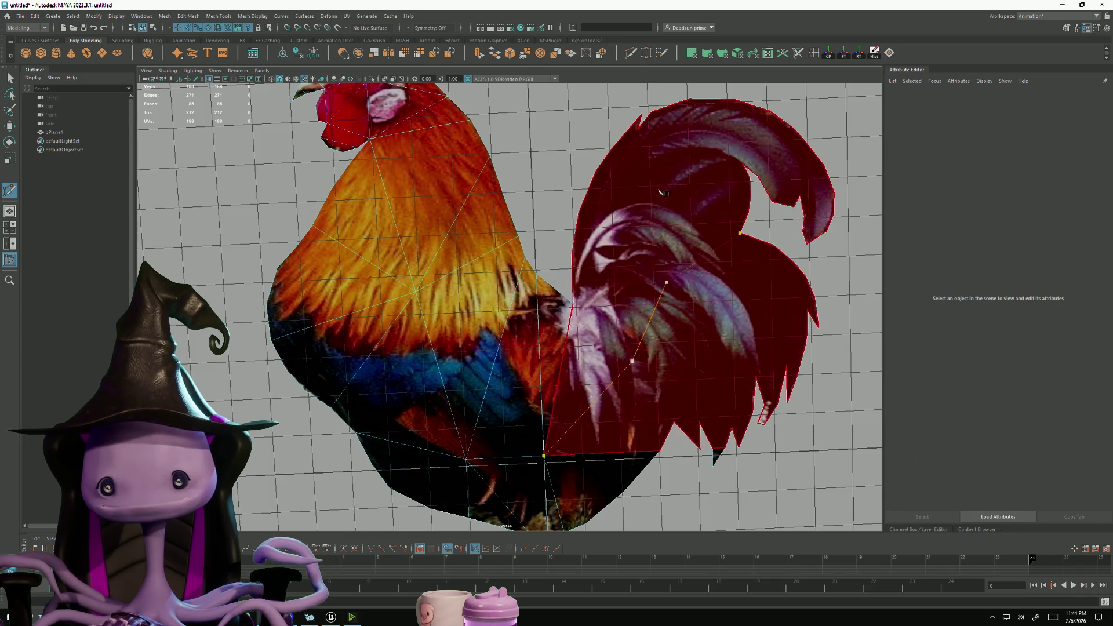
left_click(573, 299)
key("Return")
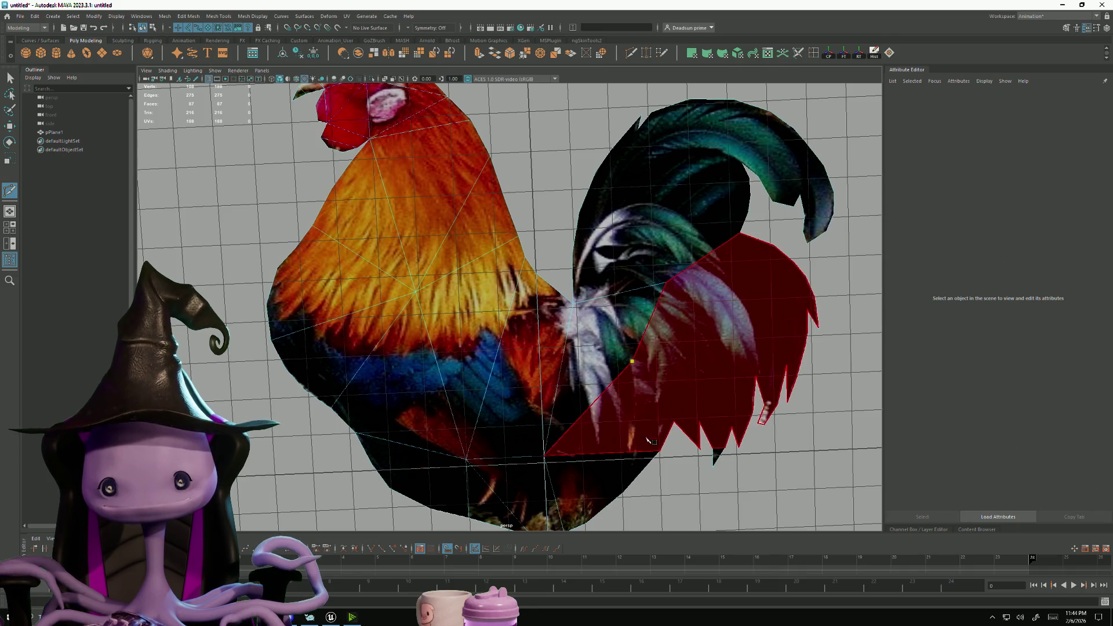